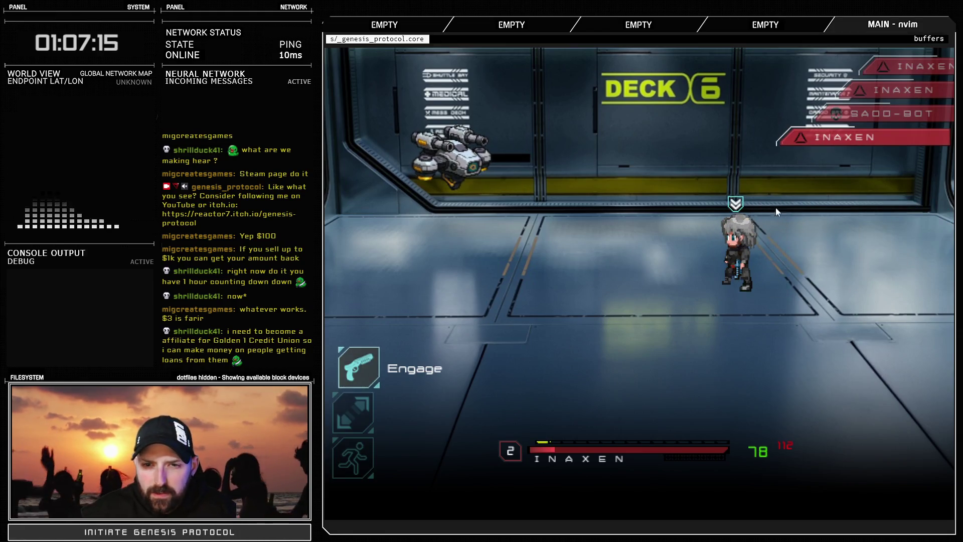
Run away to end the test battle, then close the Troops database with OK
{"action": "key", "text": "Down"}
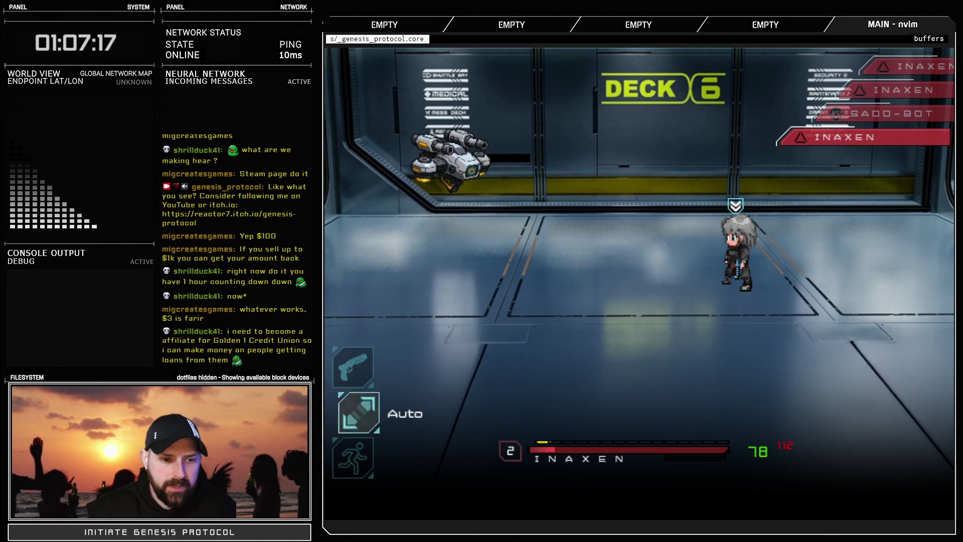
{"action": "key", "text": "Down"}
{"action": "key", "text": "Return"}
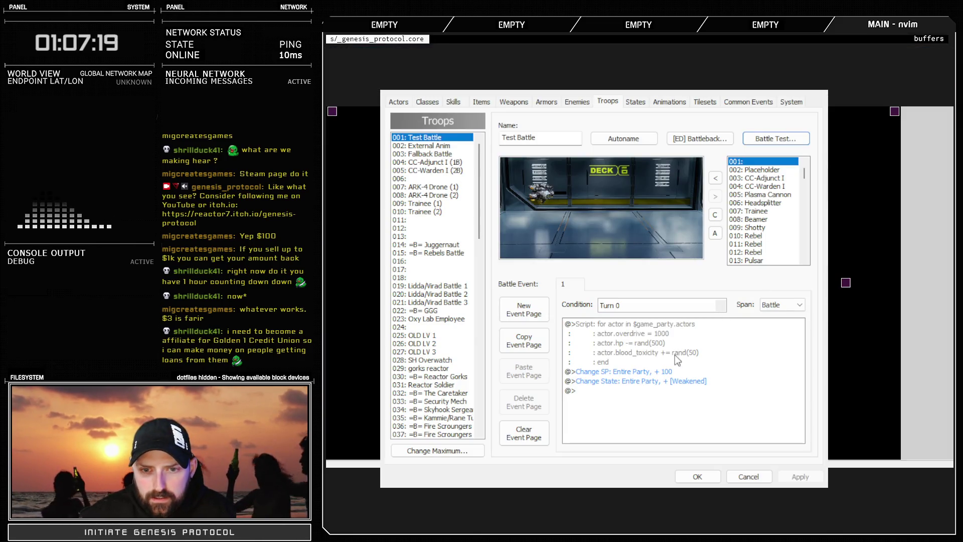
{"action": "left_click", "coordinate": [698, 474]}
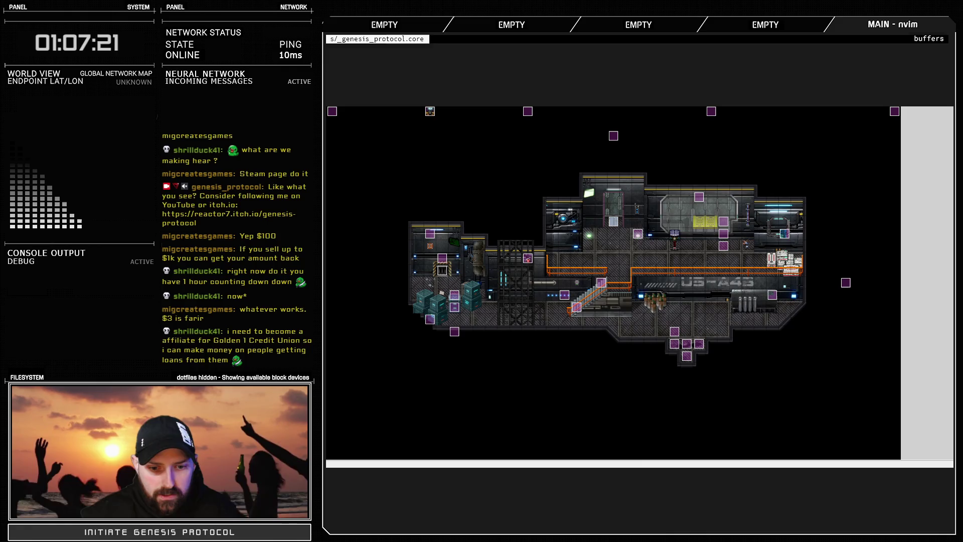
{"action": "key", "text": "alt+Tab"}
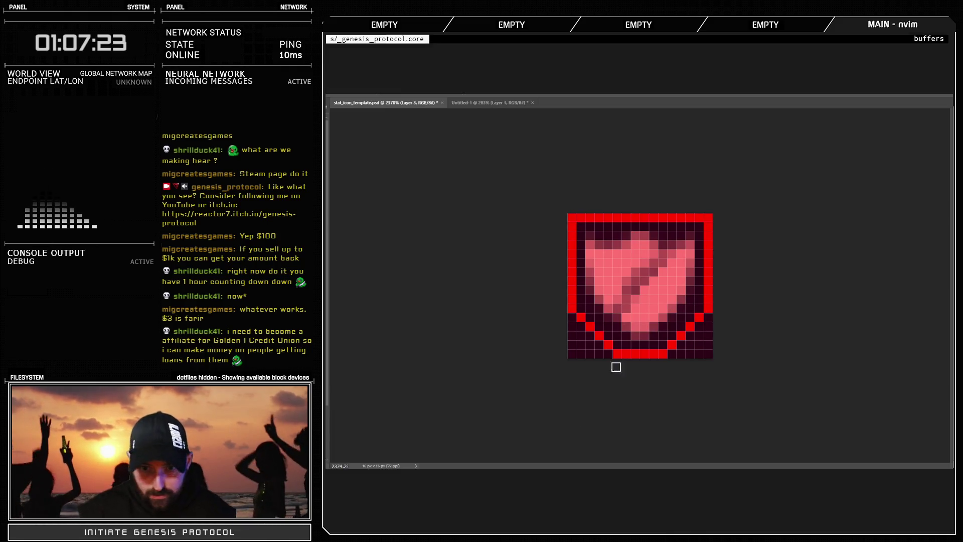
Hide the dark background layer so the shield icon sits on transparency
{"action": "scroll", "coordinate": [662, 312], "scroll_direction": "down", "scroll_amount": 10}
{"action": "scroll", "coordinate": [662, 312], "scroll_direction": "up", "scroll_amount": 10}
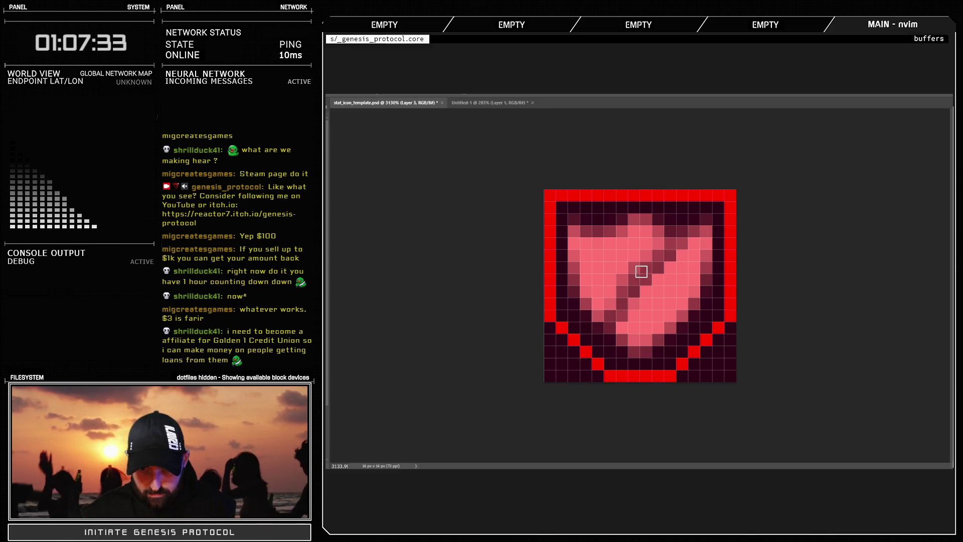
{"action": "scroll", "coordinate": [642, 271], "scroll_direction": "down", "scroll_amount": 5}
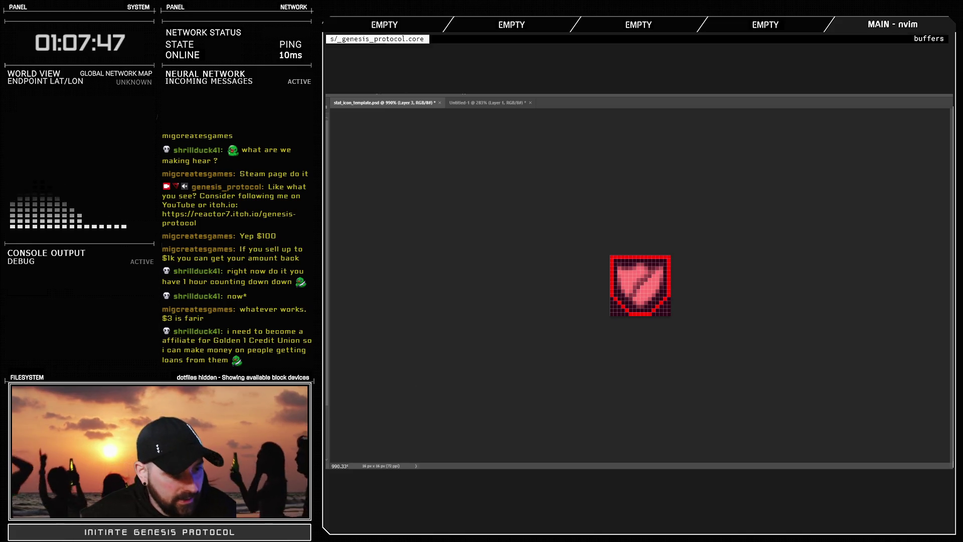
{"action": "key", "text": "ctrl+z"}
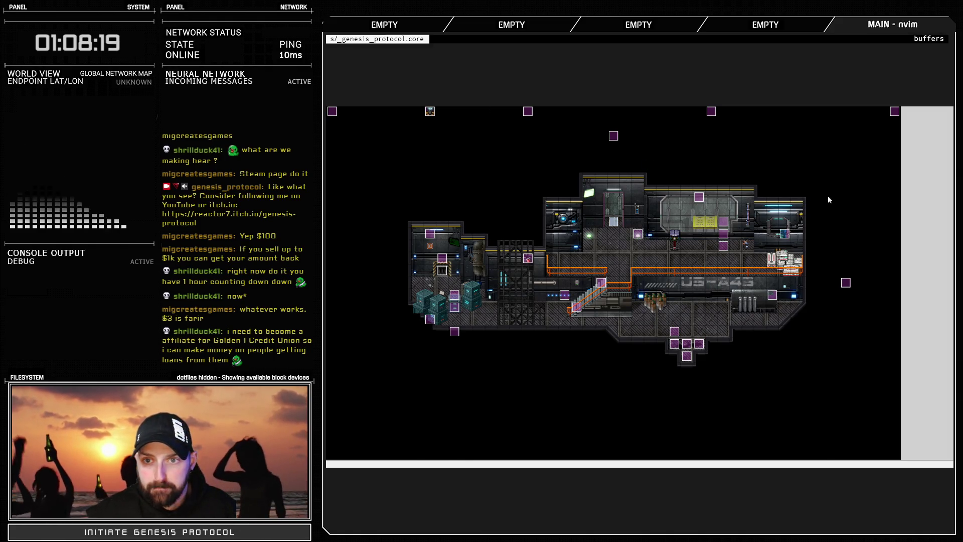
Battle-test the troop from the F9 database, check the heart state icon, then run away
{"action": "key", "text": "F9"}
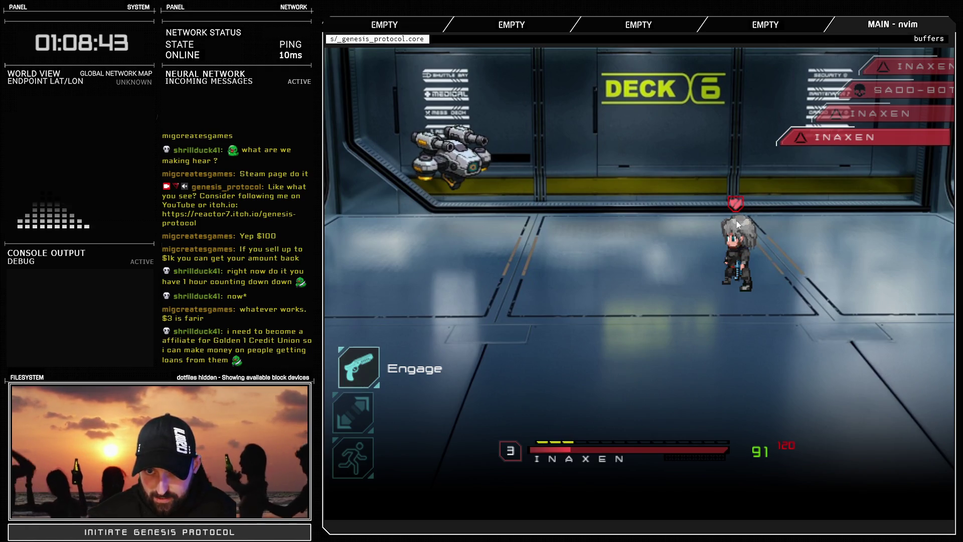
{"action": "key", "text": "Down"}
{"action": "key", "text": "Return"}
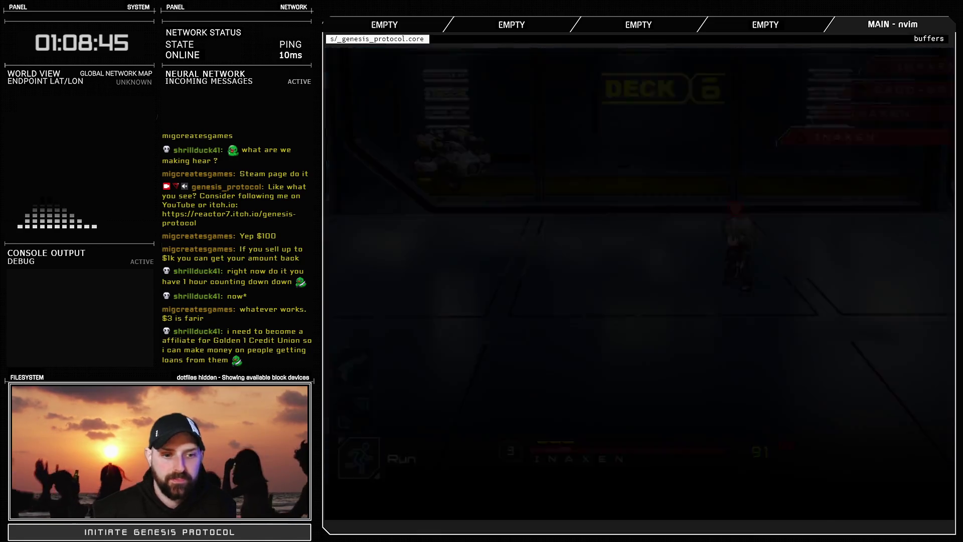
Change the troop event's Change State from [Weakened] to [Intimidated] and close the database
{"action": "left_click", "coordinate": [688, 380]}
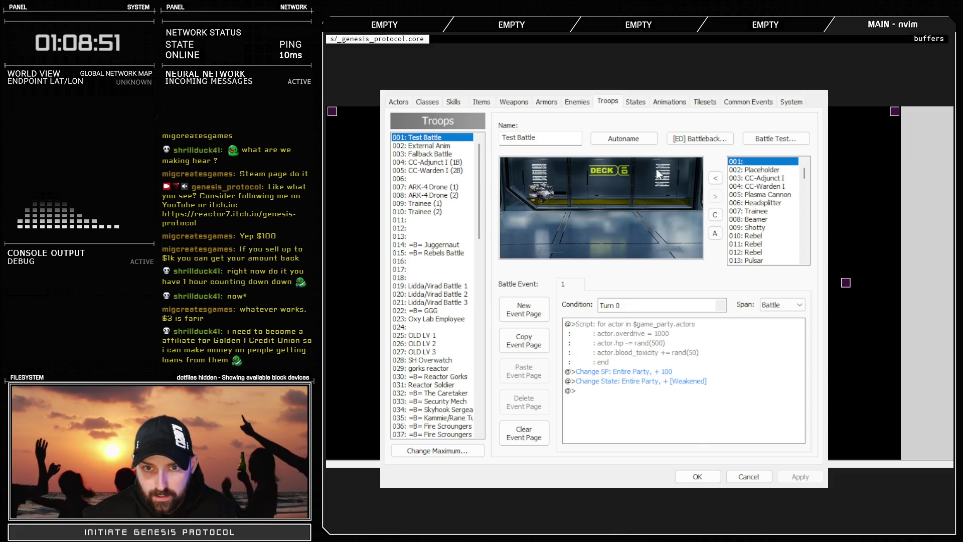
{"action": "left_click", "coordinate": [767, 382]}
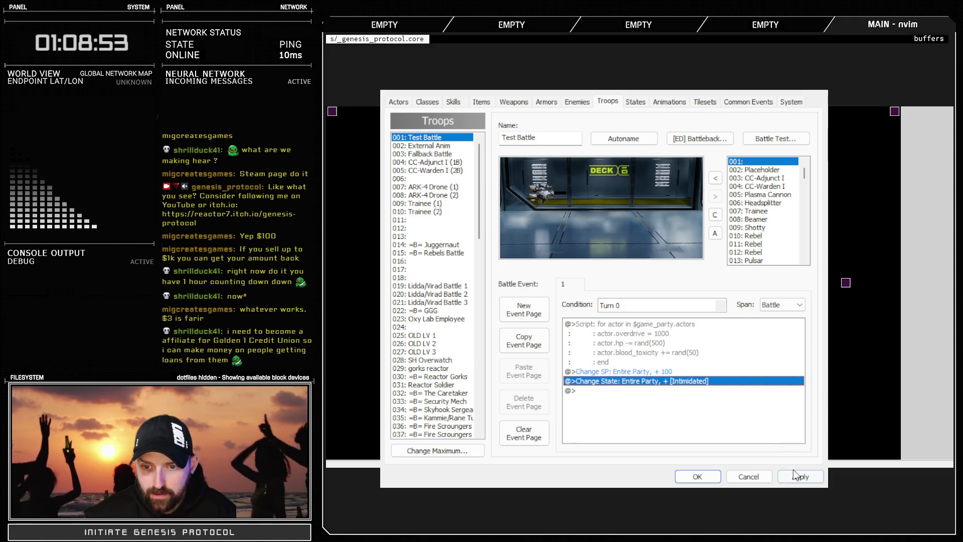
{"action": "left_click", "coordinate": [728, 476]}
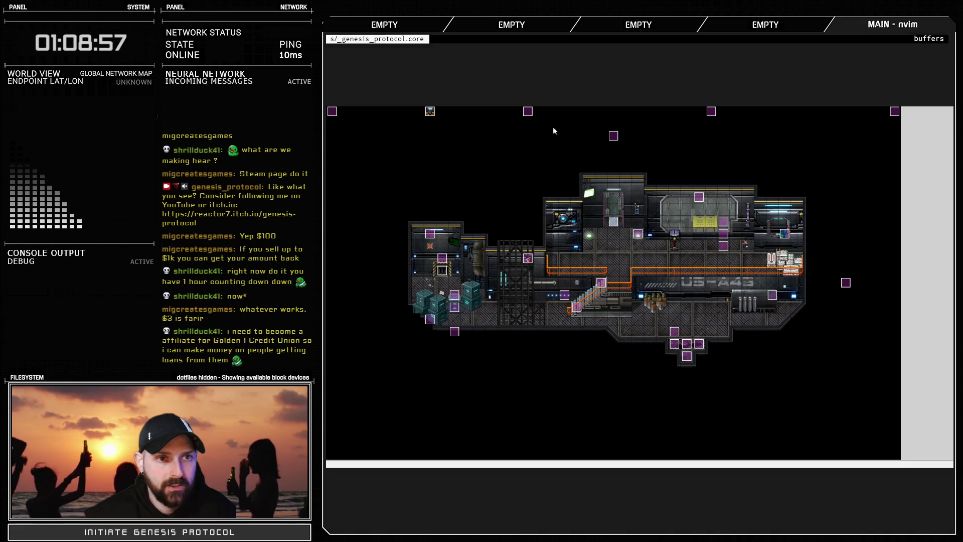
Hide the pink shield fill and grinning face, leaving only the empty red frame
{"action": "key", "text": "alt+Tab"}
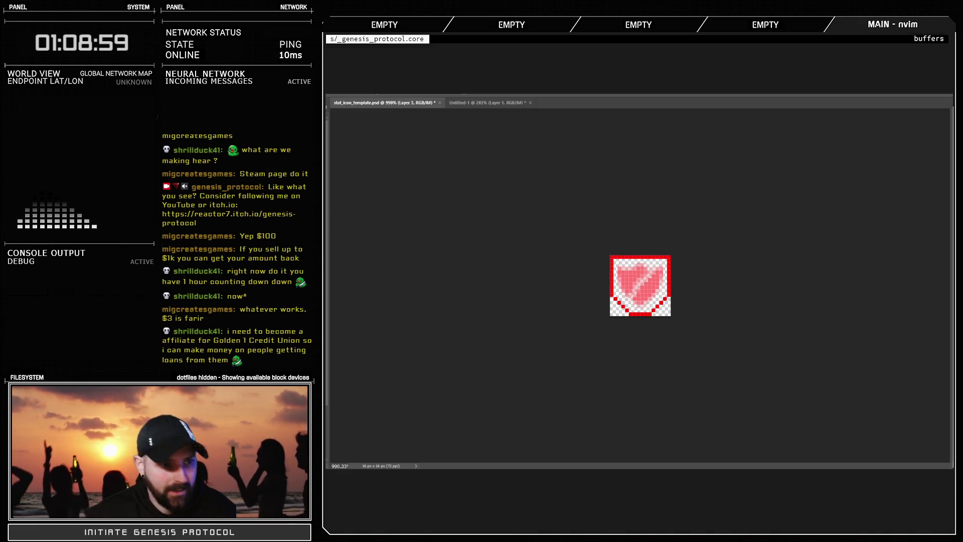
{"action": "key", "text": "ctrl+z"}
{"action": "key", "text": "ctrl+z"}
{"action": "key", "text": "ctrl+z"}
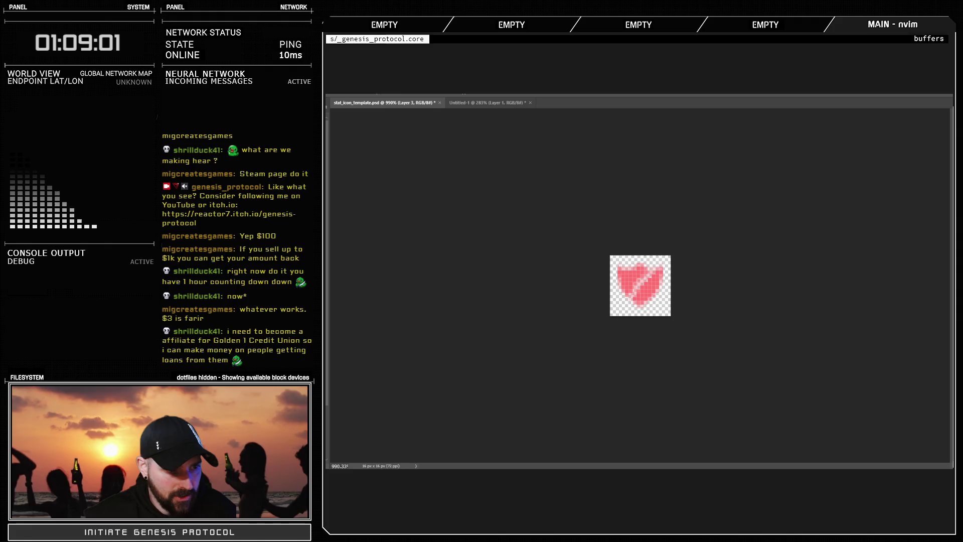
{"action": "key", "text": "ctrl+shift+z"}
{"action": "key", "text": "ctrl+shift+z"}
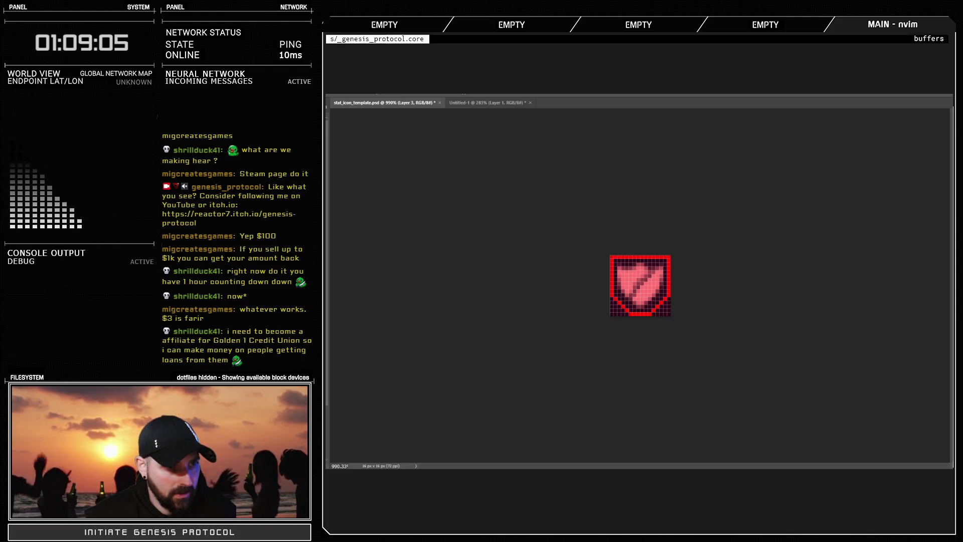
{"action": "key", "text": "ctrl+z"}
{"action": "key", "text": "ctrl+z"}
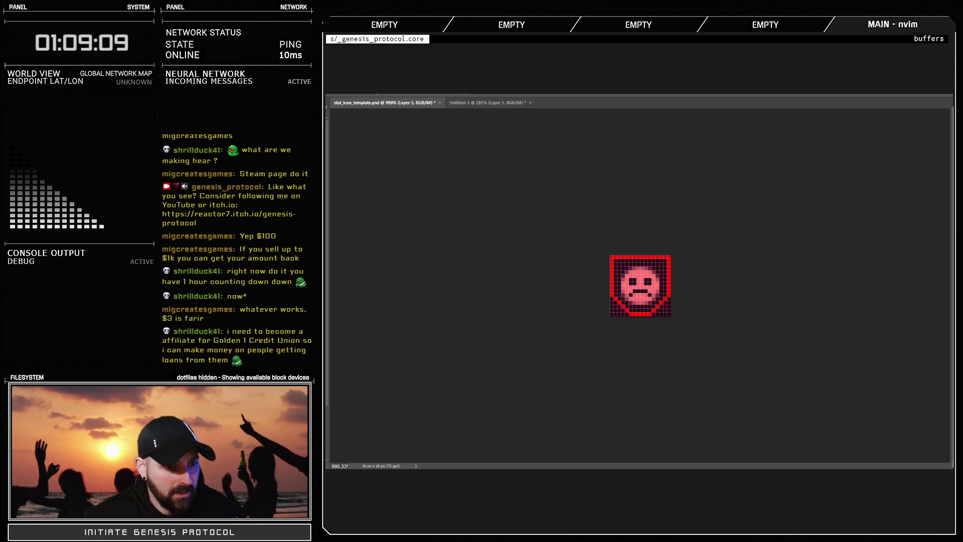
{"action": "key", "text": "ctrl+z"}
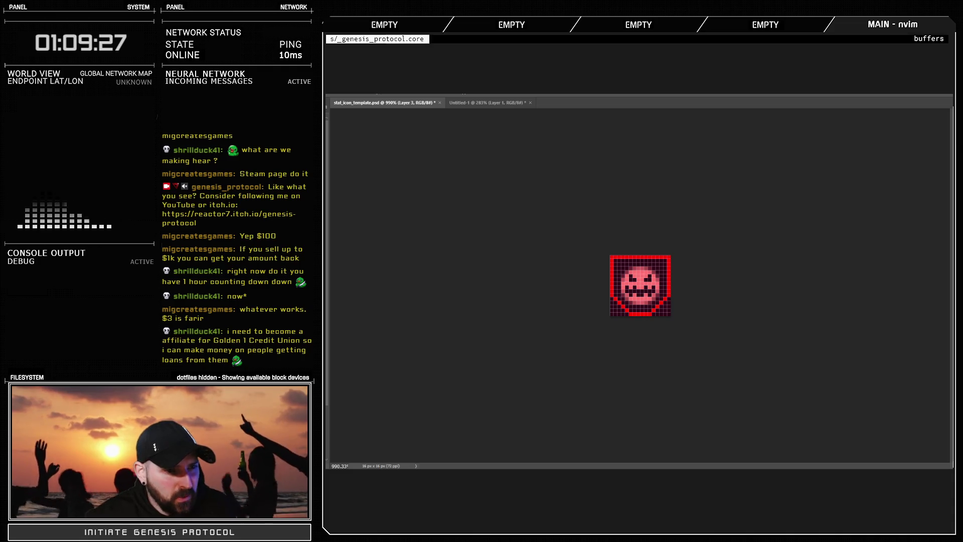
{"action": "key", "text": "ctrl+z"}
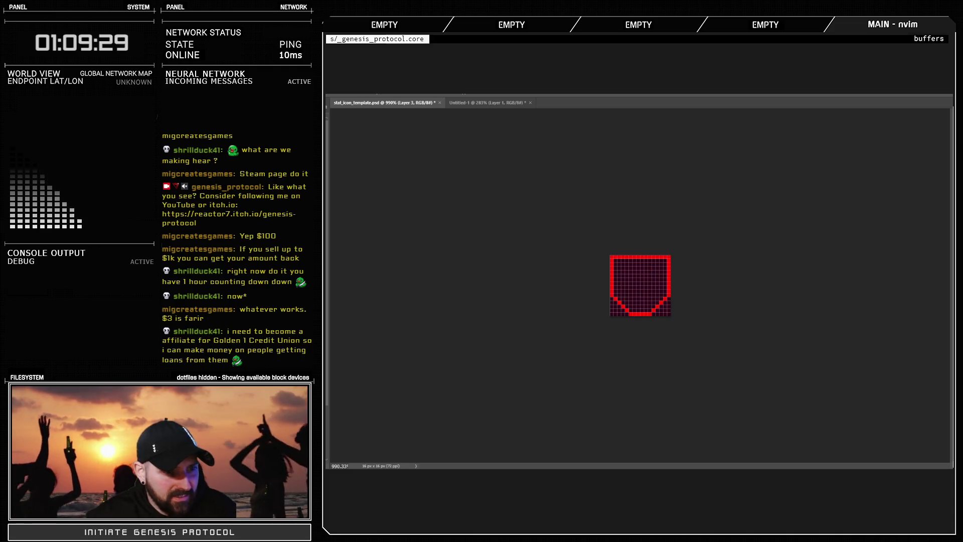
Preview the chevron, flame, eye and footprint designs inside the shield, hiding each again
{"action": "key", "text": "ctrl+v"}
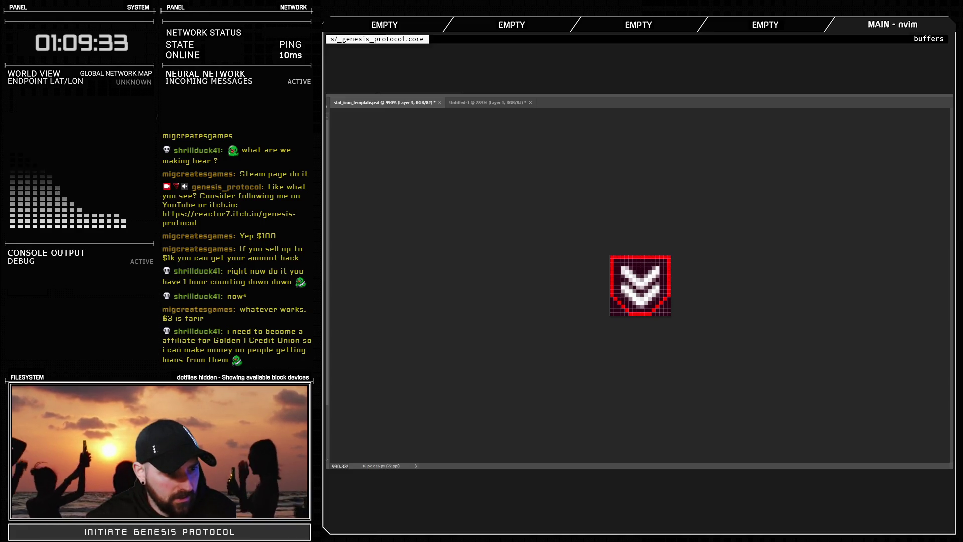
{"action": "key", "text": "ctrl+z"}
{"action": "key", "text": "ctrl+v"}
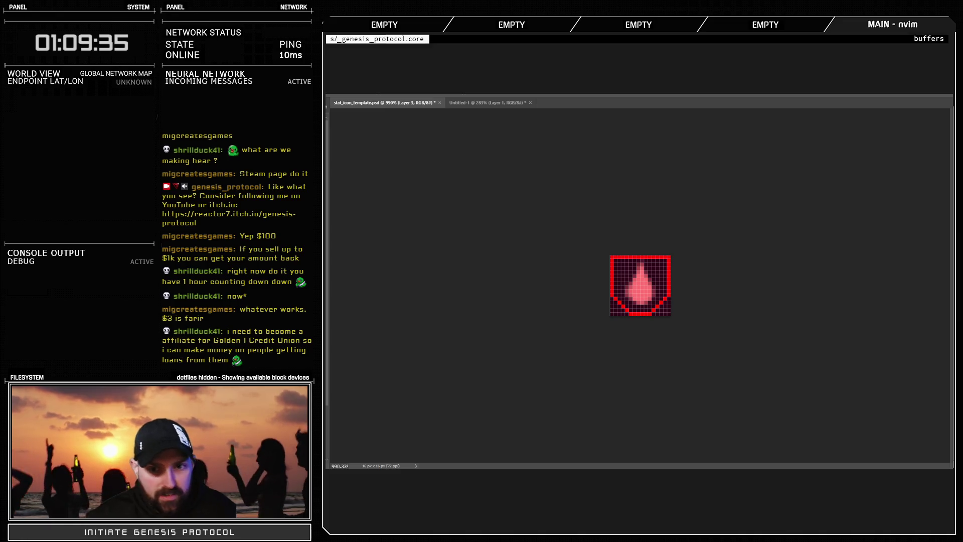
{"action": "key", "text": "ctrl+z"}
{"action": "key", "text": "ctrl+v"}
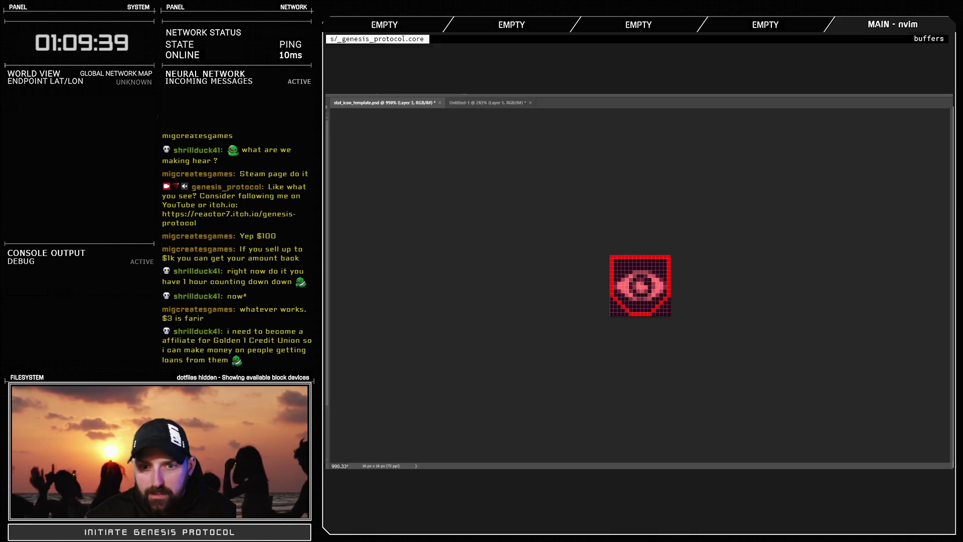
{"action": "key", "text": "ctrl+z"}
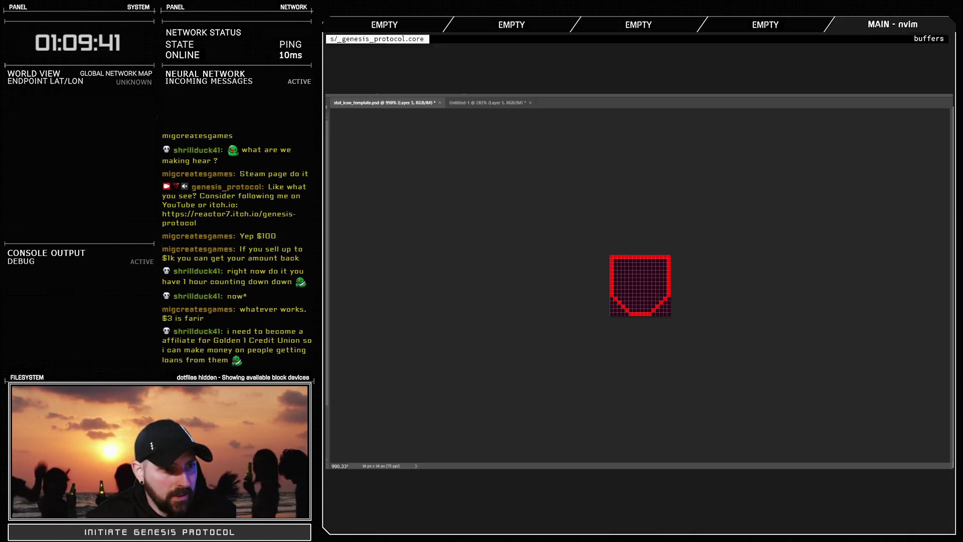
{"action": "key", "text": "ctrl+v"}
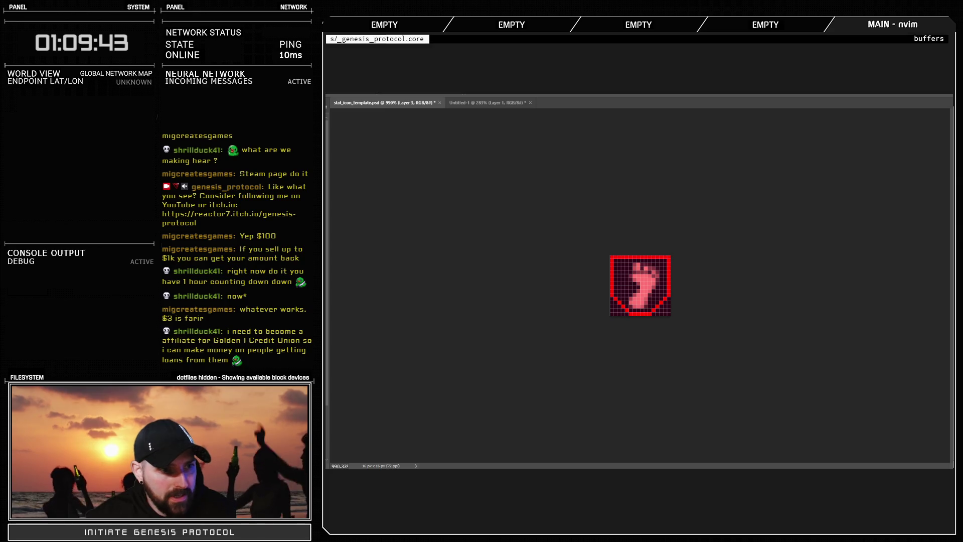
{"action": "key", "text": "ctrl+z"}
Preview the spiral, minus-circle and grinning face designs, then create a new 200×200 document
{"action": "key", "text": "ctrl+v"}
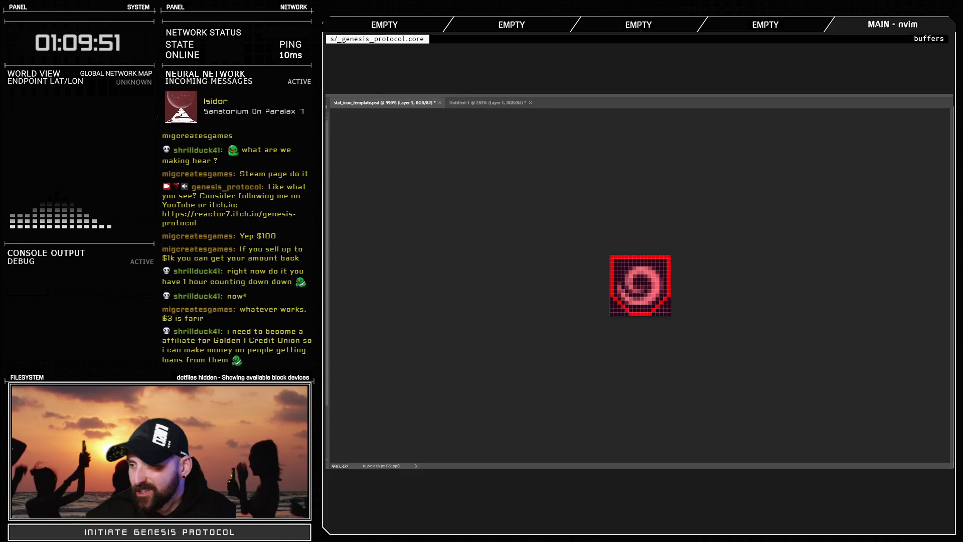
{"action": "key", "text": "ctrl+z"}
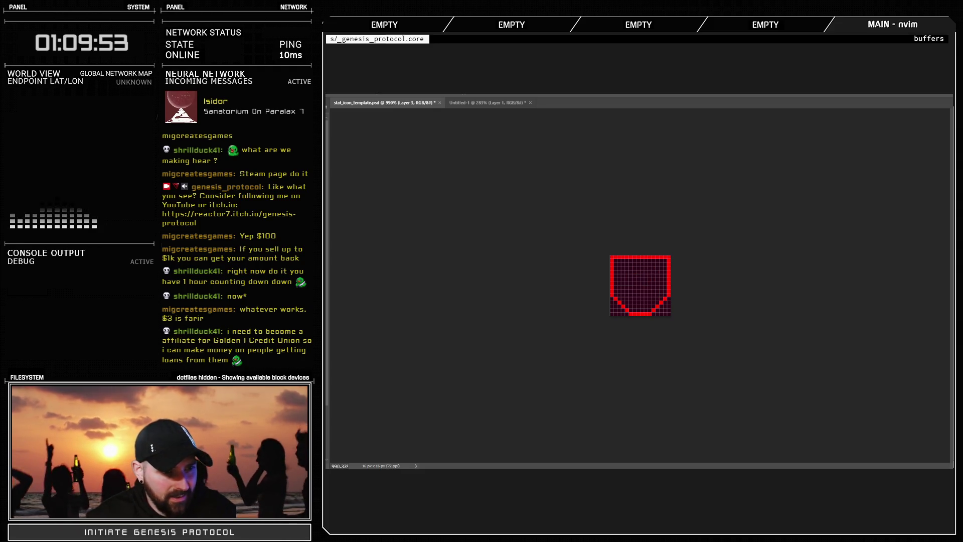
{"action": "key", "text": "ctrl+v"}
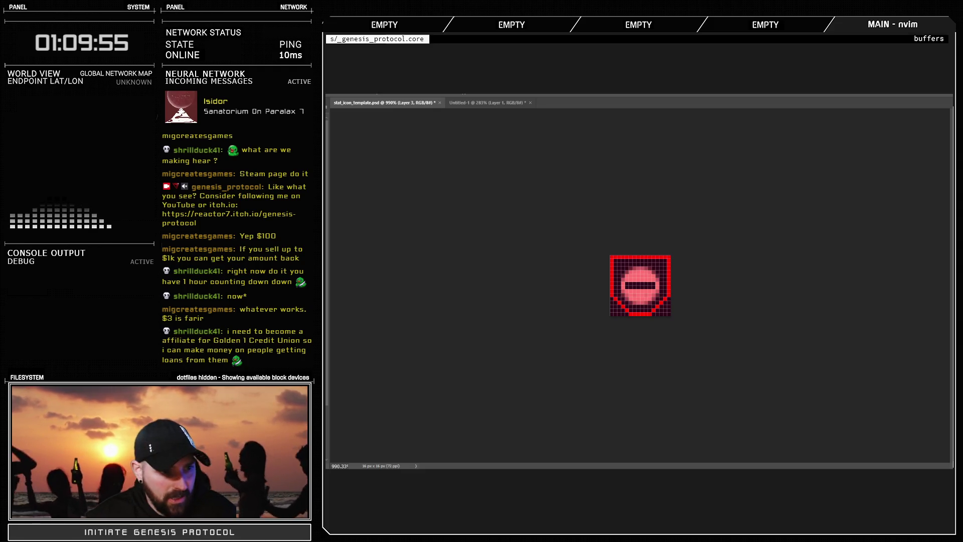
{"action": "key", "text": "ctrl+z"}
{"action": "key", "text": "ctrl+v"}
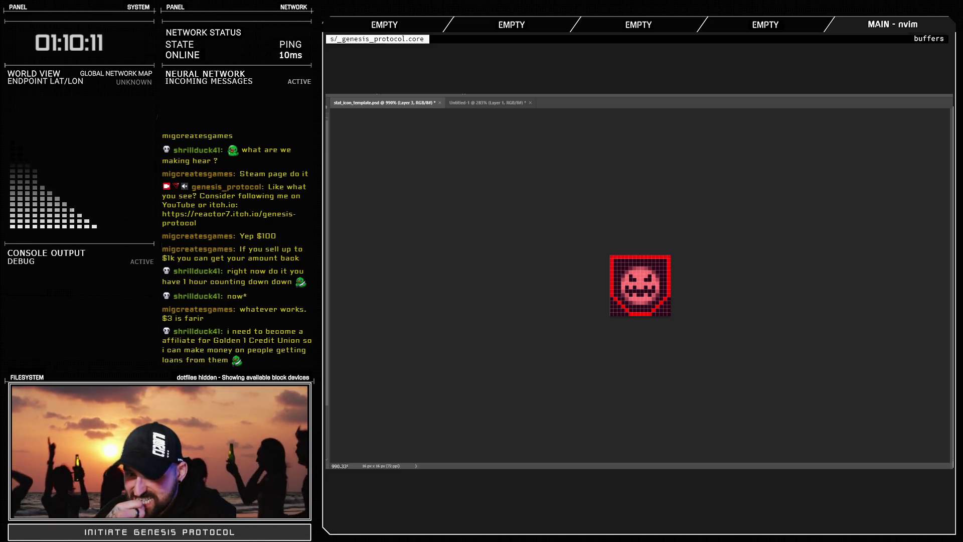
{"action": "key", "text": "Delete"}
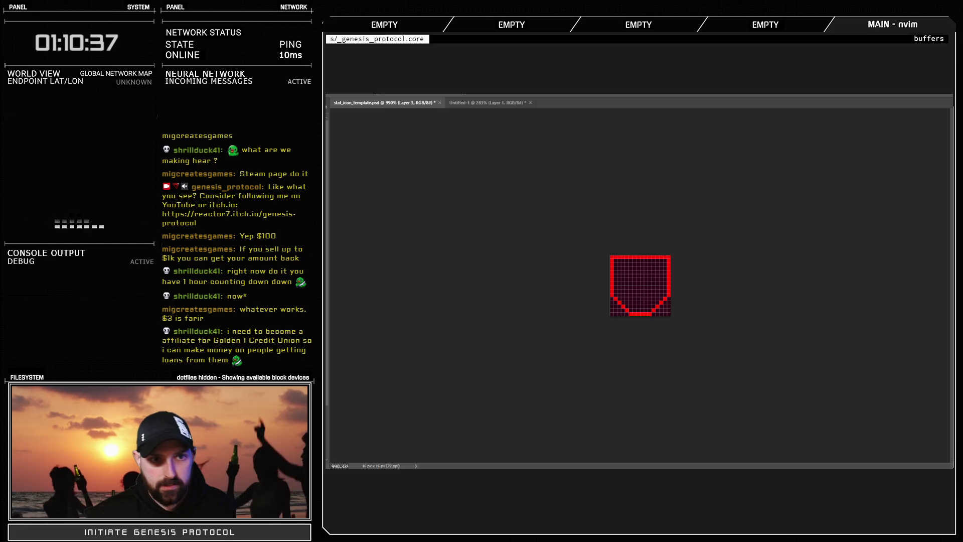
{"action": "key", "text": "Return"}
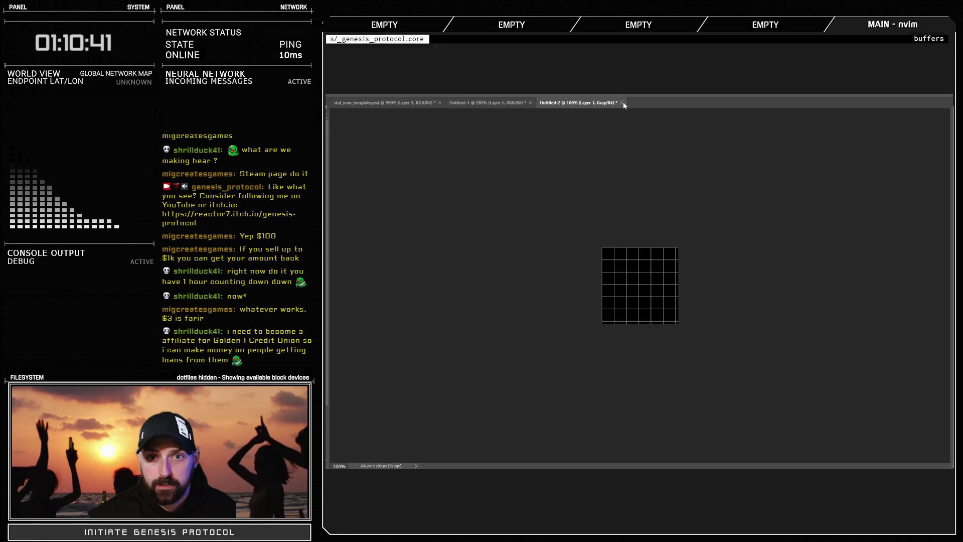
Close the empty grayscale document and paste the sweat-drop emoji into a new one
{"action": "key", "text": "ctrl+w"}
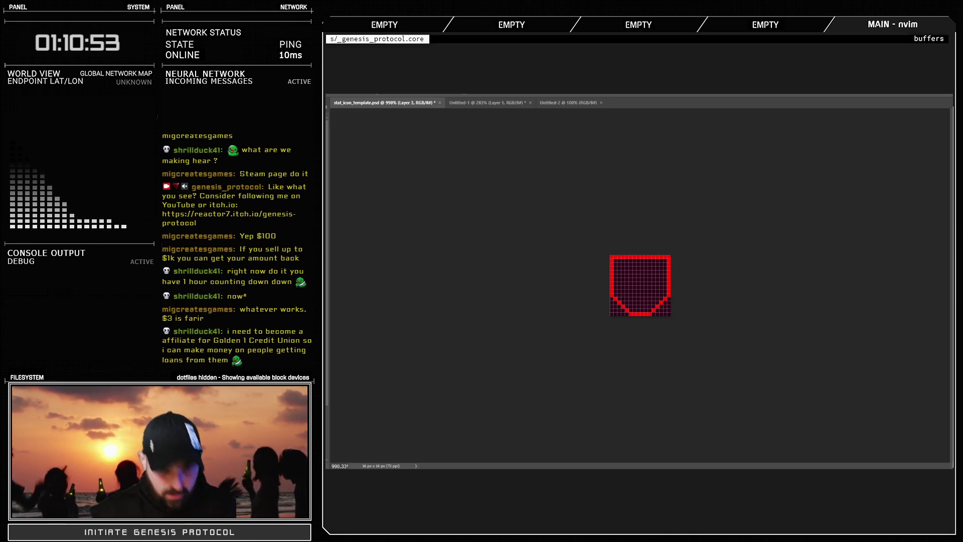
{"action": "key", "text": "ctrl+n"}
{"action": "key", "text": "Return"}
{"action": "key", "text": "ctrl+v"}
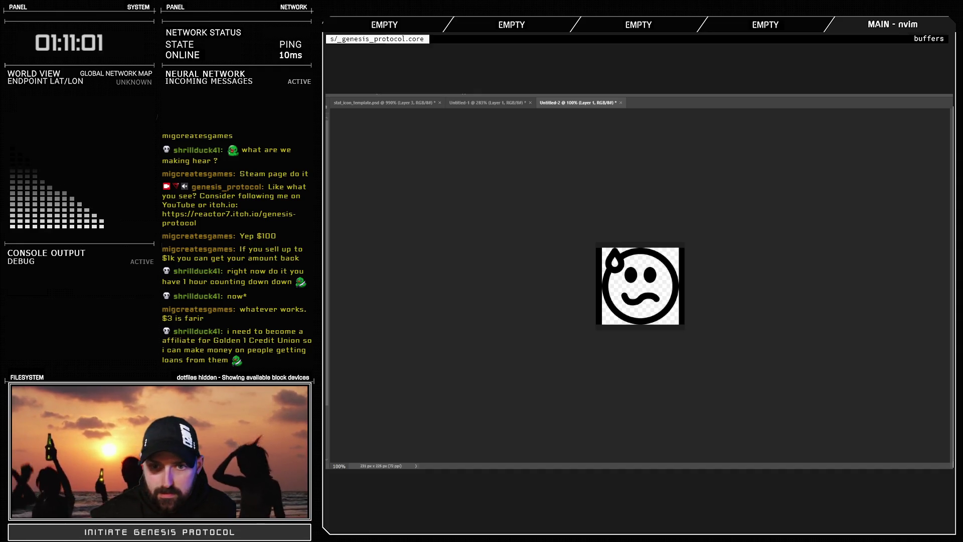
Close the pink shields document Untitled-1 and return to stat_icon_template.png
{"action": "left_click", "coordinate": [517, 102]}
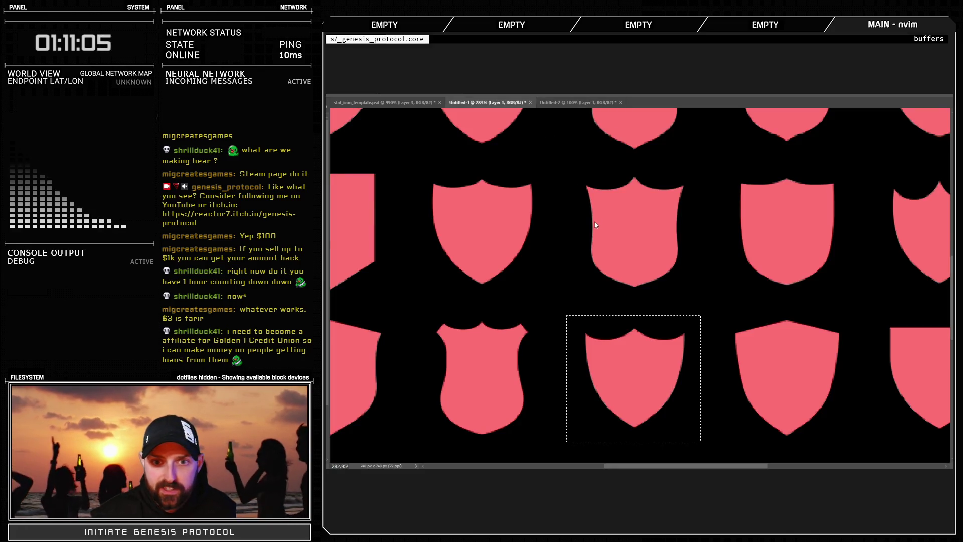
{"action": "key", "text": "ctrl+w"}
{"action": "left_click", "coordinate": [425, 103]}
{"action": "scroll", "coordinate": [645, 292], "scroll_direction": "up", "scroll_amount": 3}
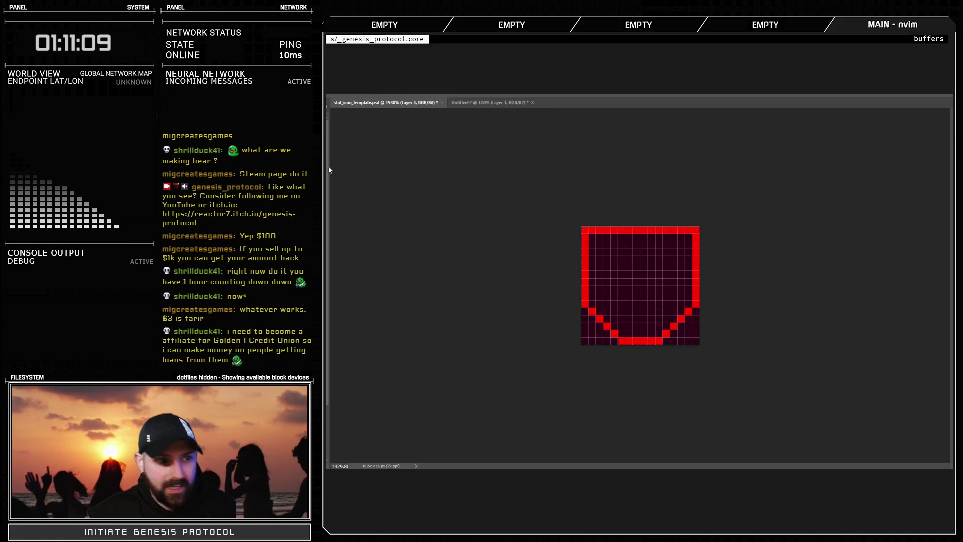
Show the pink grinning face layer and nudge it into place inside the shield
{"action": "key", "text": "ctrl+z"}
{"action": "key", "text": "ctrl+shift+z"}
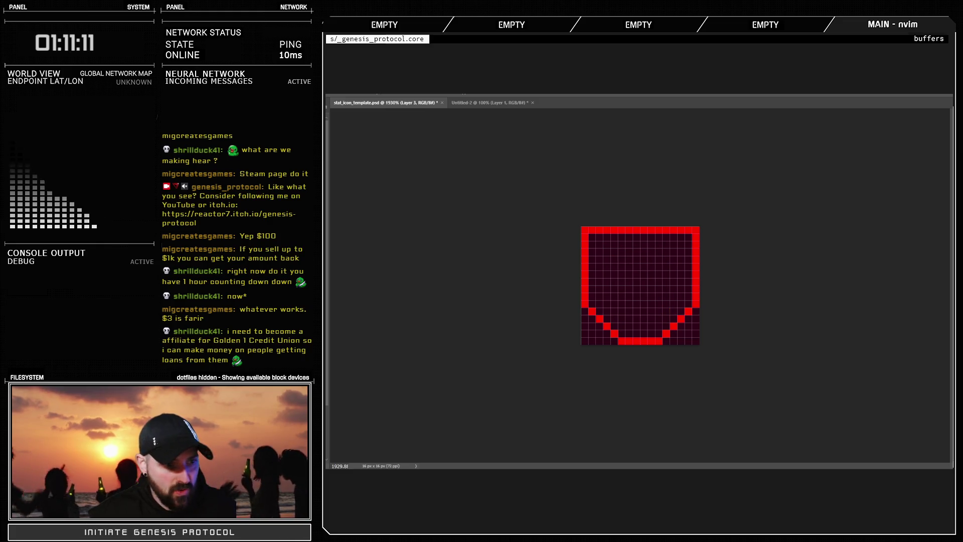
{"action": "key", "text": "ctrl+shift+z"}
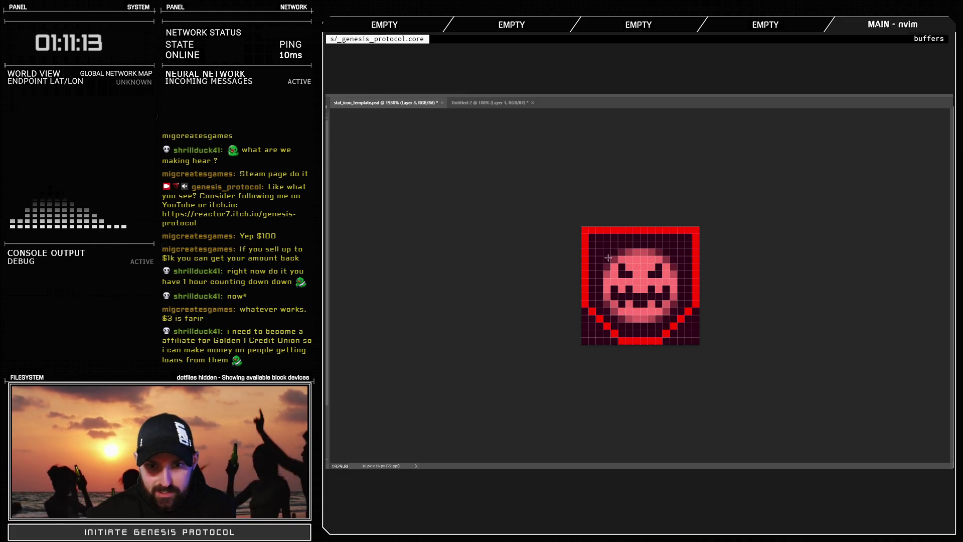
{"action": "left_click_drag", "start_coordinate": [672, 313], "coordinate": [677, 324]}
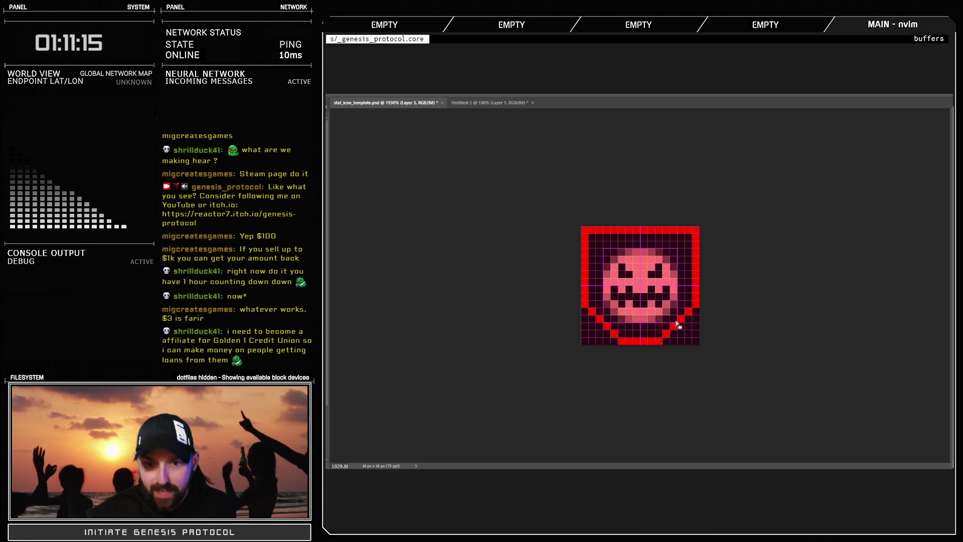
{"action": "scroll", "coordinate": [664, 300], "scroll_direction": "up", "scroll_amount": 3}
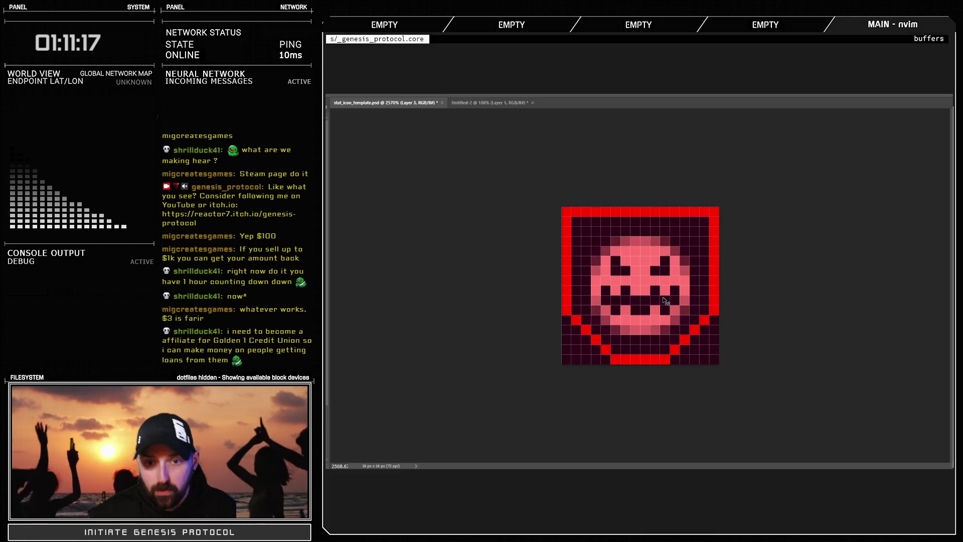
Compare against the sweat-drop smiley in Untitled-2, then return to the template
{"action": "left_click", "coordinate": [501, 102]}
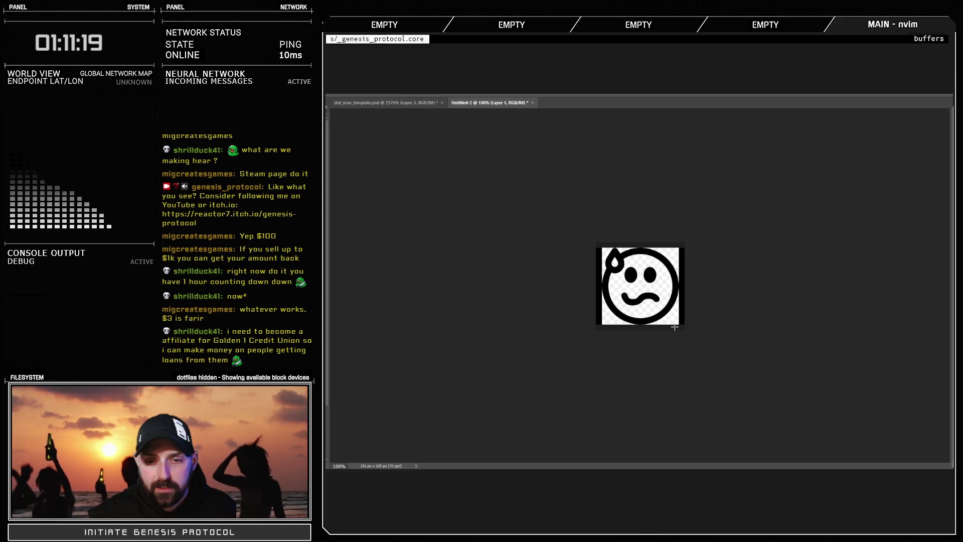
{"action": "scroll", "coordinate": [674, 327], "scroll_direction": "up", "scroll_amount": 5}
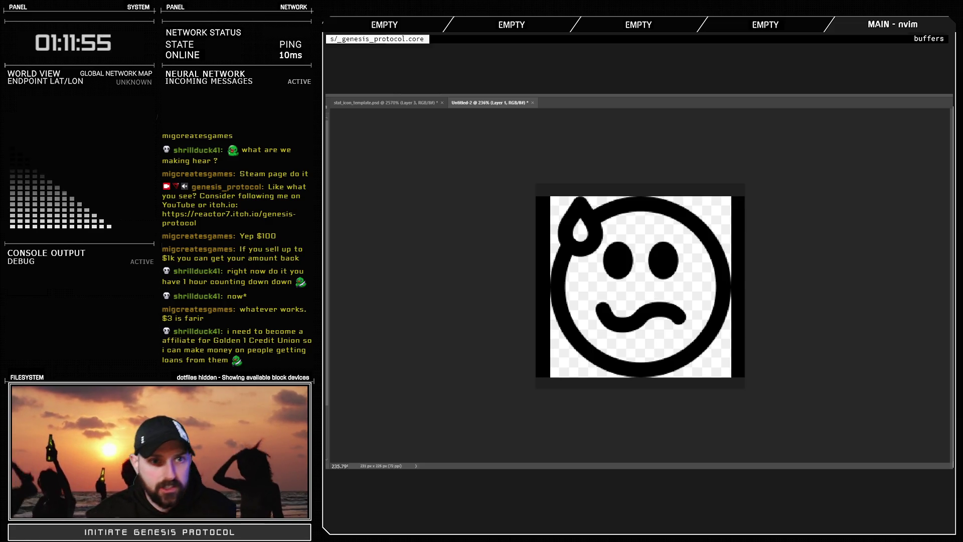
{"action": "key", "text": "ctrl+Tab"}
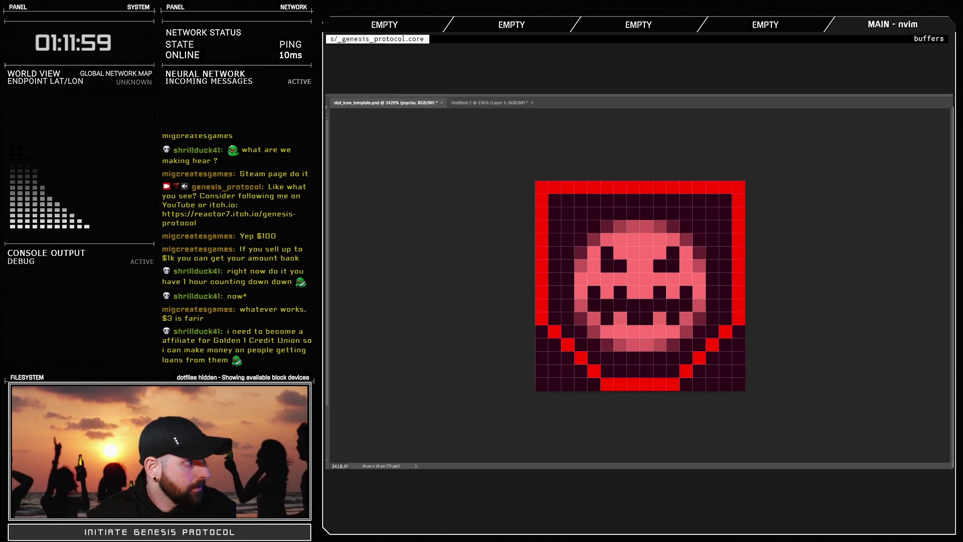
Duplicate the depressed face layer and select the intimidated face layer for editing
{"action": "key", "text": "alt+bracketleft"}
{"action": "key", "text": "alt+bracketleft"}
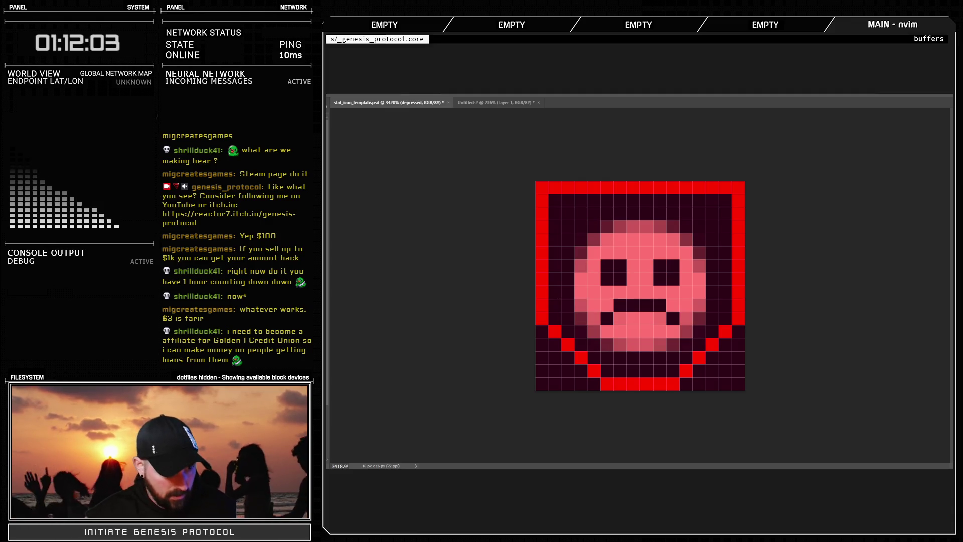
{"action": "key", "text": "ctrl+j"}
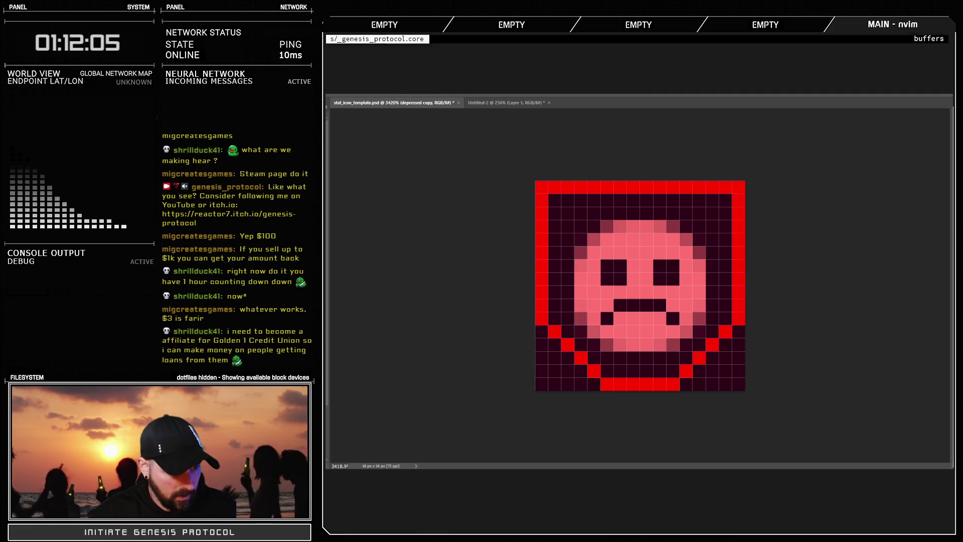
{"action": "key", "text": "5"}
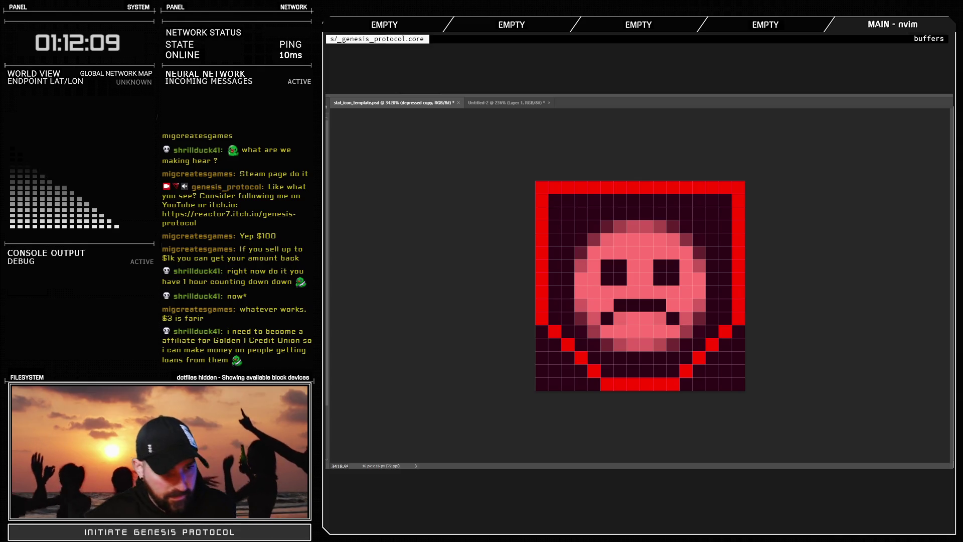
{"action": "key", "text": "alt+bracketleft"}
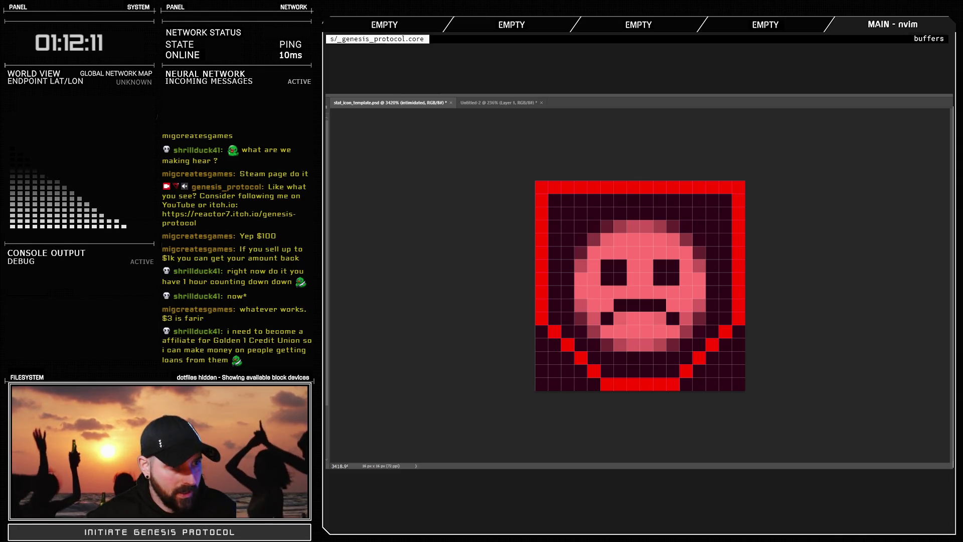
{"action": "scroll", "coordinate": [642, 360], "scroll_direction": "up", "scroll_amount": 3}
Paint out the flat mouth line and draw a small dark open mouth
{"action": "left_click", "coordinate": [585, 335]}
{"action": "left_click", "coordinate": [692, 338]}
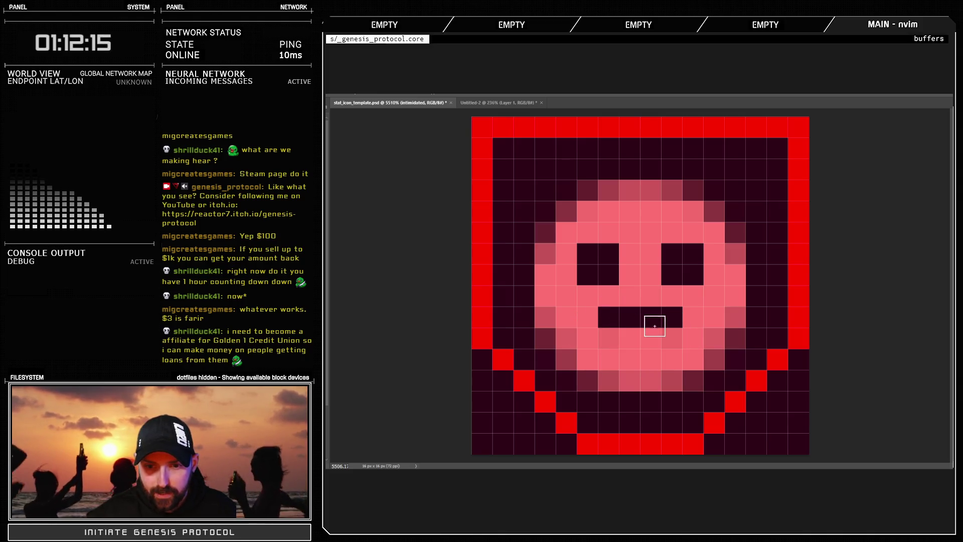
{"action": "left_click_drag", "start_coordinate": [686, 317], "coordinate": [604, 317]}
{"action": "left_click", "coordinate": [614, 275], "text": "alt"}
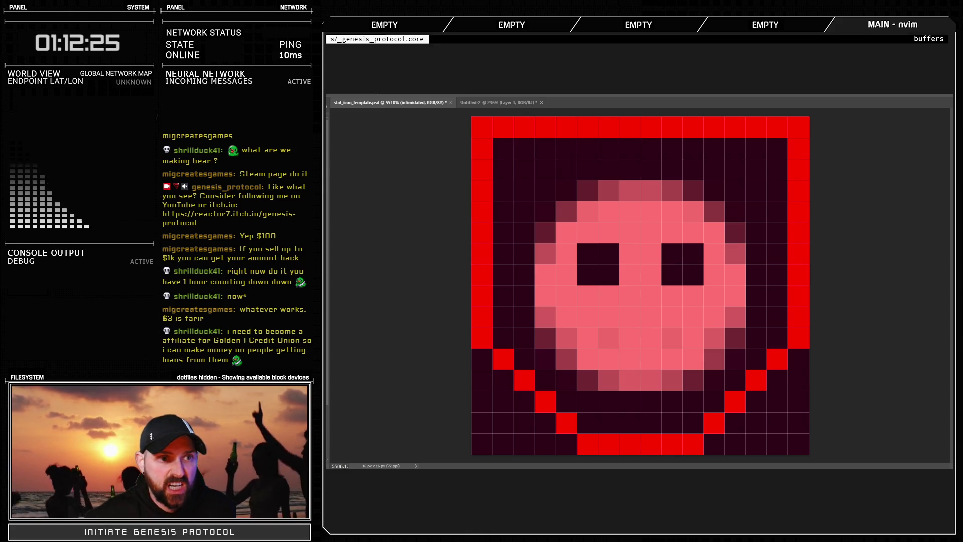
{"action": "mouse_move", "coordinate": [627, 336]}
{"action": "left_mouse_down"}
{"action": "mouse_move", "coordinate": [631, 357]}
{"action": "mouse_move", "coordinate": [640, 342]}
{"action": "mouse_move", "coordinate": [648, 357]}
{"action": "left_mouse_up"}
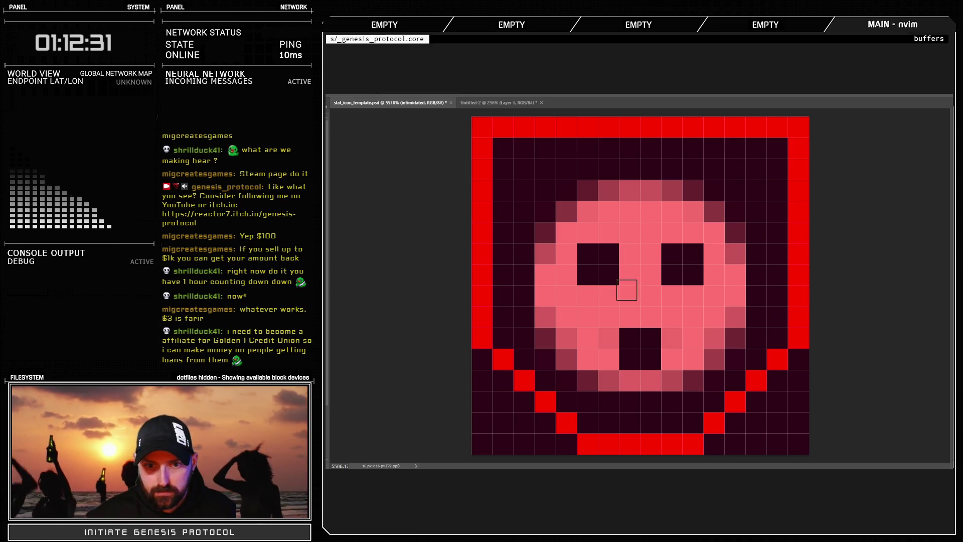
Extend both eyes down a pixel and recolour the right eye's inner pixel pink
{"action": "left_click_drag", "start_coordinate": [608, 295], "coordinate": [587, 295]}
{"action": "left_click_drag", "start_coordinate": [672, 295], "coordinate": [692, 295]}
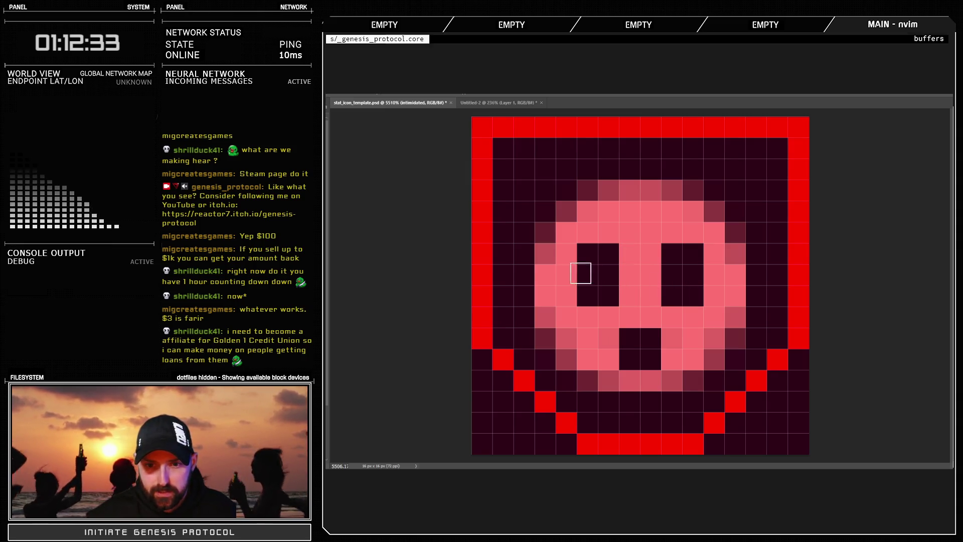
{"action": "scroll", "coordinate": [611, 260], "scroll_direction": "down", "scroll_amount": 5}
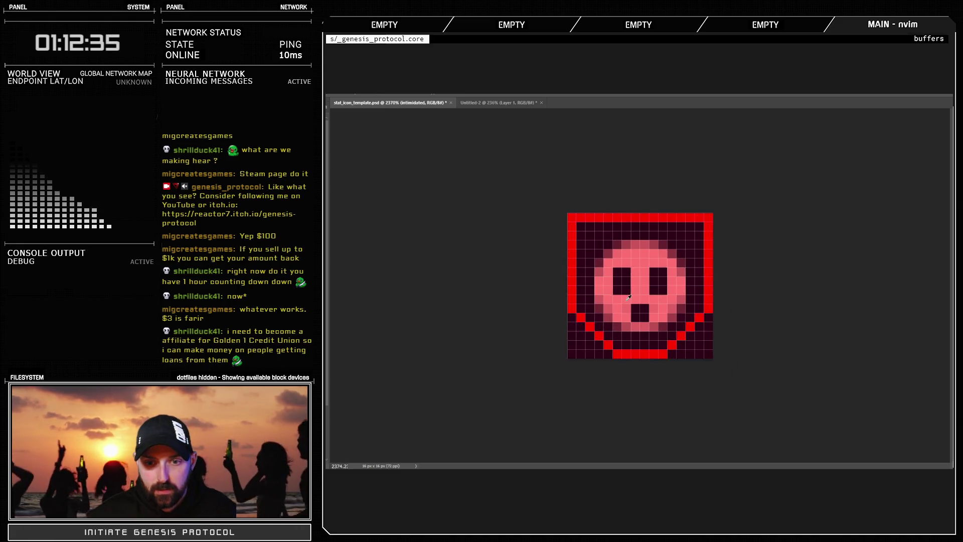
{"action": "scroll", "coordinate": [657, 312], "scroll_direction": "up", "scroll_amount": 4}
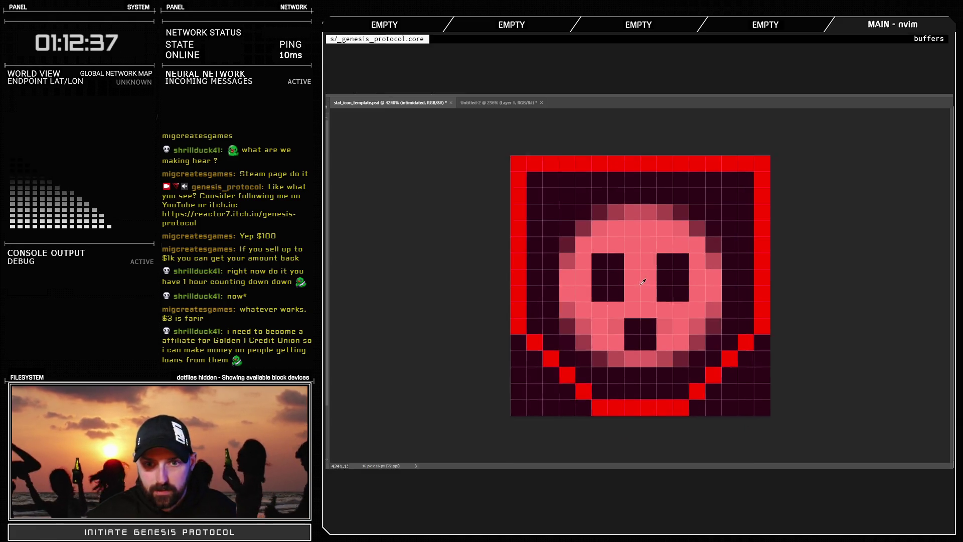
{"action": "left_click", "coordinate": [667, 277]}
{"action": "scroll", "coordinate": [668, 345], "scroll_direction": "down", "scroll_amount": 4}
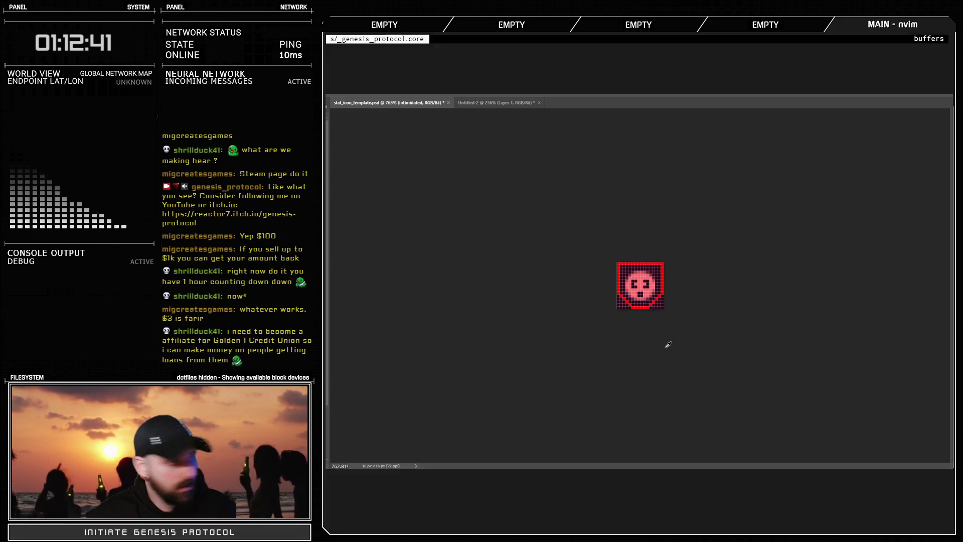
{"action": "scroll", "coordinate": [661, 345], "scroll_direction": "up", "scroll_amount": 4}
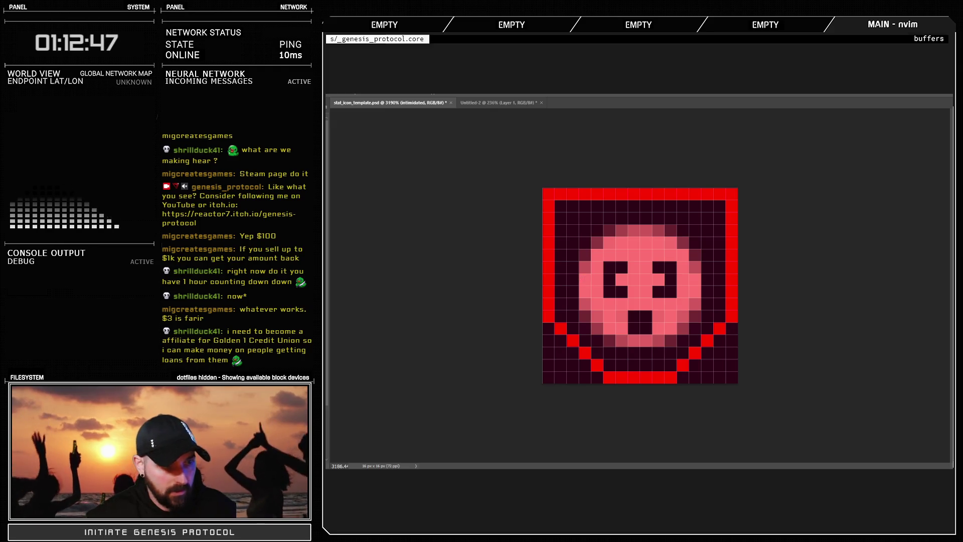
Lighten the lower eye pixels and add dark pixels below and atop the left eye
{"action": "left_click", "coordinate": [620, 291]}
{"action": "left_click", "coordinate": [670, 292]}
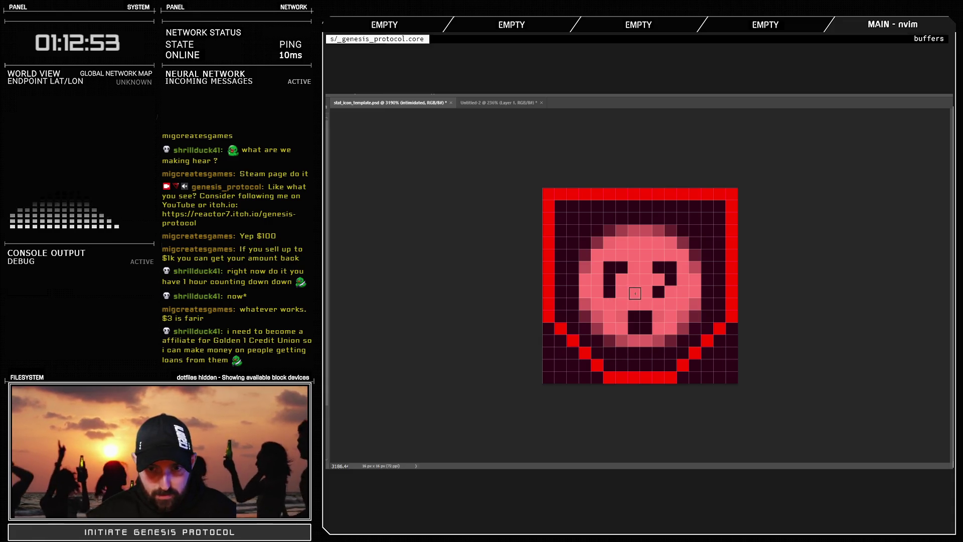
{"action": "left_click", "coordinate": [609, 292]}
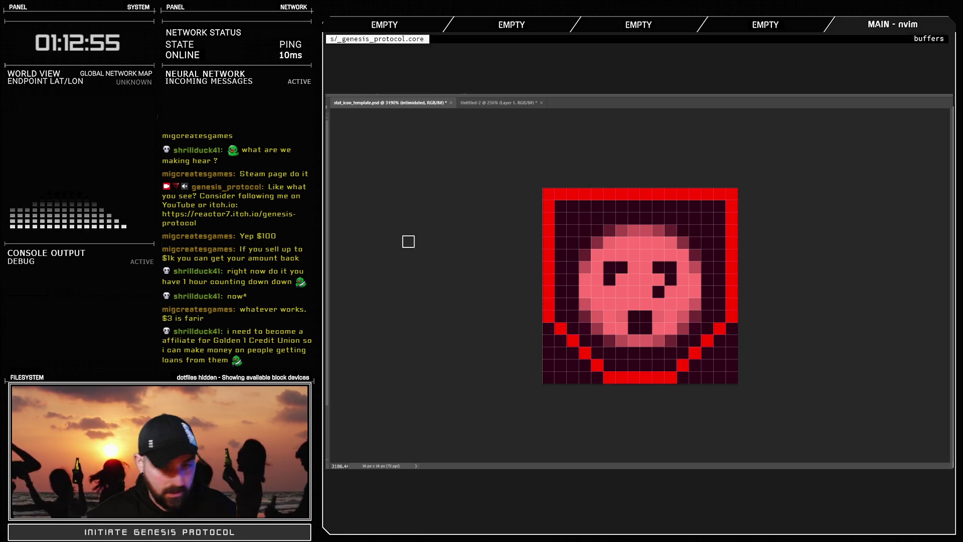
{"action": "left_click", "coordinate": [622, 294]}
{"action": "scroll", "coordinate": [640, 352], "scroll_direction": "down", "scroll_amount": 5}
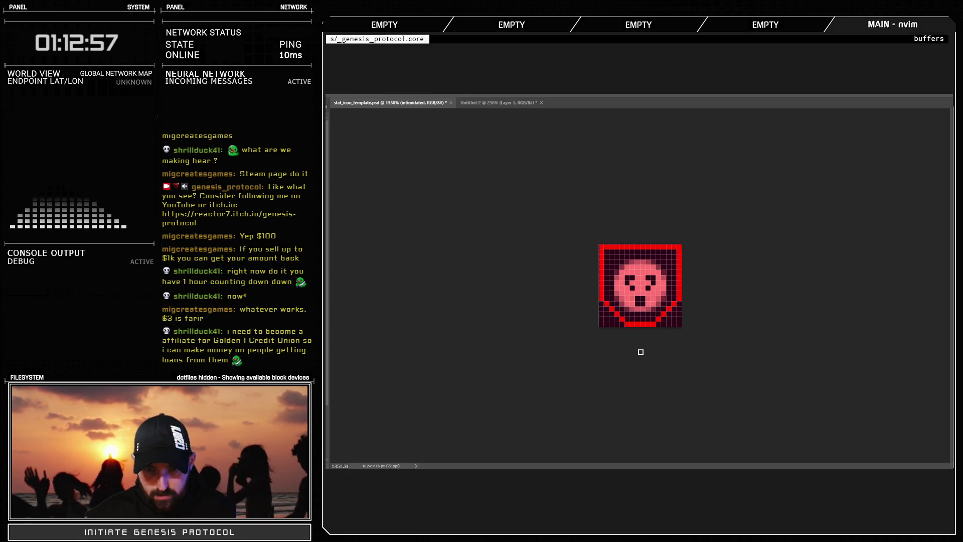
{"action": "scroll", "coordinate": [645, 287], "scroll_direction": "up", "scroll_amount": 2}
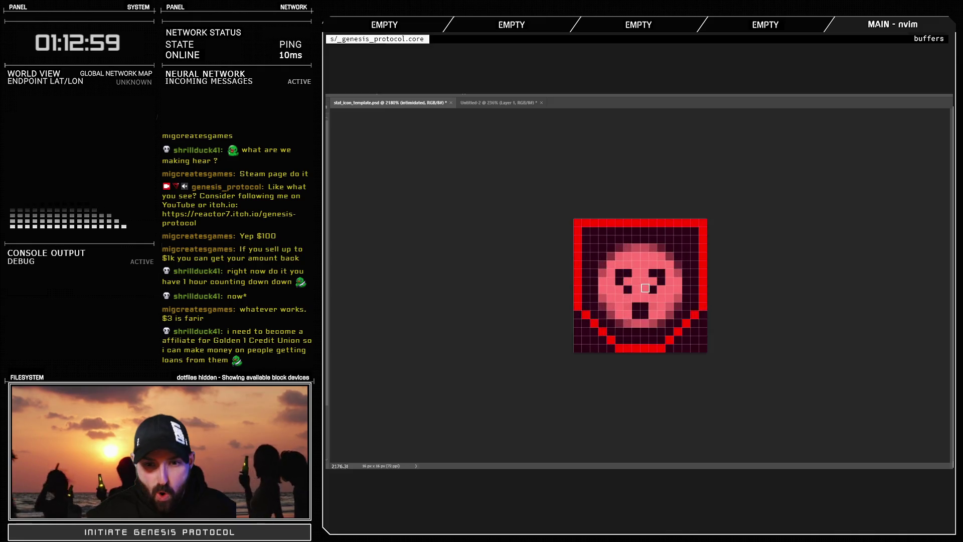
{"action": "scroll", "coordinate": [645, 288], "scroll_direction": "up", "scroll_amount": 2}
{"action": "left_click", "coordinate": [612, 255]}
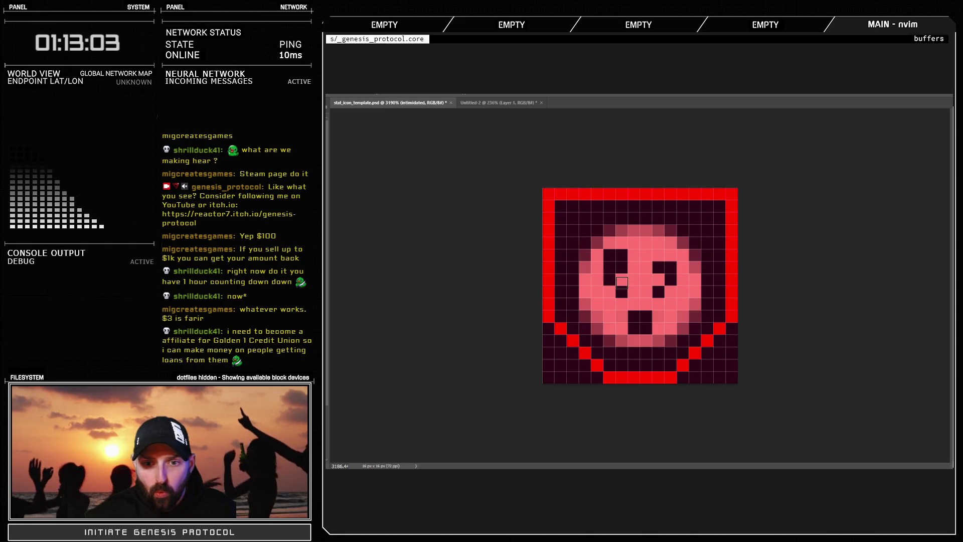
Darken the right eye's top row and recolour stray dark eye pixels pink
{"action": "left_click_drag", "start_coordinate": [658, 255], "coordinate": [670, 255]}
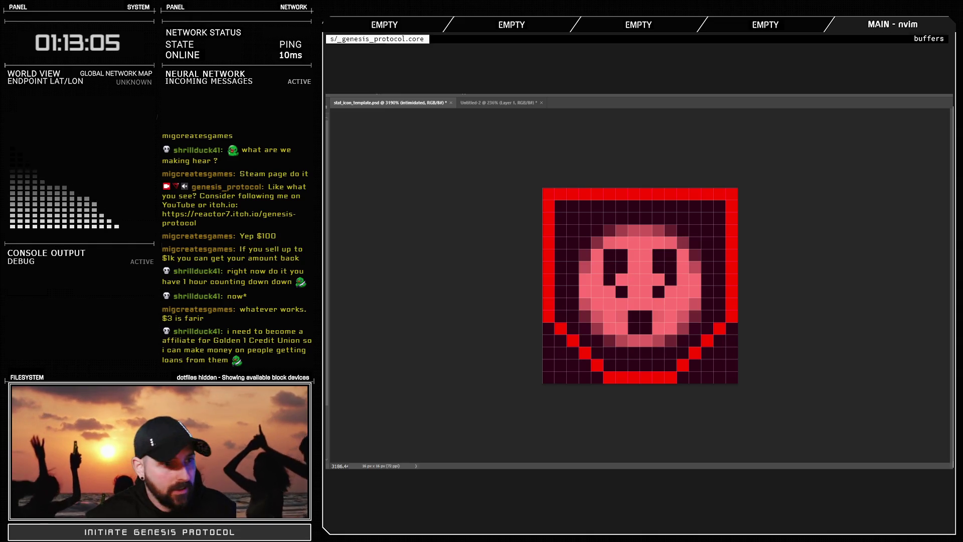
{"action": "left_click", "coordinate": [623, 285], "text": "alt"}
{"action": "left_click", "coordinate": [623, 289]}
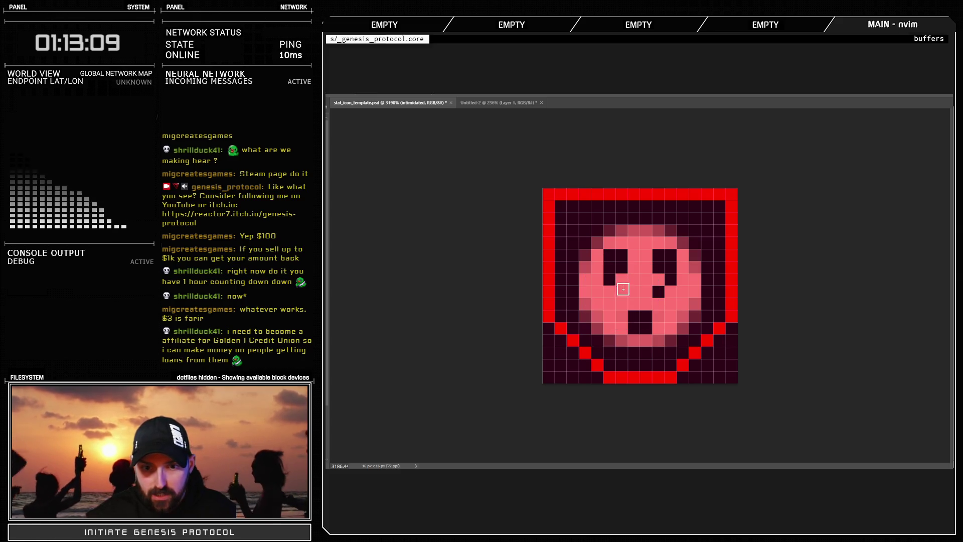
{"action": "left_click", "coordinate": [609, 279]}
{"action": "left_click", "coordinate": [659, 267]}
{"action": "left_click", "coordinate": [622, 268]}
{"action": "left_click", "coordinate": [658, 291]}
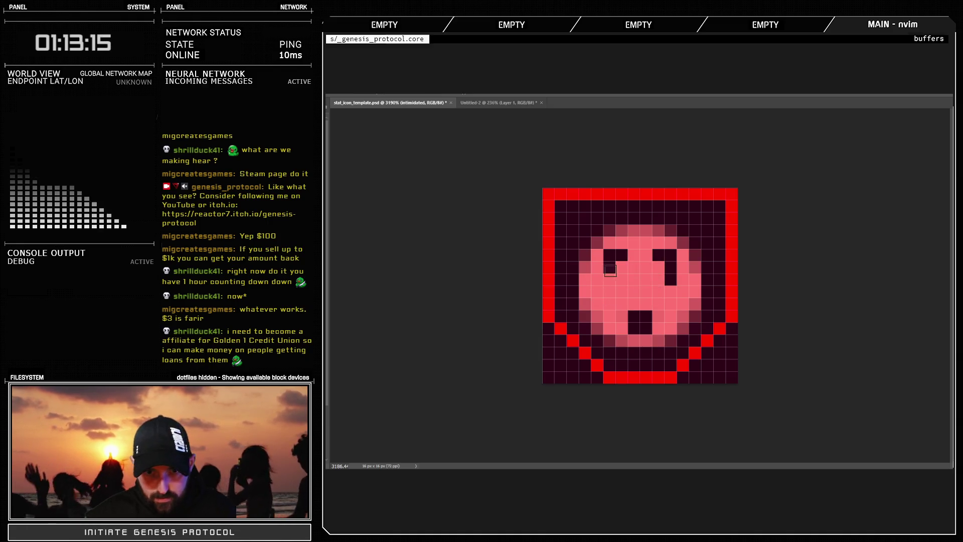
Try dark pixels beneath both eyes, undoing the last ones added
{"action": "left_click", "coordinate": [609, 280]}
{"action": "left_click", "coordinate": [622, 280]}
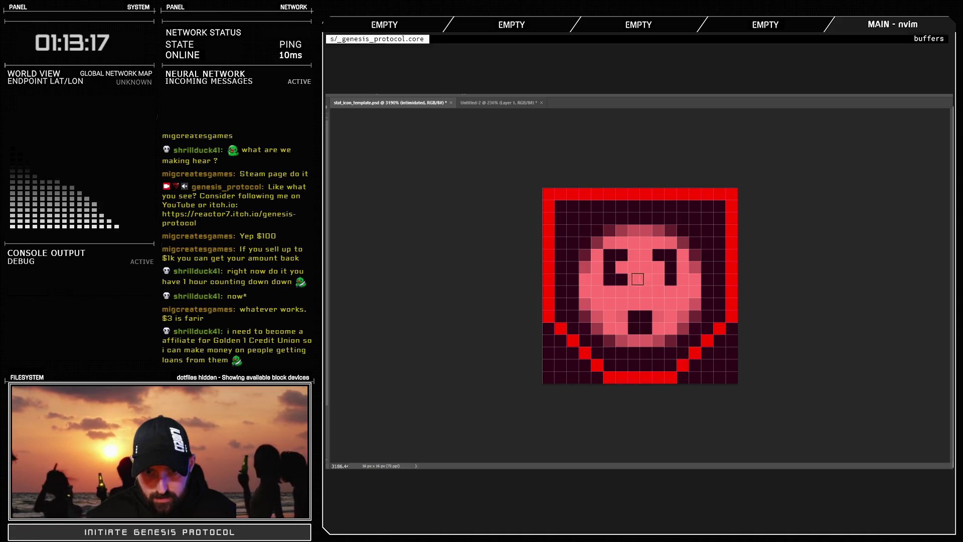
{"action": "left_click", "coordinate": [658, 280]}
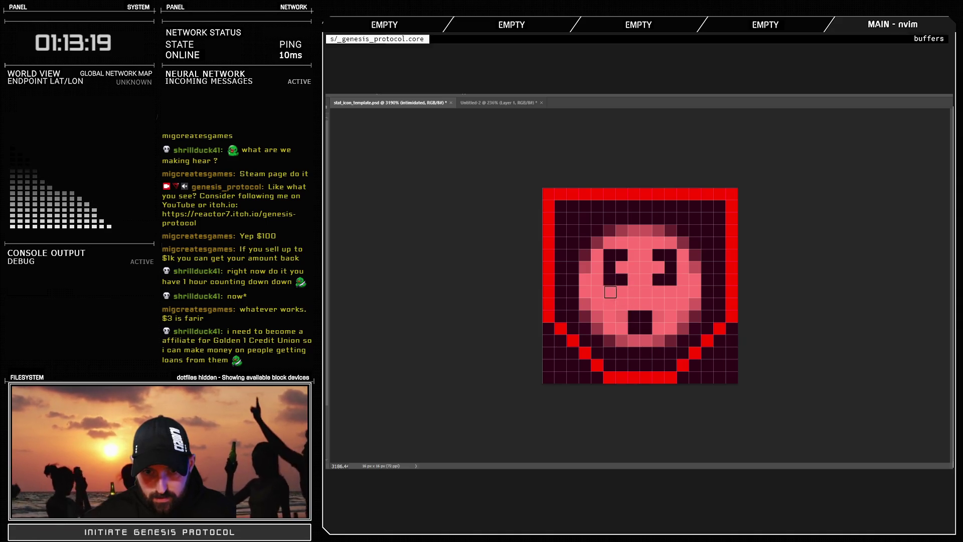
{"action": "left_click", "coordinate": [609, 291]}
{"action": "left_click", "coordinate": [670, 291]}
{"action": "scroll", "coordinate": [671, 331], "scroll_direction": "down", "scroll_amount": 3}
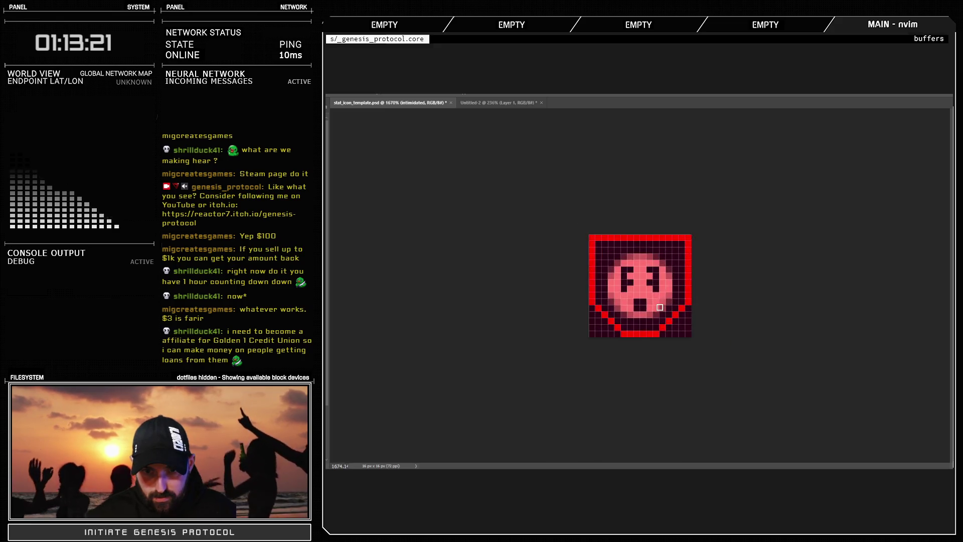
{"action": "scroll", "coordinate": [672, 339], "scroll_direction": "up", "scroll_amount": 3}
{"action": "key", "text": "ctrl+z"}
{"action": "key", "text": "ctrl+z"}
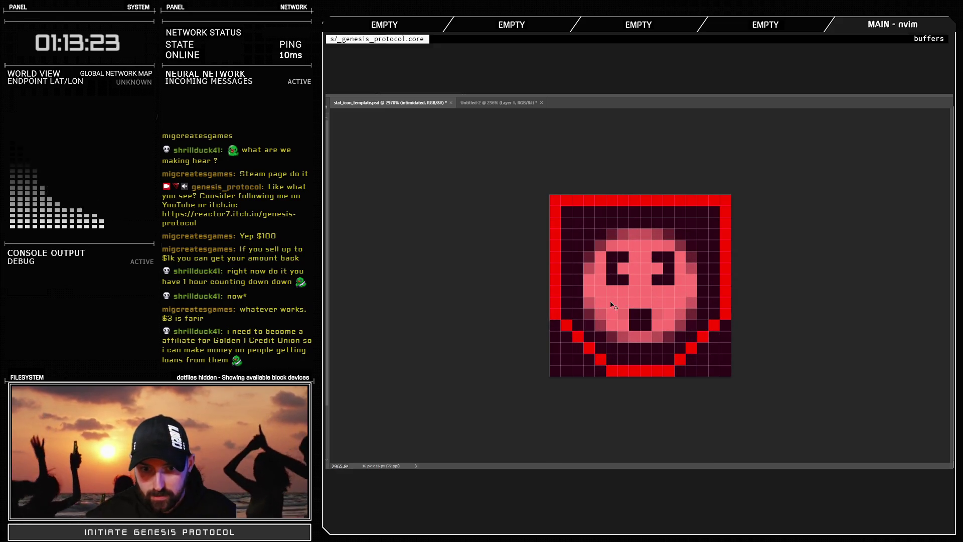
Reshape the left eye into an L and darken pixels beside both eyes
{"action": "left_click", "coordinate": [623, 268]}
{"action": "left_click", "coordinate": [624, 281]}
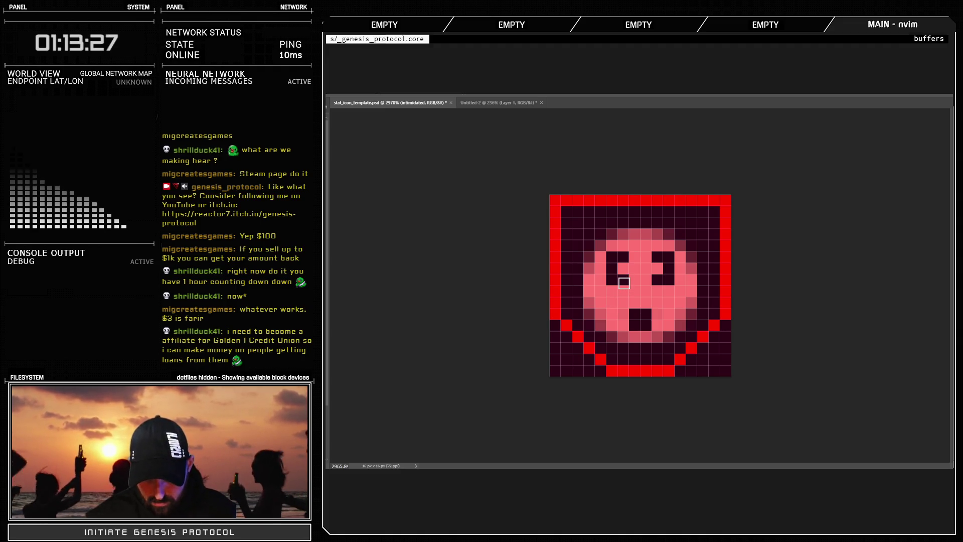
{"action": "left_click", "coordinate": [625, 281]}
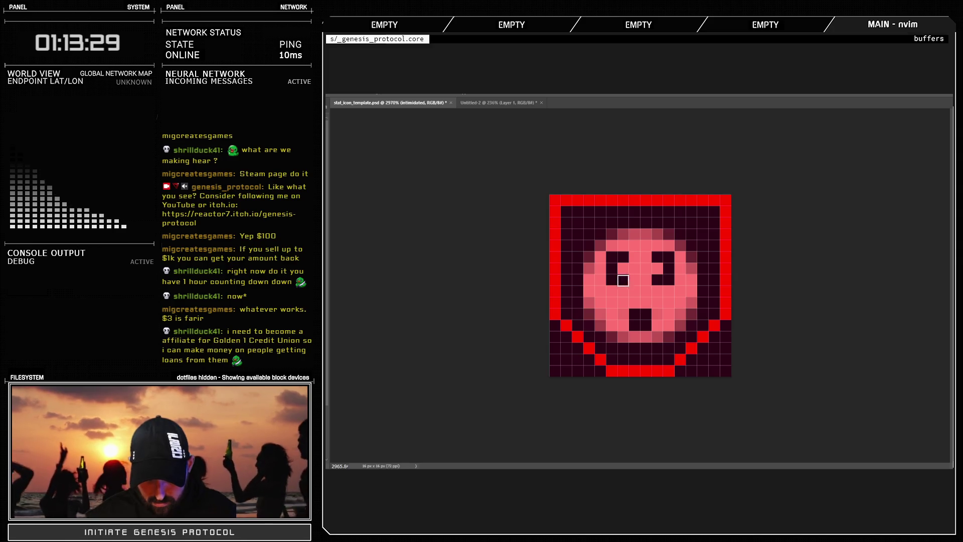
{"action": "left_click", "coordinate": [600, 271]}
{"action": "left_click", "coordinate": [600, 282]}
{"action": "left_click", "coordinate": [680, 271]}
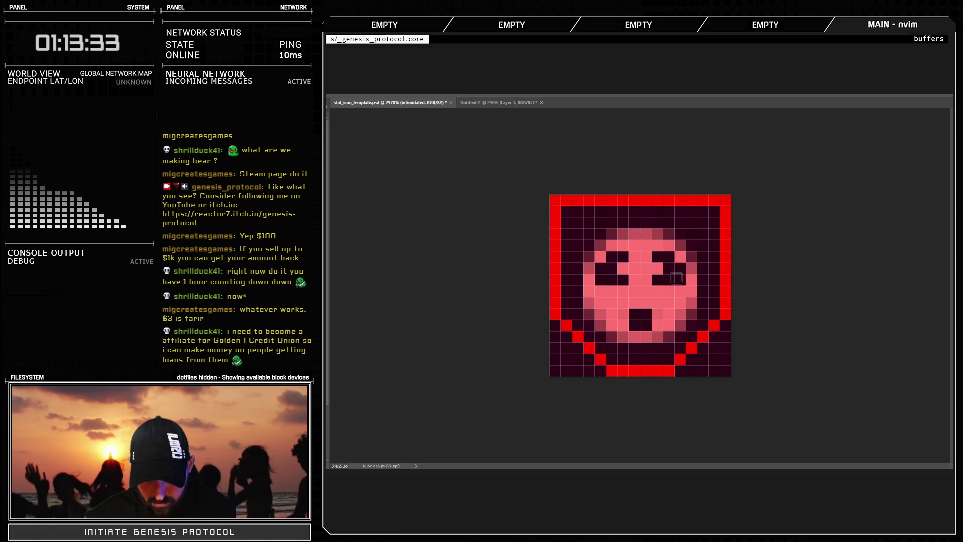
{"action": "left_click", "coordinate": [680, 279]}
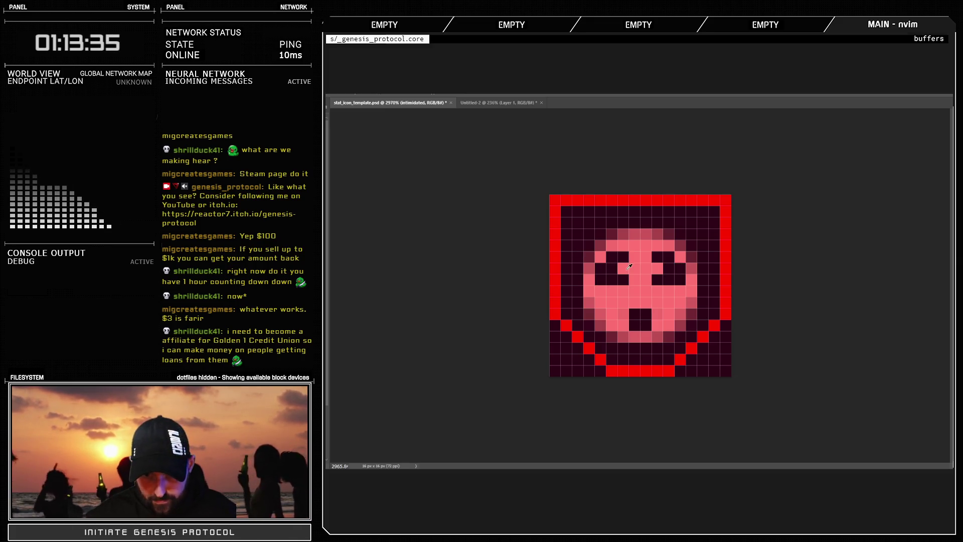
Recolour eye pixels pink and fill the eye centres to form X-shaped eyes
{"action": "left_click", "coordinate": [611, 279]}
{"action": "left_click", "coordinate": [668, 279]}
{"action": "left_click", "coordinate": [663, 269]}
{"action": "left_click", "coordinate": [600, 309]}
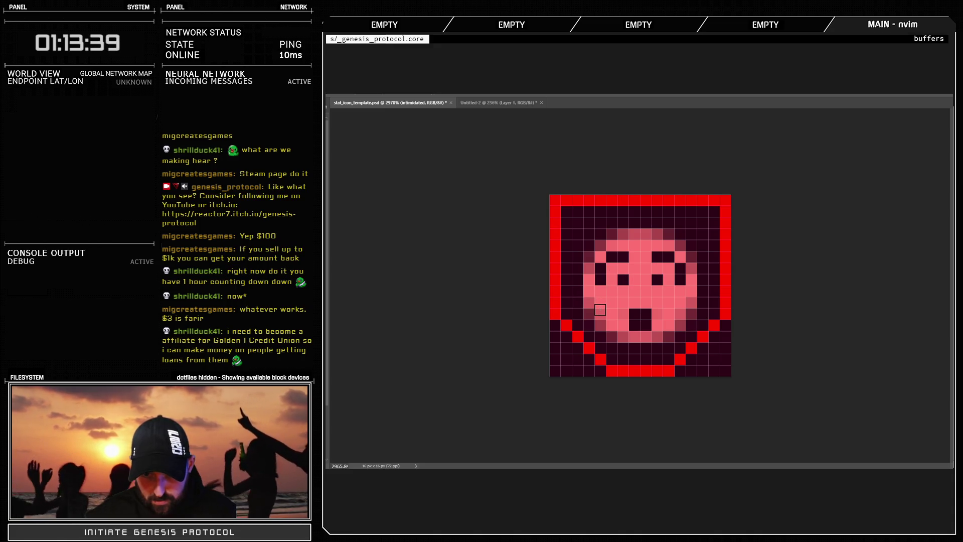
{"action": "left_click", "coordinate": [612, 268]}
{"action": "left_click", "coordinate": [671, 268]}
{"action": "scroll", "coordinate": [675, 323], "scroll_direction": "down", "scroll_amount": 2}
{"action": "scroll", "coordinate": [675, 323], "scroll_direction": "down", "scroll_amount": 6}
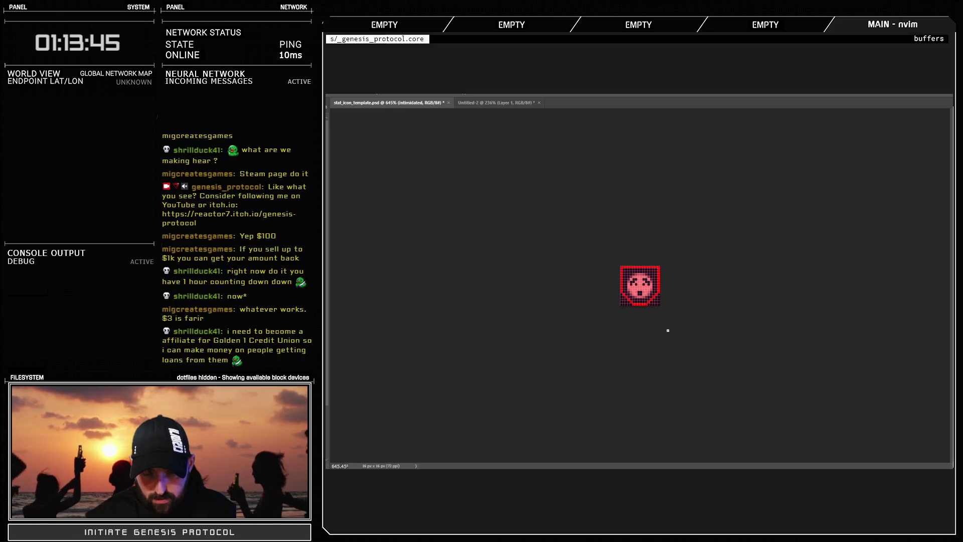
Widen the mouth into an open shape by adding dark pencil pixels at its corners
{"action": "scroll", "coordinate": [658, 319], "scroll_direction": "up", "scroll_amount": 8}
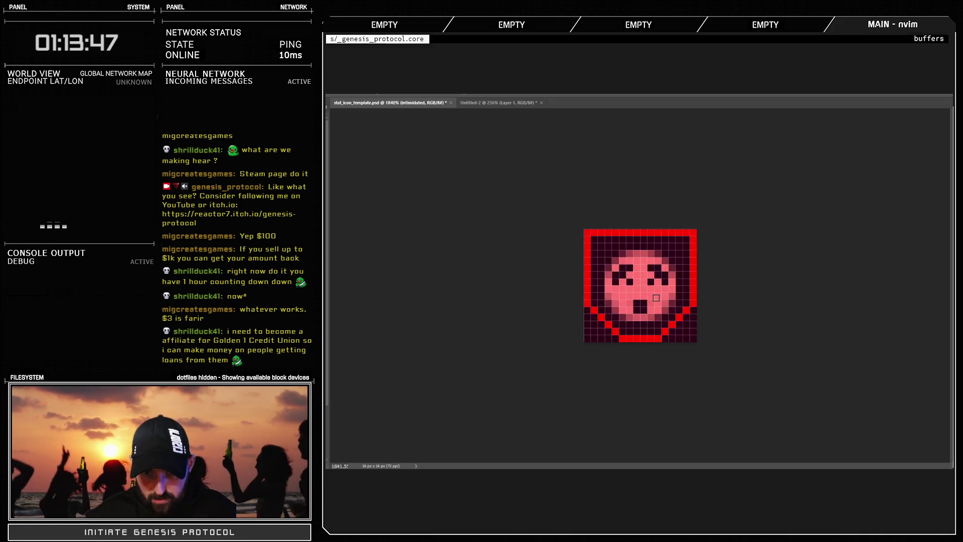
{"action": "mouse_move", "coordinate": [625, 302]}
{"action": "left_mouse_down"}
{"action": "mouse_move", "coordinate": [624, 313]}
{"action": "mouse_move", "coordinate": [658, 315]}
{"action": "mouse_move", "coordinate": [624, 314]}
{"action": "left_mouse_up"}
{"action": "left_click", "coordinate": [623, 314]}
{"action": "left_click", "coordinate": [657, 314]}
{"action": "left_click", "coordinate": [624, 325]}
{"action": "left_click", "coordinate": [657, 325]}
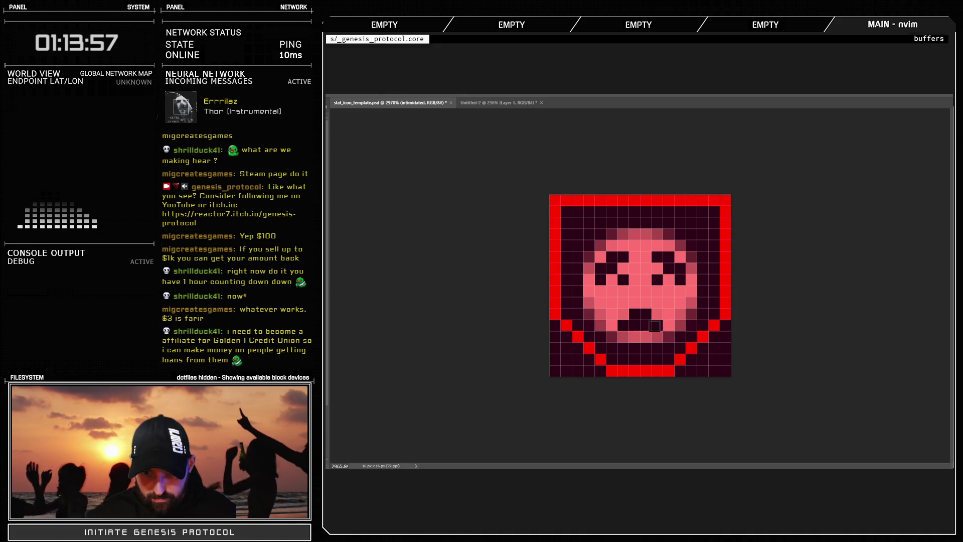
Extend the right eye down one pixel and darken a pixel at the mouth's top
{"action": "scroll", "coordinate": [655, 325], "scroll_direction": "down", "scroll_amount": 5}
{"action": "scroll", "coordinate": [648, 332], "scroll_direction": "up", "scroll_amount": 3}
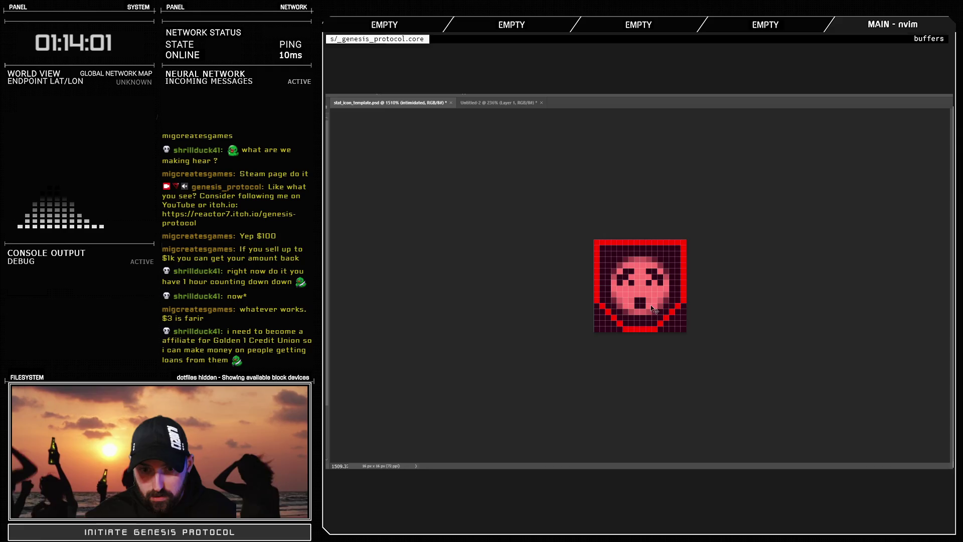
{"action": "scroll", "coordinate": [652, 308], "scroll_direction": "up", "scroll_amount": 2}
{"action": "left_click", "coordinate": [656, 287]}
{"action": "scroll", "coordinate": [633, 328], "scroll_direction": "down", "scroll_amount": 4}
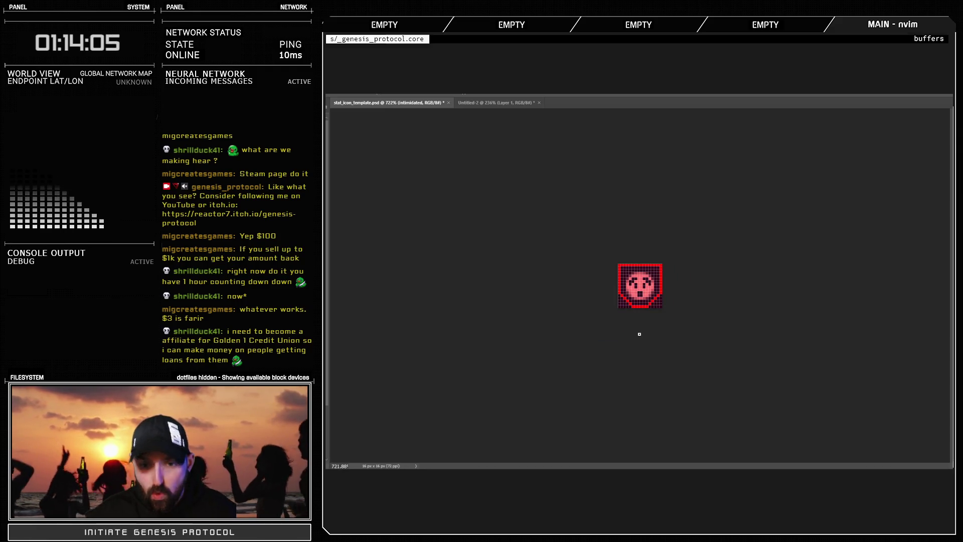
{"action": "scroll", "coordinate": [651, 284], "scroll_direction": "up", "scroll_amount": 3}
{"action": "left_click", "coordinate": [641, 299]}
Zoom in and out repeatedly to check the worried face at icon size
{"action": "scroll", "coordinate": [646, 277], "scroll_direction": "up", "scroll_amount": 3}
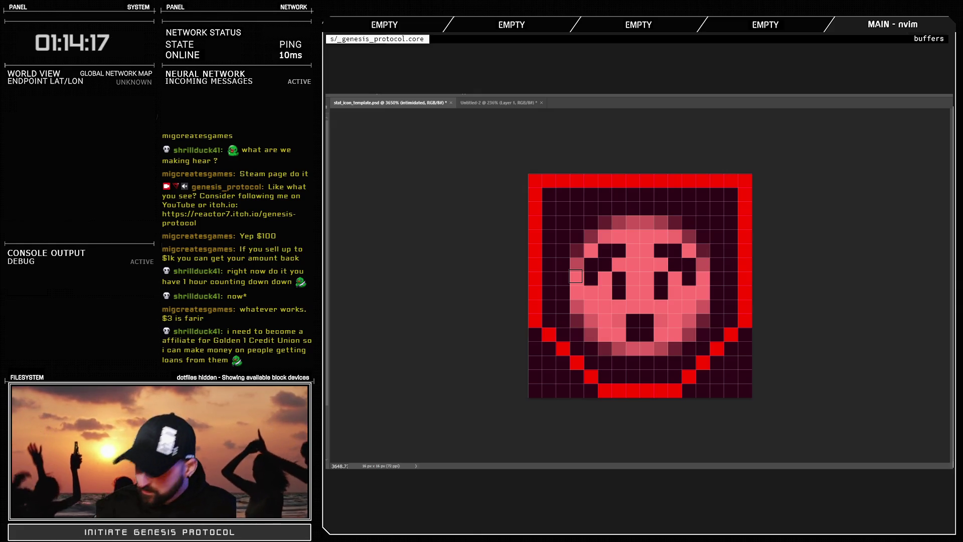
{"action": "scroll", "coordinate": [654, 304], "scroll_direction": "down", "scroll_amount": 10}
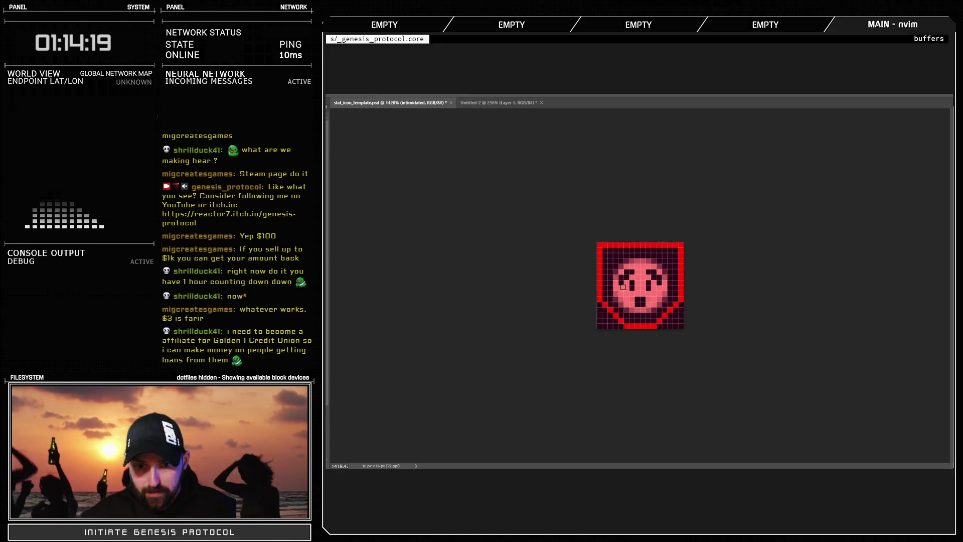
{"action": "scroll", "coordinate": [654, 303], "scroll_direction": "up", "scroll_amount": 6}
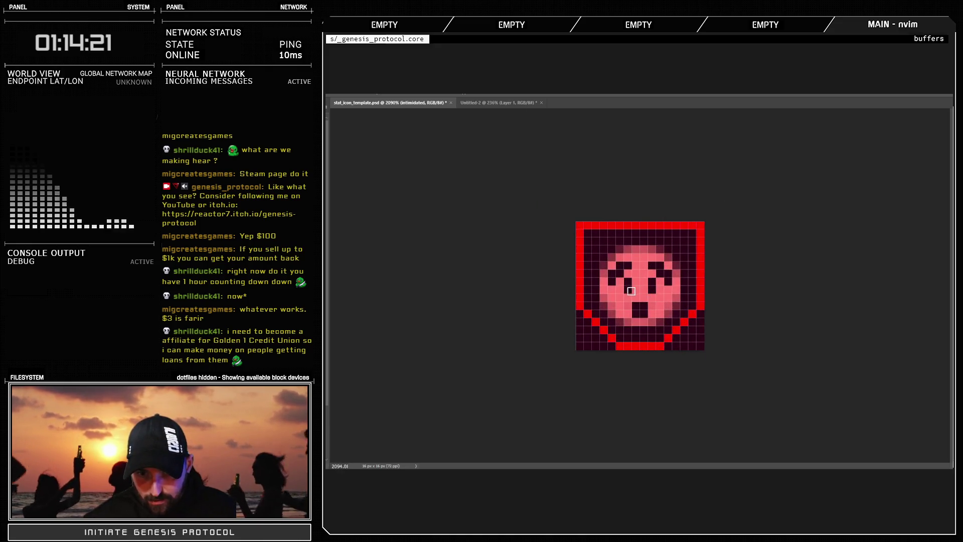
{"action": "scroll", "coordinate": [663, 316], "scroll_direction": "down", "scroll_amount": 4}
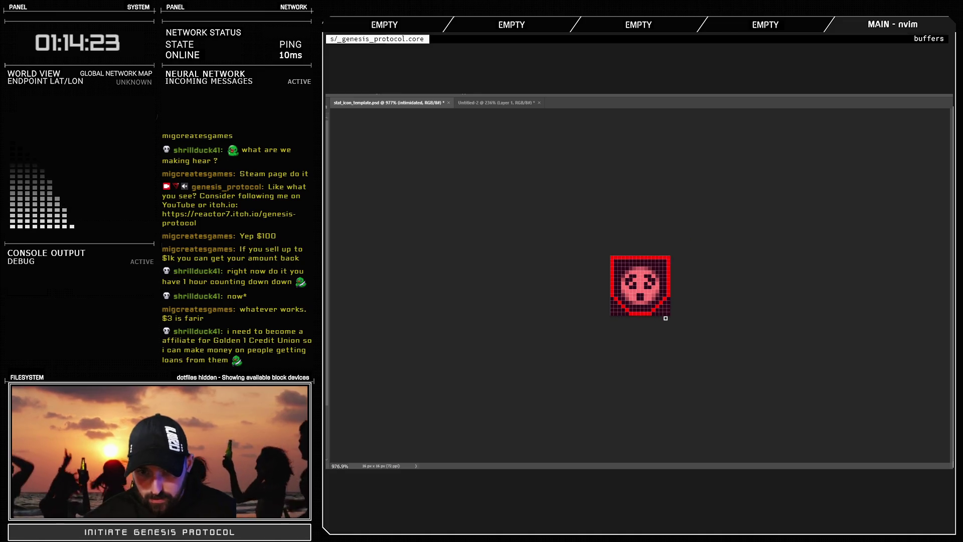
{"action": "scroll", "coordinate": [634, 287], "scroll_direction": "up", "scroll_amount": 3}
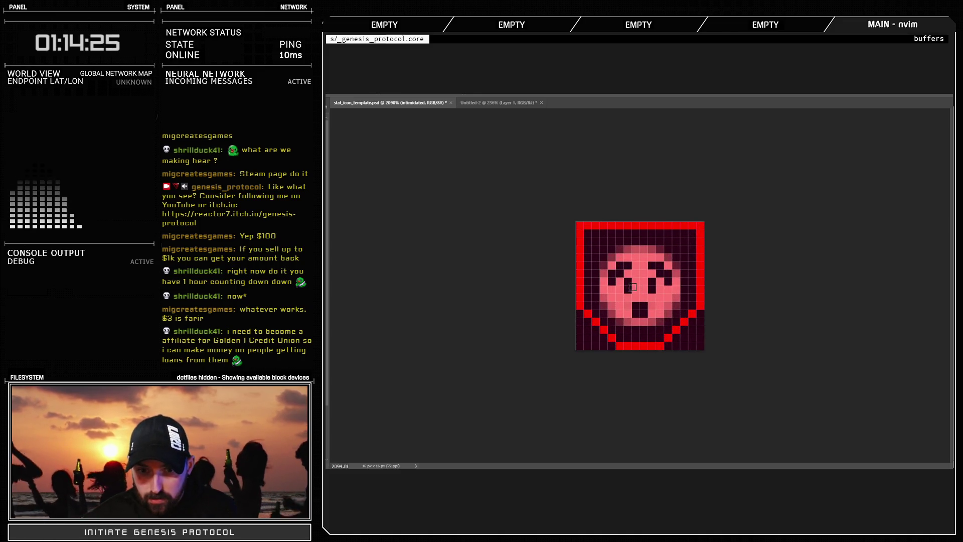
{"action": "scroll", "coordinate": [657, 301], "scroll_direction": "down", "scroll_amount": 5}
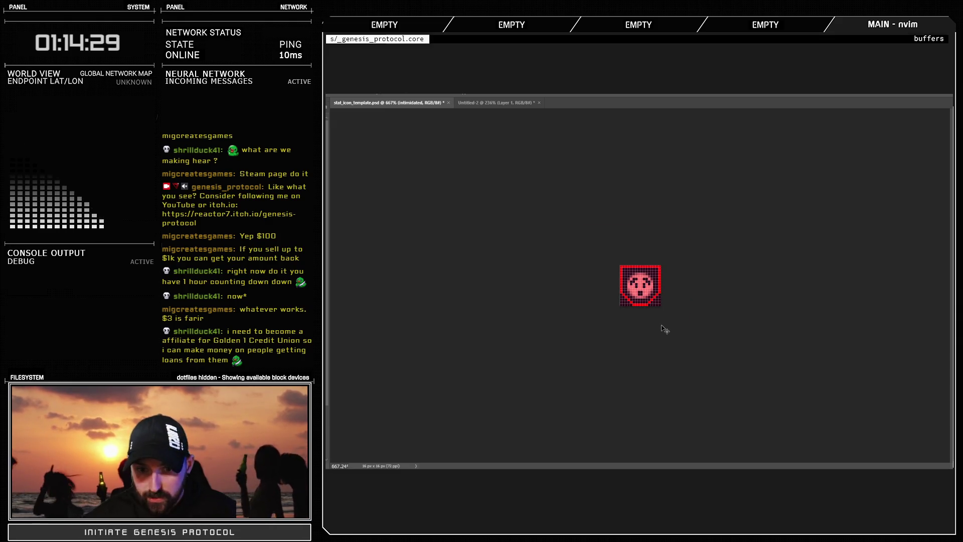
{"action": "scroll", "coordinate": [655, 301], "scroll_direction": "up", "scroll_amount": 4}
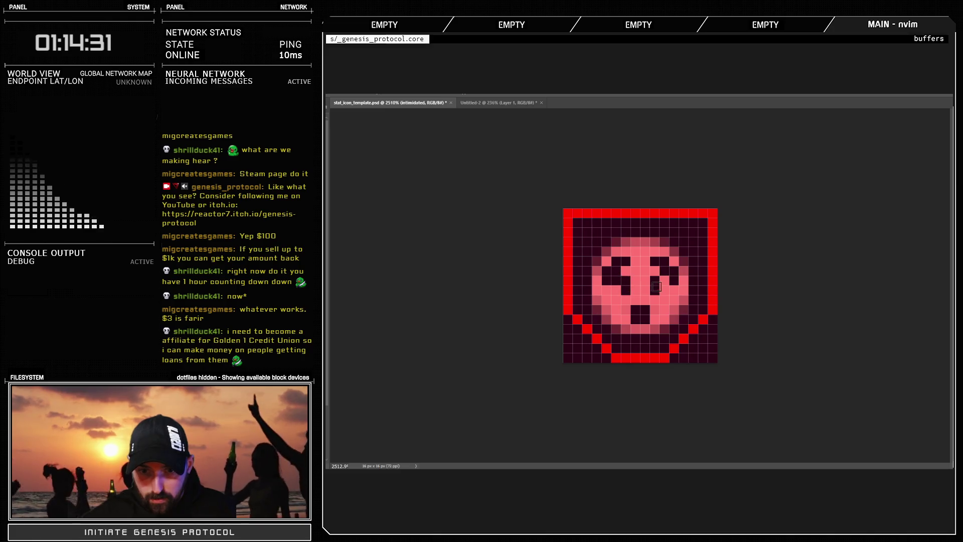
{"action": "scroll", "coordinate": [662, 316], "scroll_direction": "down", "scroll_amount": 5}
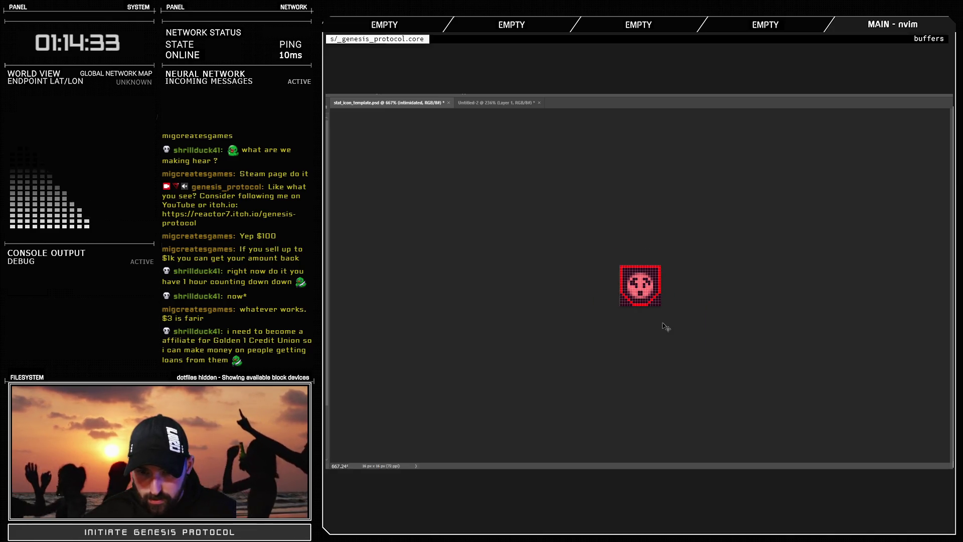
{"action": "scroll", "coordinate": [665, 326], "scroll_direction": "down", "scroll_amount": 2}
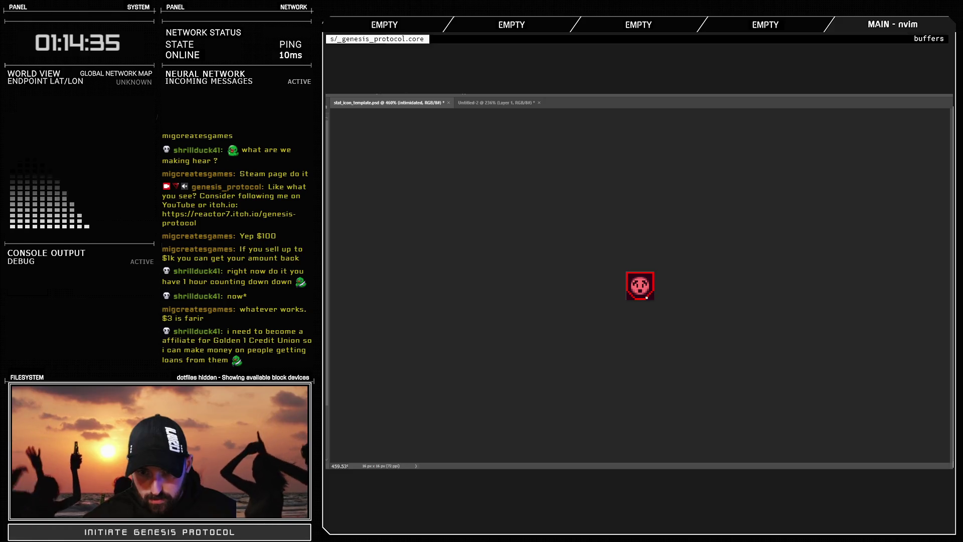
{"action": "scroll", "coordinate": [646, 306], "scroll_direction": "up", "scroll_amount": 2}
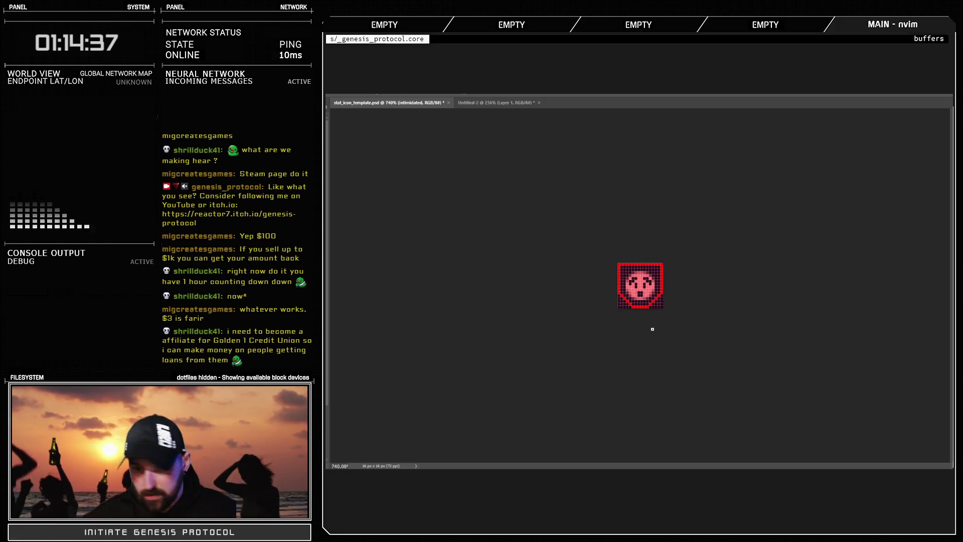
{"action": "scroll", "coordinate": [652, 329], "scroll_direction": "up", "scroll_amount": 2}
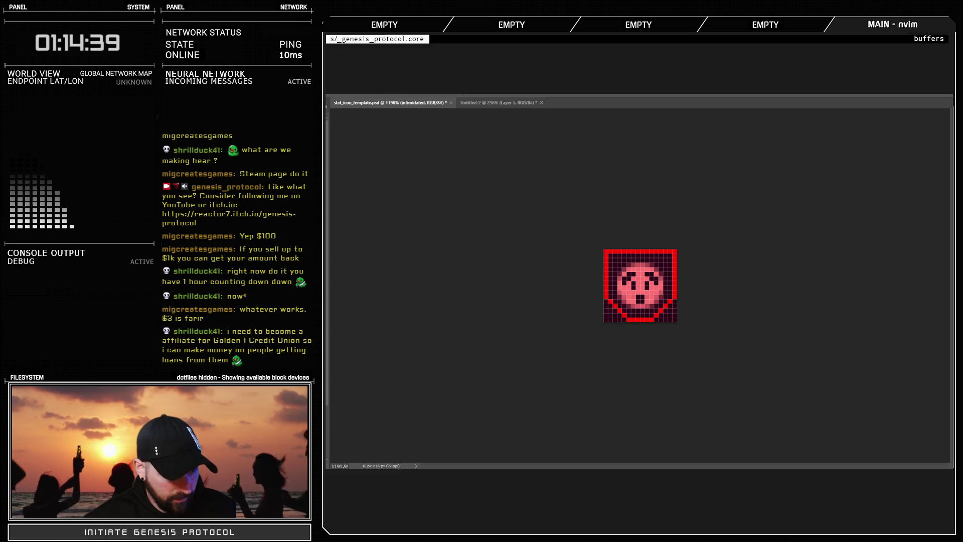
Clear the dark background to transparency, then switch to RPG Maker XP and open its database
{"action": "key", "text": "Delete"}
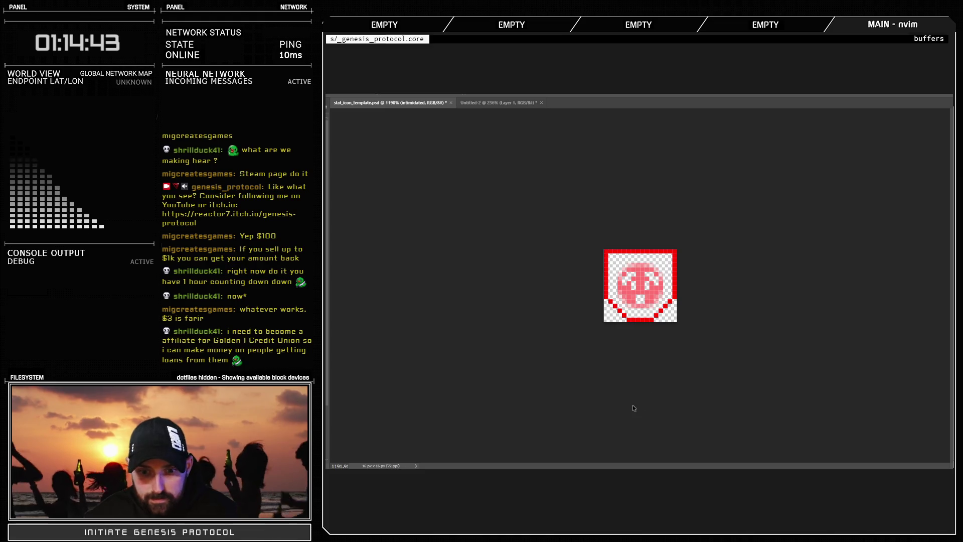
{"action": "key", "text": "t"}
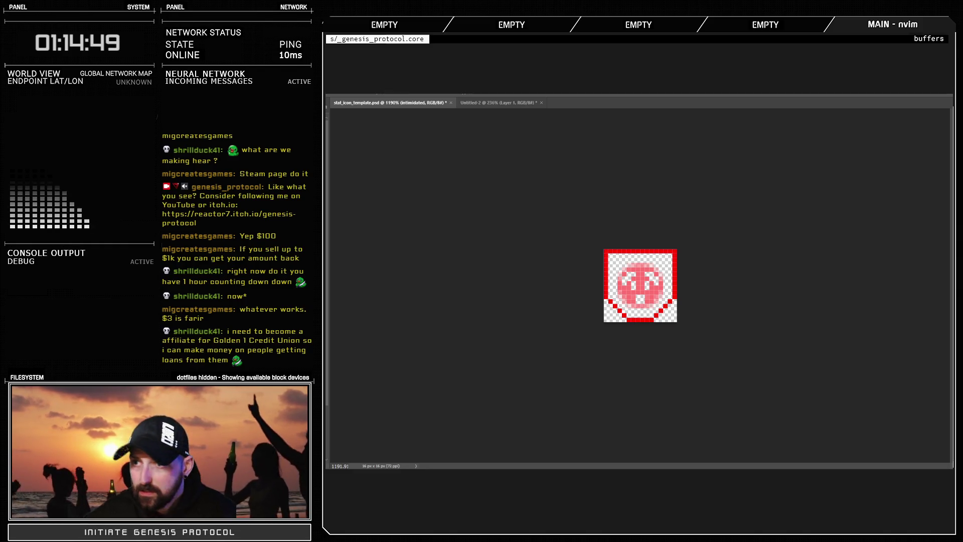
{"action": "key", "text": "alt+Tab"}
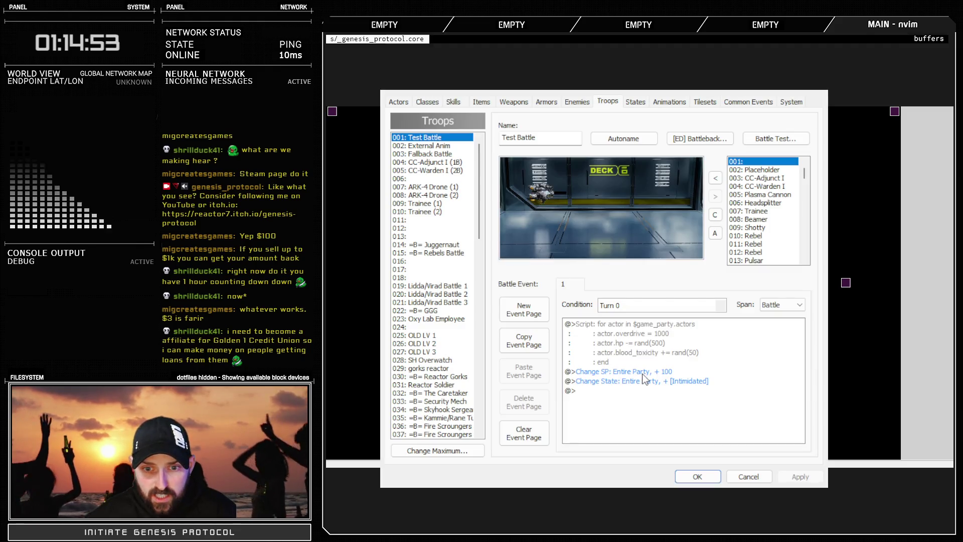
{"action": "left_click", "coordinate": [650, 381]}
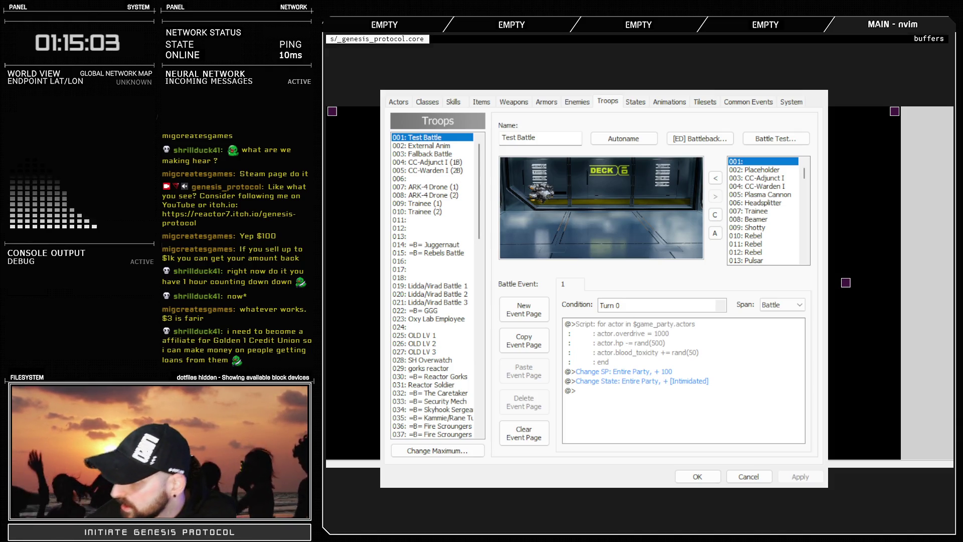
Select Test Battle's turn-0 Change State command that adds Intimidated to the entire party
{"action": "left_click", "coordinate": [738, 139]}
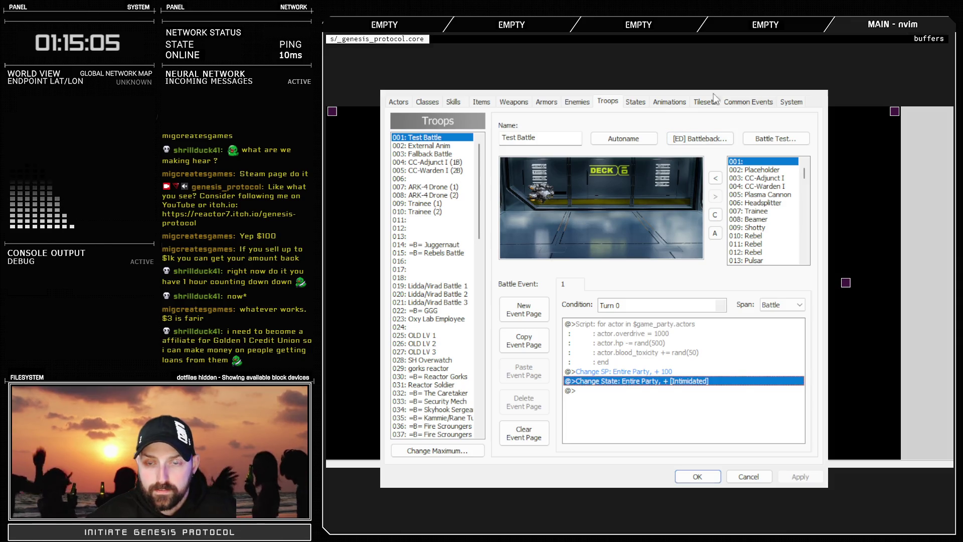
Battle-test Test Battle, flee with Run, and close the database with OK
{"action": "left_click", "coordinate": [777, 140]}
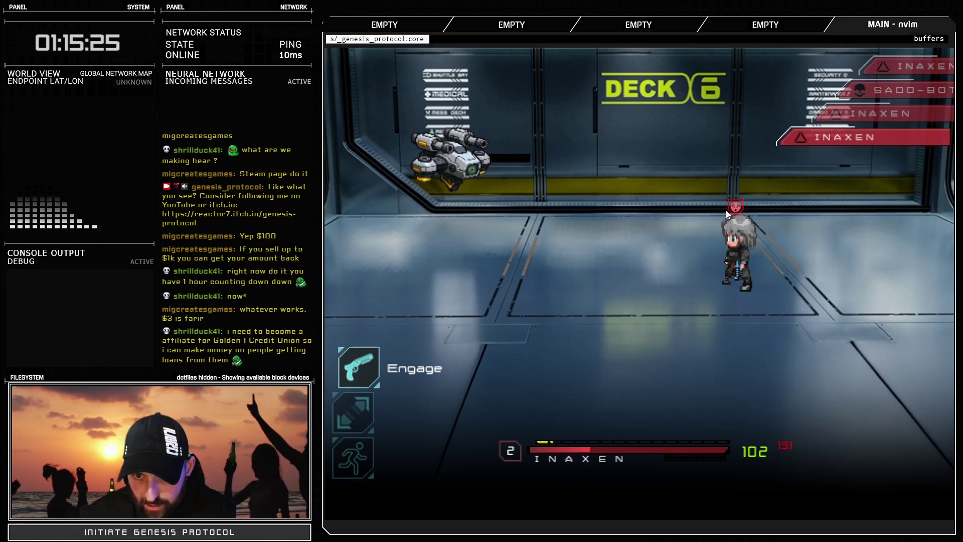
{"action": "key", "text": "Down"}
{"action": "key", "text": "Down"}
{"action": "key", "text": "Return"}
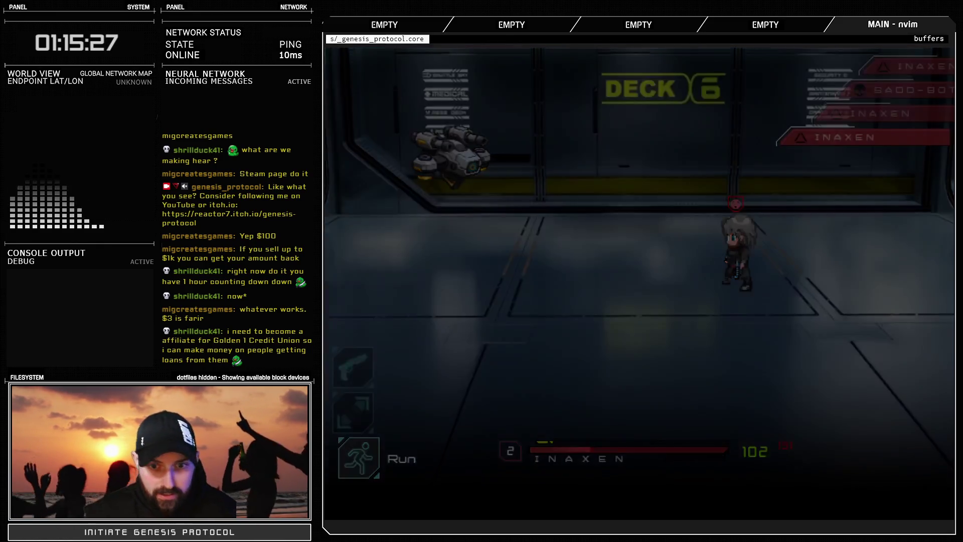
{"action": "left_click", "coordinate": [634, 381]}
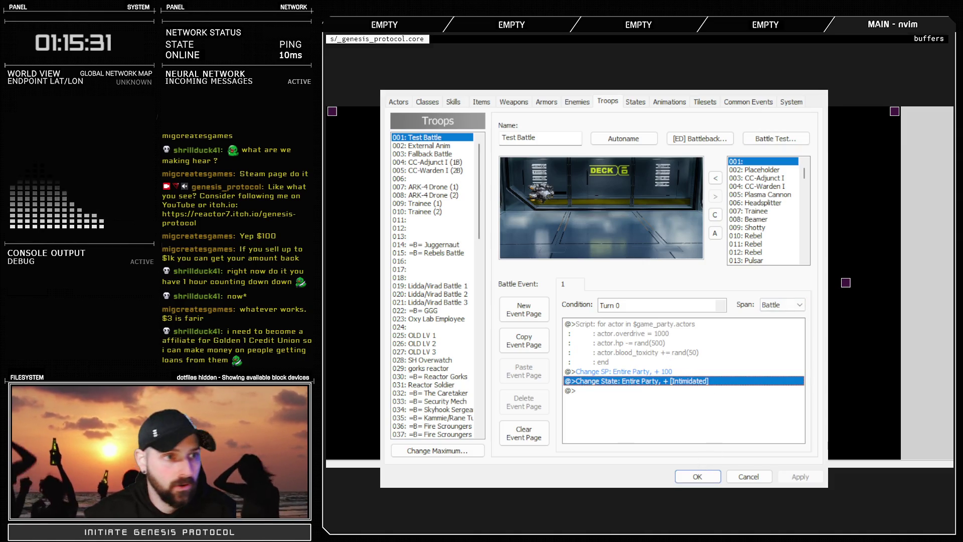
{"action": "left_click", "coordinate": [695, 474]}
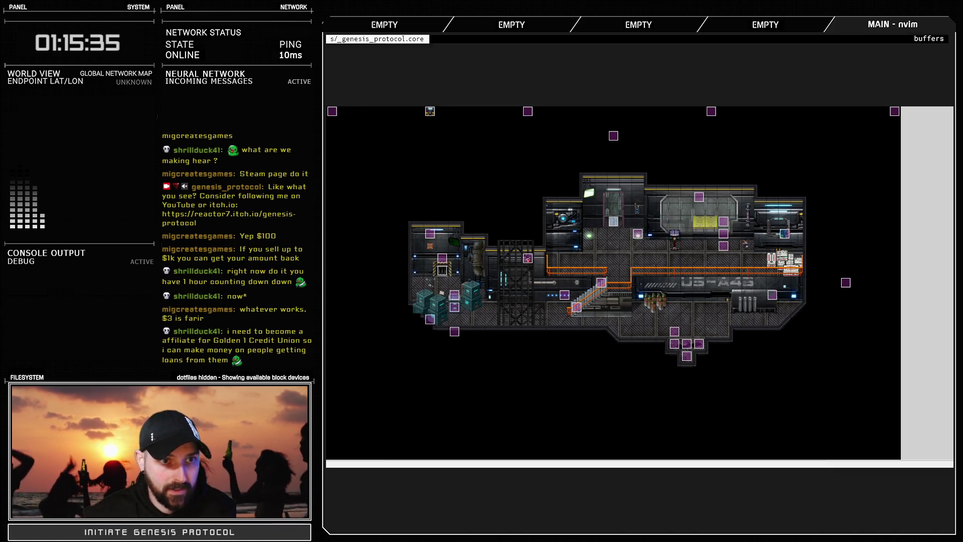
{"action": "key", "text": "F9"}
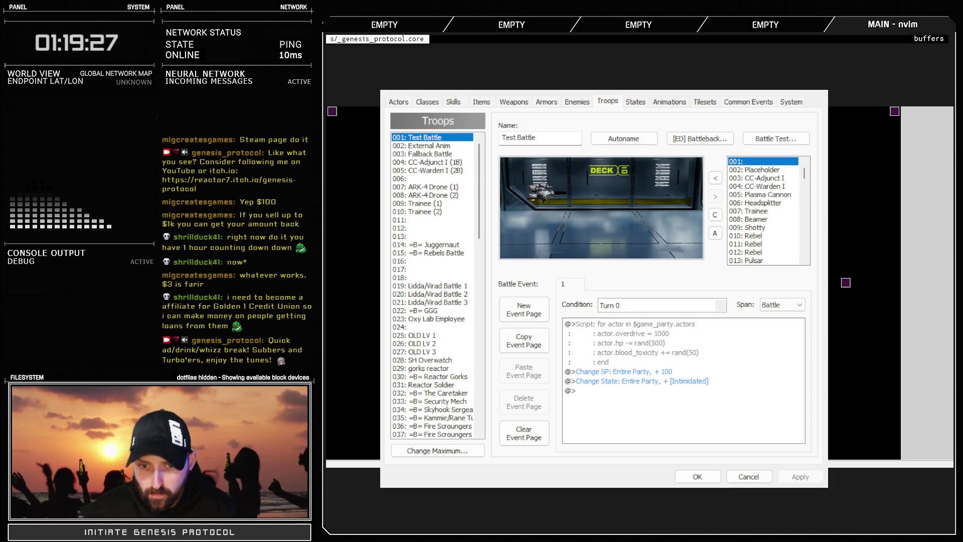
Select the Test Battle command that adds Intimidated to the entire party
{"action": "left_click", "coordinate": [637, 381]}
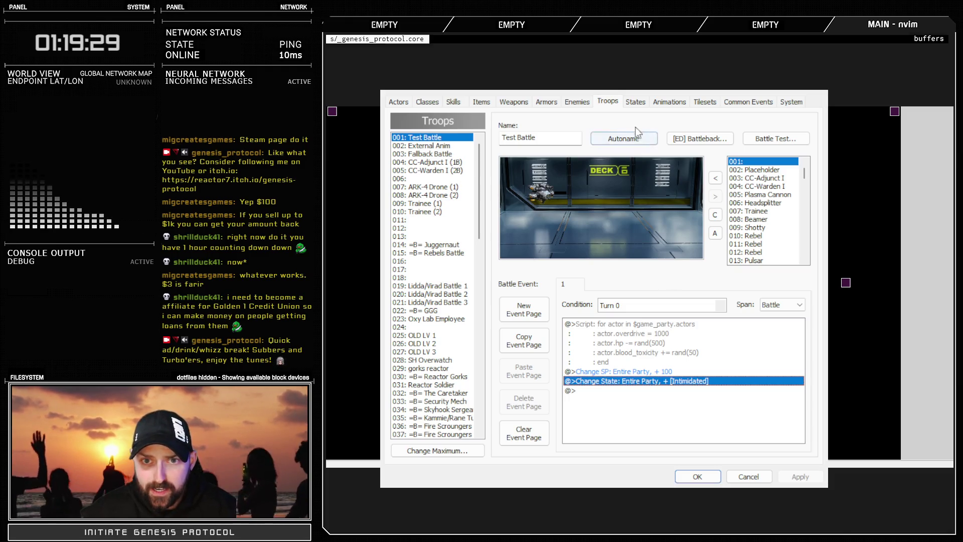
Show state 014: Intimidated, set to 25% PDEF and released after 2 turns
{"action": "left_click", "coordinate": [636, 101]}
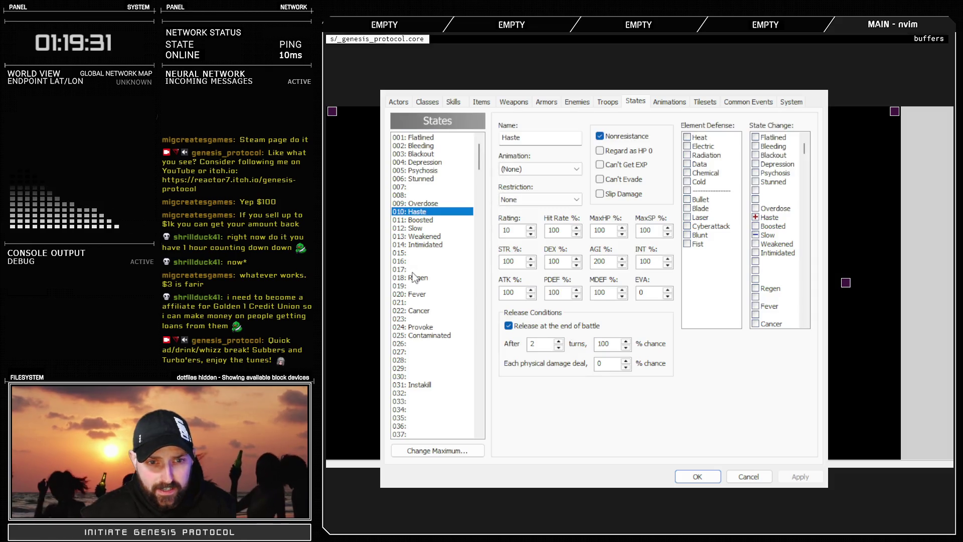
{"action": "left_click", "coordinate": [429, 245]}
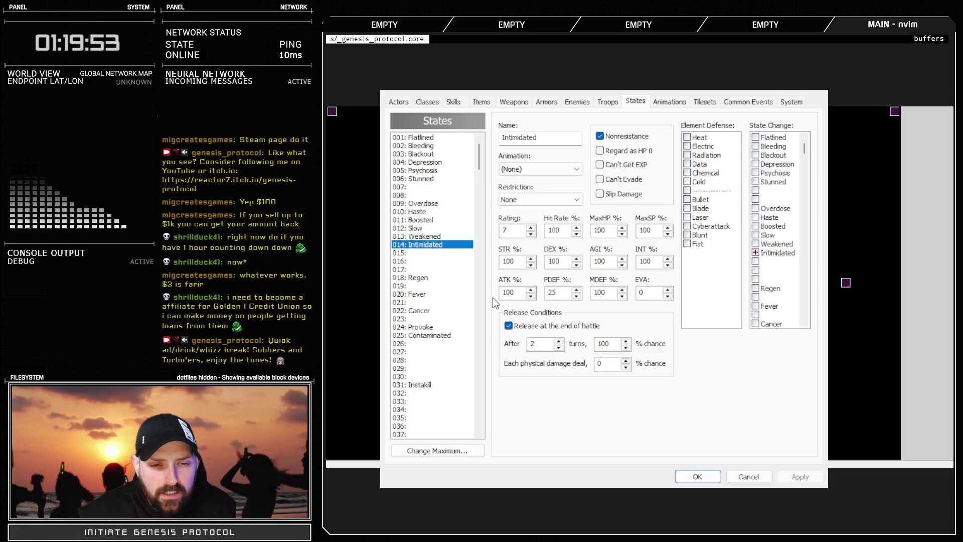
Compare the settings of the two Haste states, 039 and 010, switching back and forth
{"action": "left_click_drag", "start_coordinate": [479, 152], "coordinate": [480, 180]}
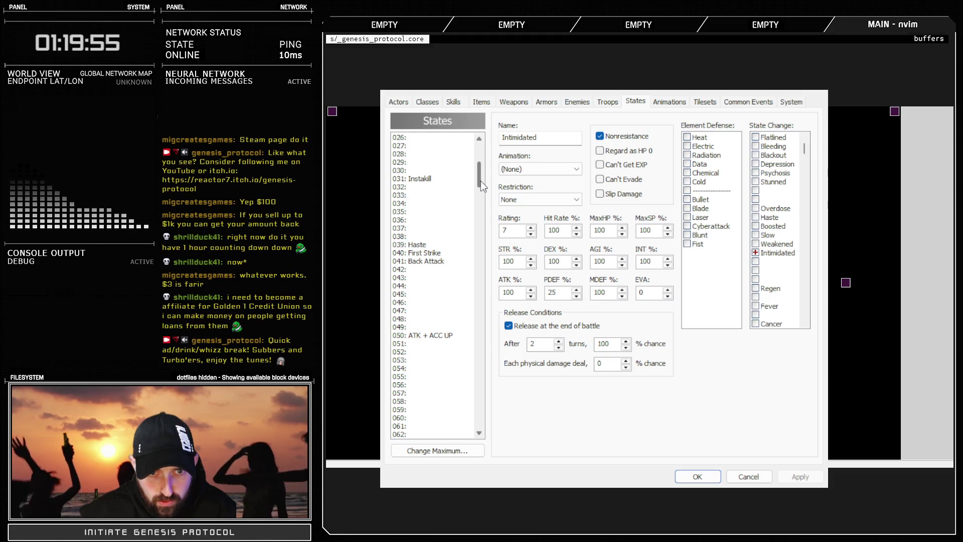
{"action": "left_click", "coordinate": [431, 245]}
{"action": "scroll", "coordinate": [432, 288], "scroll_direction": "up", "scroll_amount": 8}
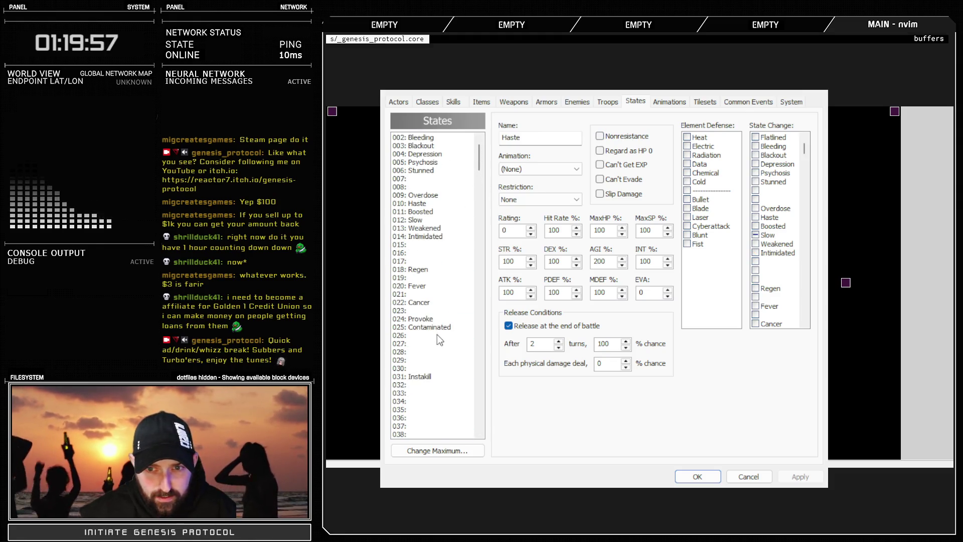
{"action": "scroll", "coordinate": [770, 261], "scroll_direction": "down", "scroll_amount": 8}
{"action": "scroll", "coordinate": [770, 269], "scroll_direction": "down", "scroll_amount": 1}
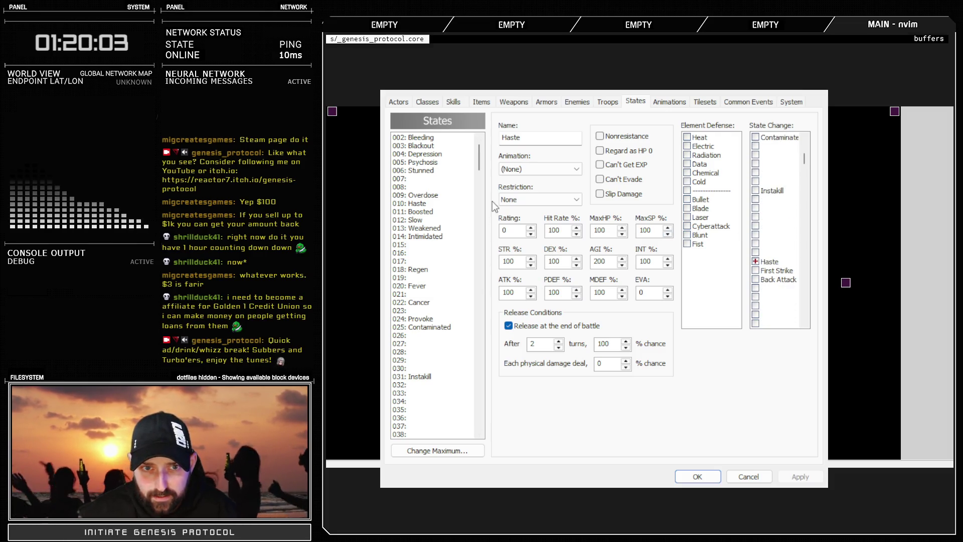
{"action": "left_click", "coordinate": [424, 203]}
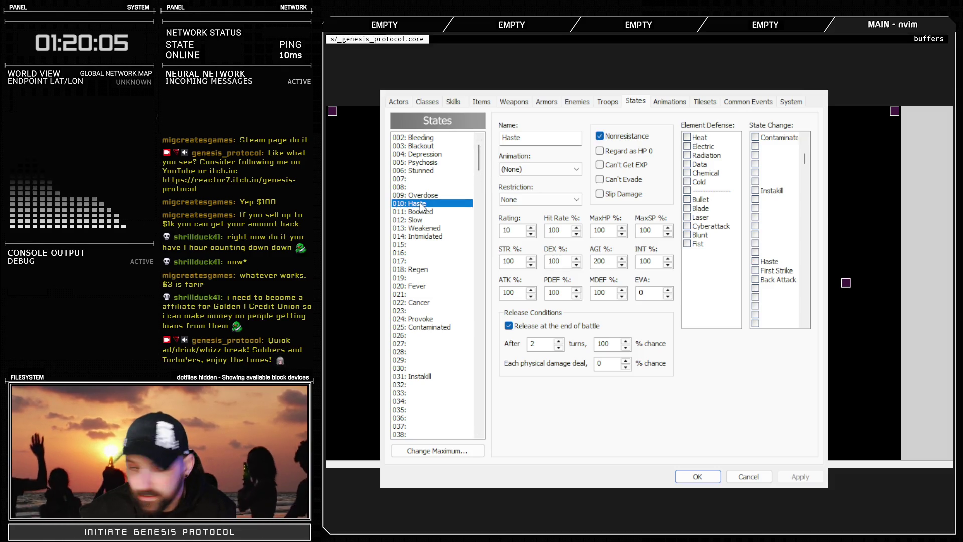
{"action": "scroll", "coordinate": [425, 339], "scroll_direction": "down", "scroll_amount": 3}
{"action": "scroll", "coordinate": [425, 339], "scroll_direction": "down", "scroll_amount": 3}
{"action": "left_click", "coordinate": [423, 344]}
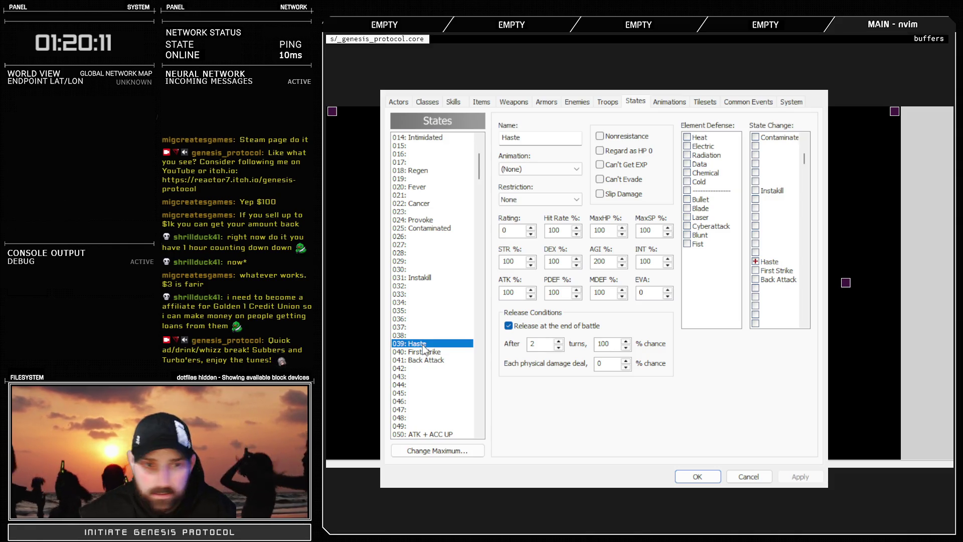
{"action": "scroll", "coordinate": [425, 346], "scroll_direction": "up", "scroll_amount": 4}
{"action": "left_click", "coordinate": [425, 212]}
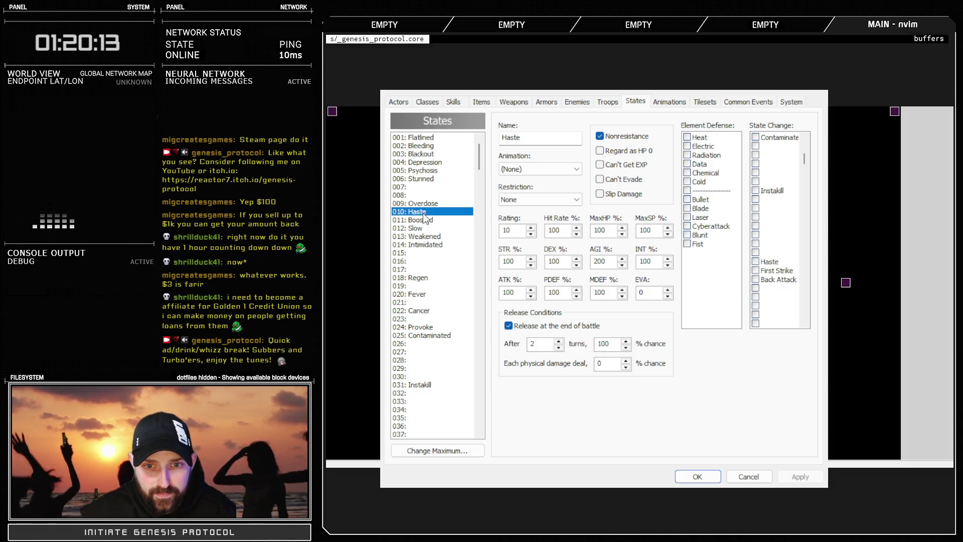
{"action": "scroll", "coordinate": [440, 311], "scroll_direction": "down", "scroll_amount": 2}
{"action": "scroll", "coordinate": [442, 314], "scroll_direction": "down", "scroll_amount": 2}
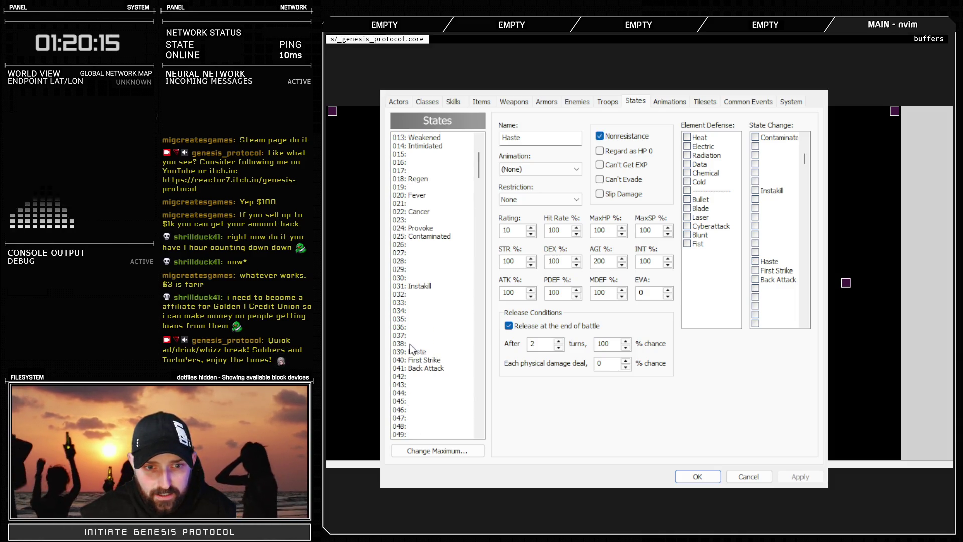
{"action": "left_click", "coordinate": [419, 353]}
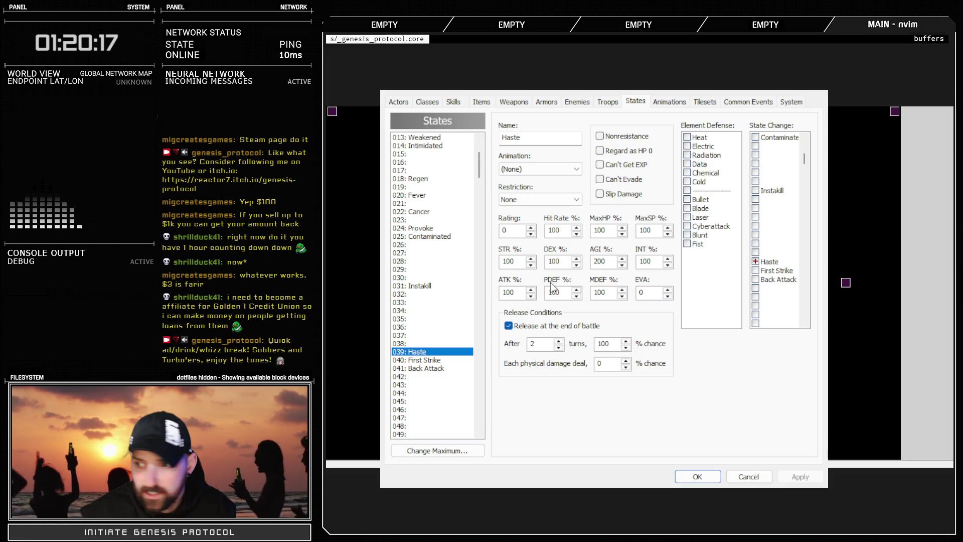
Check Back Attack, First Strike and ATK + ACC UP, then return to 010 Haste
{"action": "scroll", "coordinate": [450, 305], "scroll_direction": "down", "scroll_amount": 4}
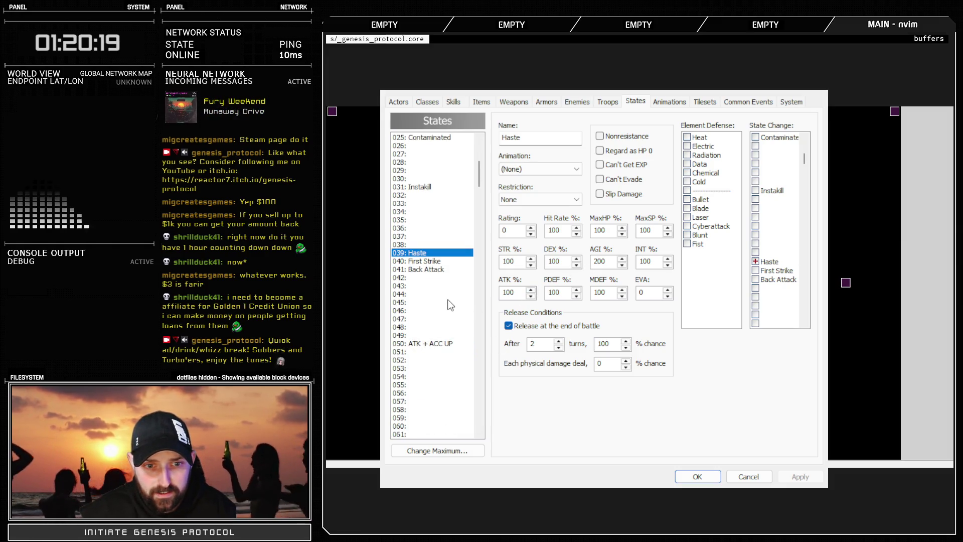
{"action": "left_click", "coordinate": [434, 261]}
{"action": "left_click", "coordinate": [432, 269]}
{"action": "left_click", "coordinate": [432, 261]}
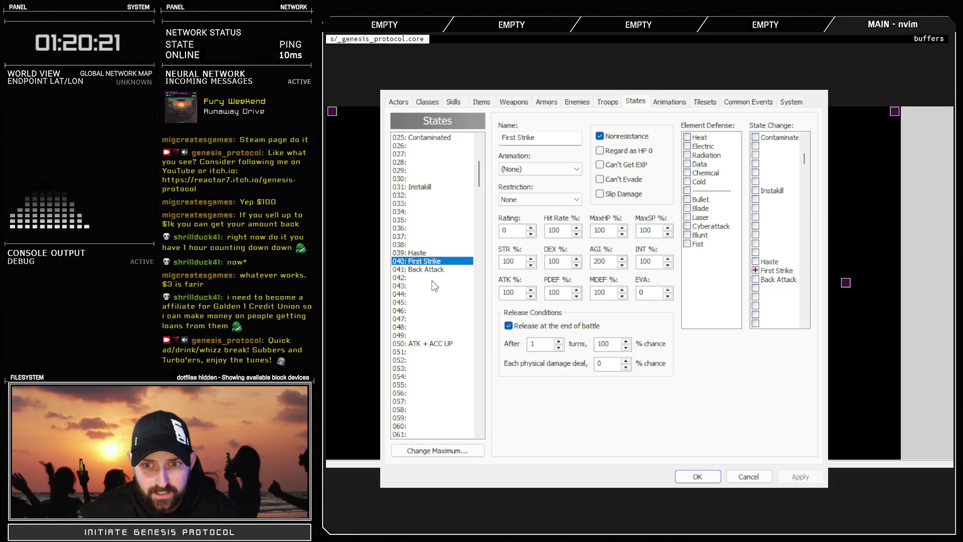
{"action": "left_click", "coordinate": [435, 343]}
{"action": "scroll", "coordinate": [444, 281], "scroll_direction": "down", "scroll_amount": 10}
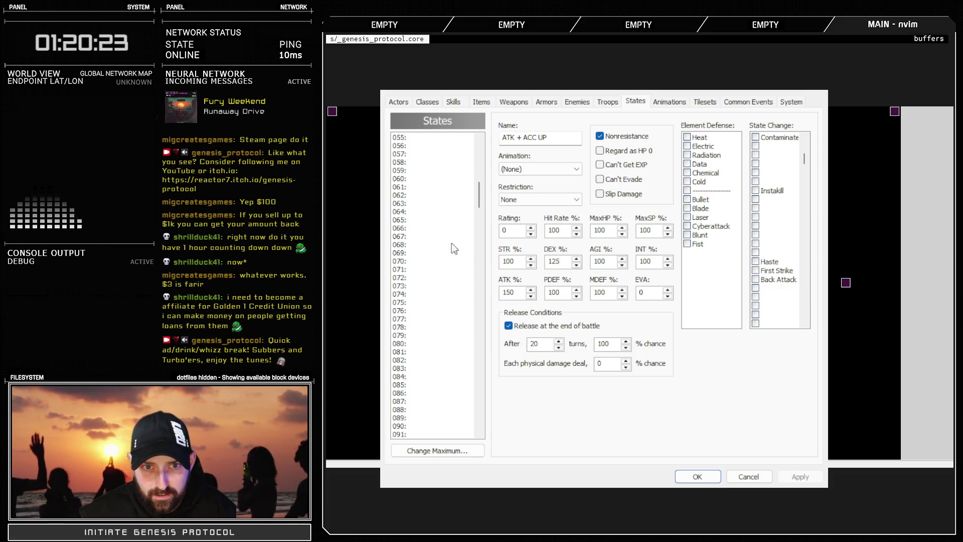
{"action": "mouse_move", "coordinate": [477, 206]}
{"action": "left_mouse_down"}
{"action": "mouse_move", "coordinate": [468, 383]}
{"action": "mouse_move", "coordinate": [466, 366]}
{"action": "mouse_move", "coordinate": [474, 434]}
{"action": "mouse_move", "coordinate": [476, 150]}
{"action": "left_mouse_up"}
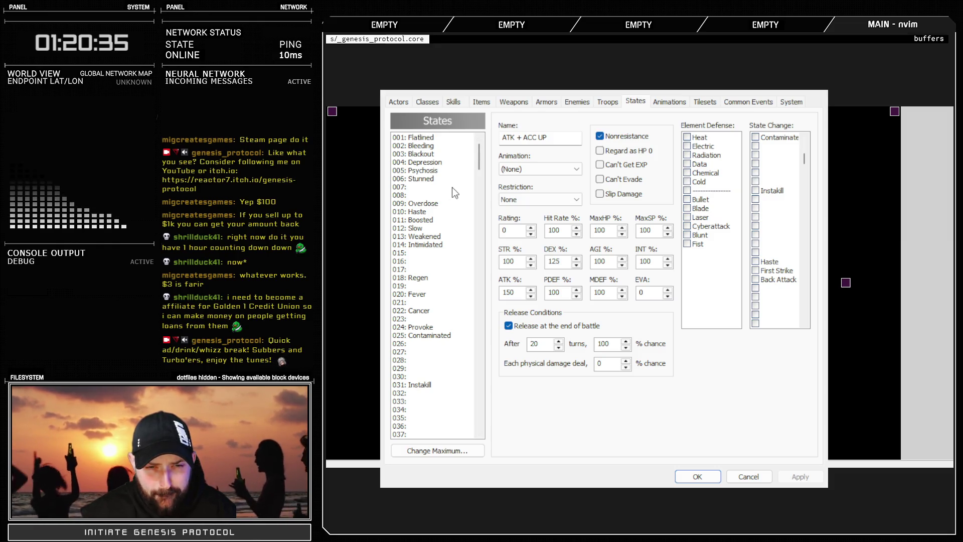
{"action": "left_click", "coordinate": [431, 211]}
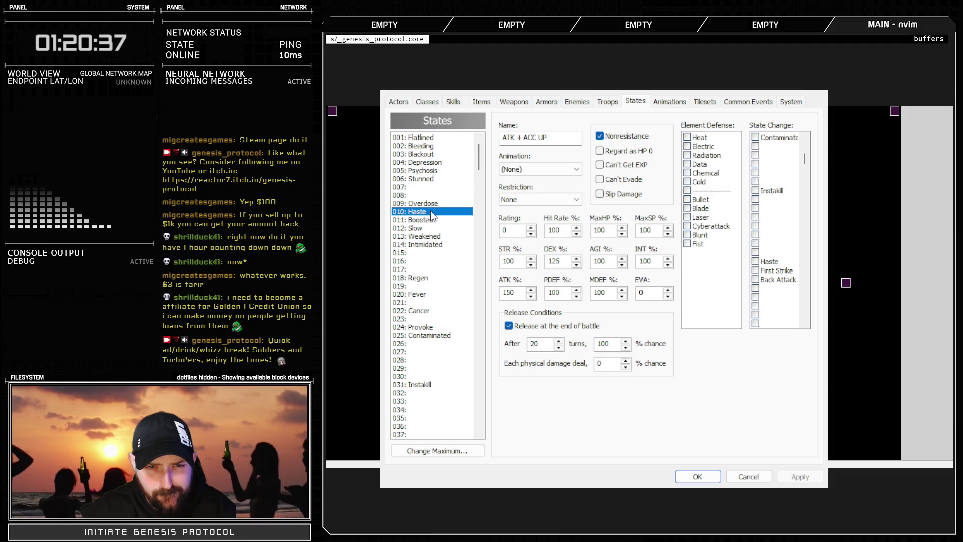
Create state 015 named 'Adrenalized' and tick it in the state change list
{"action": "left_click", "coordinate": [430, 252]}
{"action": "left_click", "coordinate": [546, 136]}
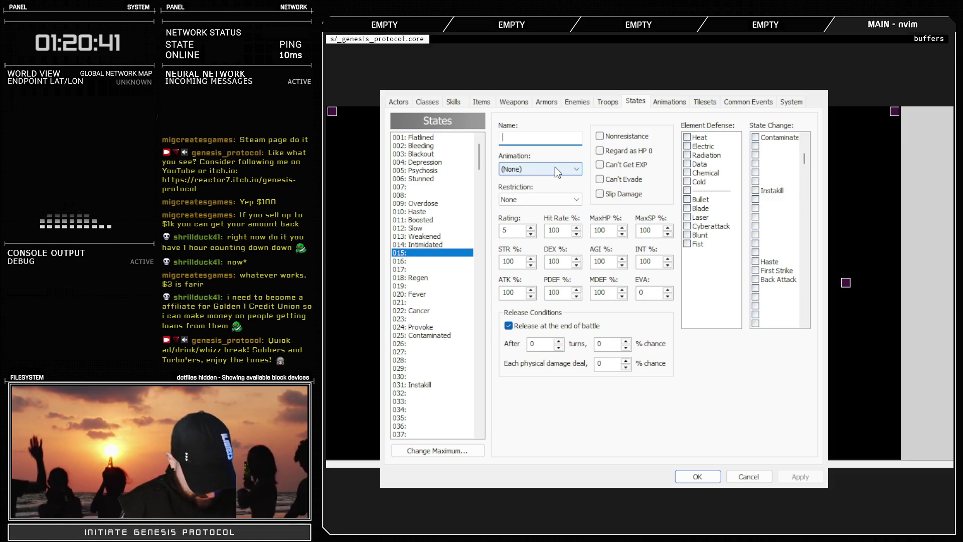
{"action": "type", "text": "Adrenalized"}
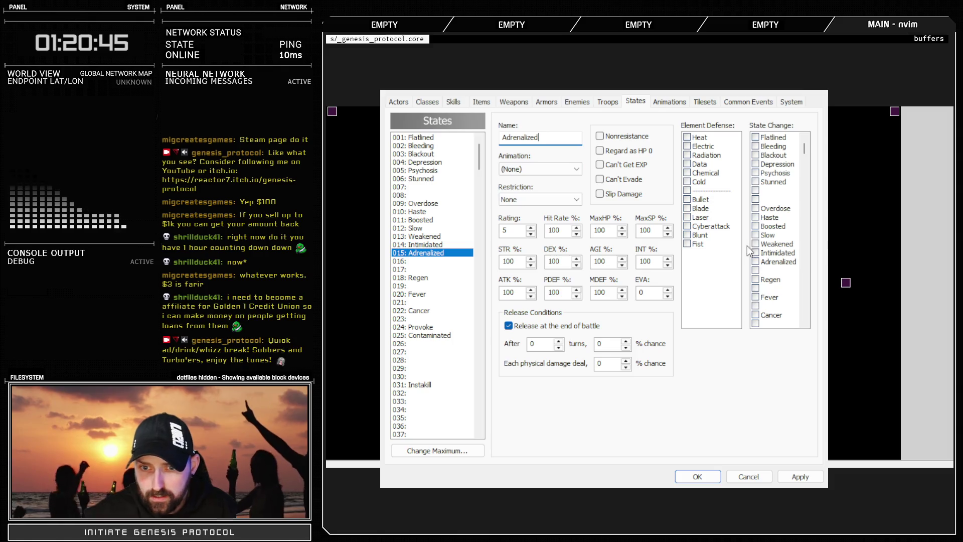
{"action": "left_click", "coordinate": [754, 261]}
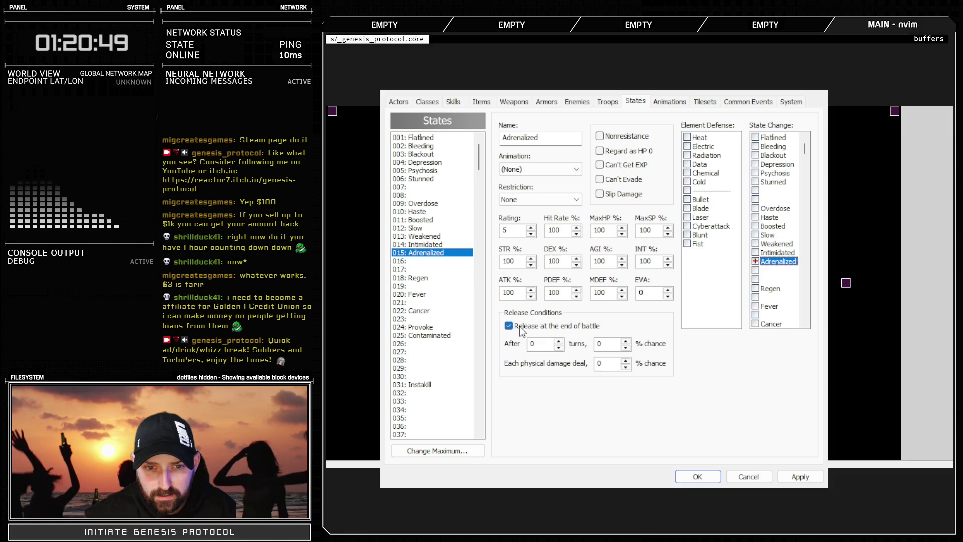
Set the state to release after 2 turns and raise its rating to 7
{"action": "left_click", "coordinate": [558, 341]}
{"action": "left_click", "coordinate": [558, 341]}
{"action": "key", "text": "Tab"}
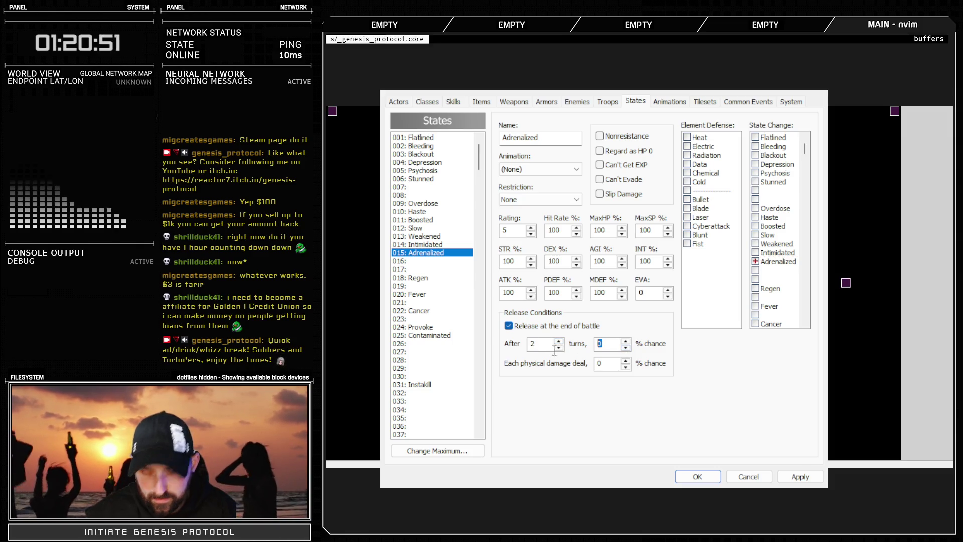
{"action": "type", "text": "00"}
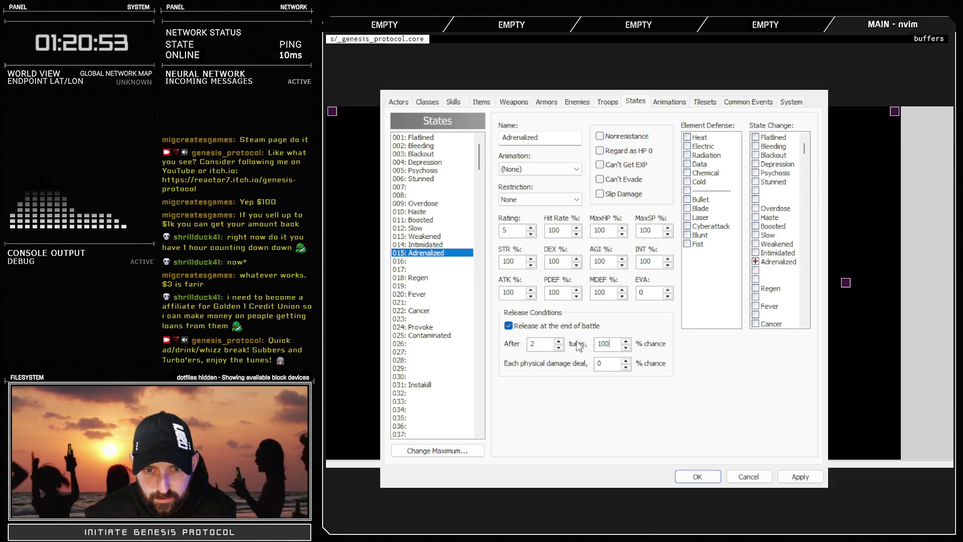
{"action": "left_click", "coordinate": [530, 229]}
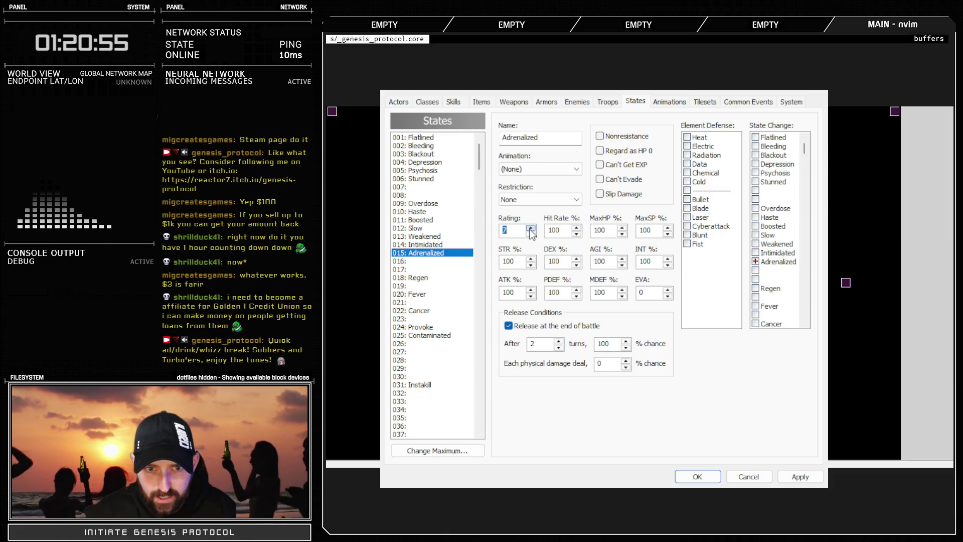
{"action": "left_click", "coordinate": [530, 229]}
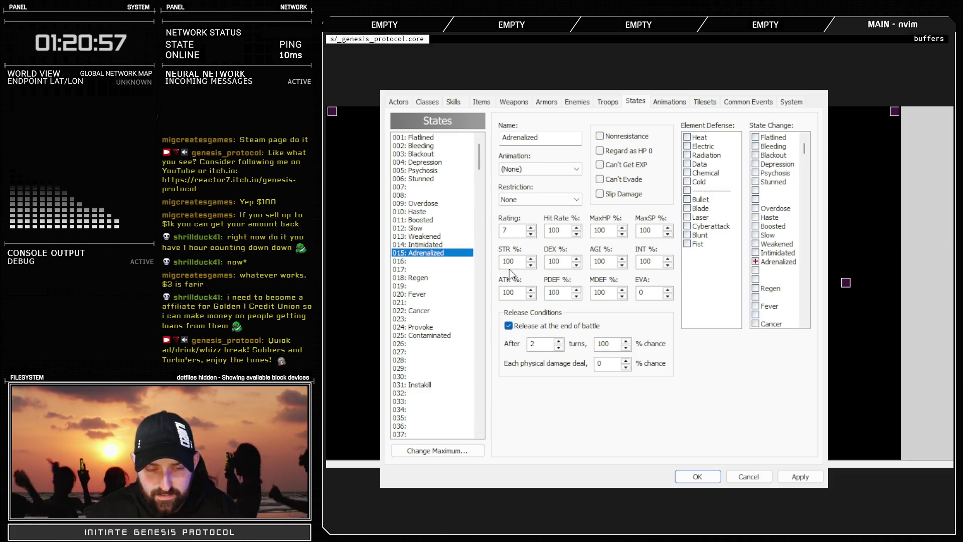
{"action": "type", "text": "2"}
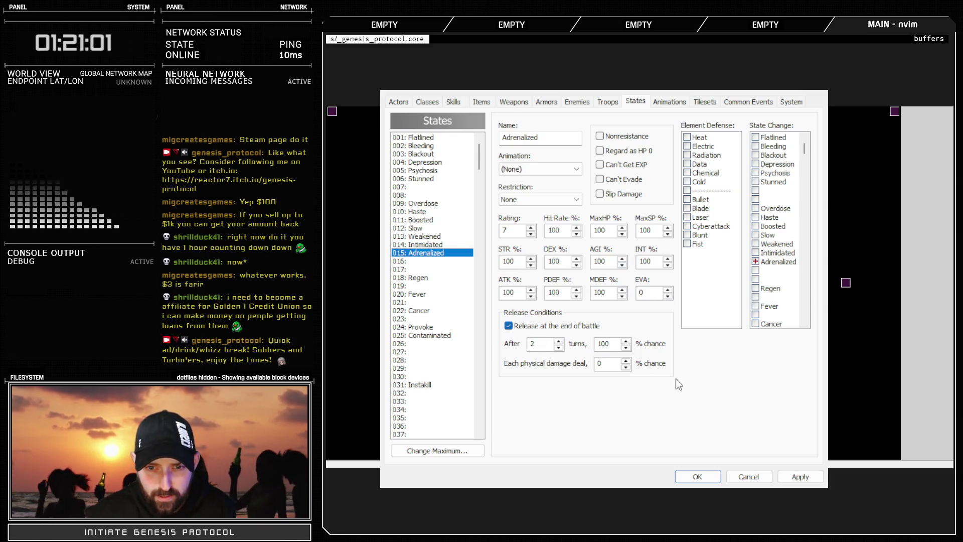
Turn on Nonresistance and save the database changes with OK
{"action": "left_click", "coordinate": [441, 245]}
{"action": "left_click", "coordinate": [445, 253]}
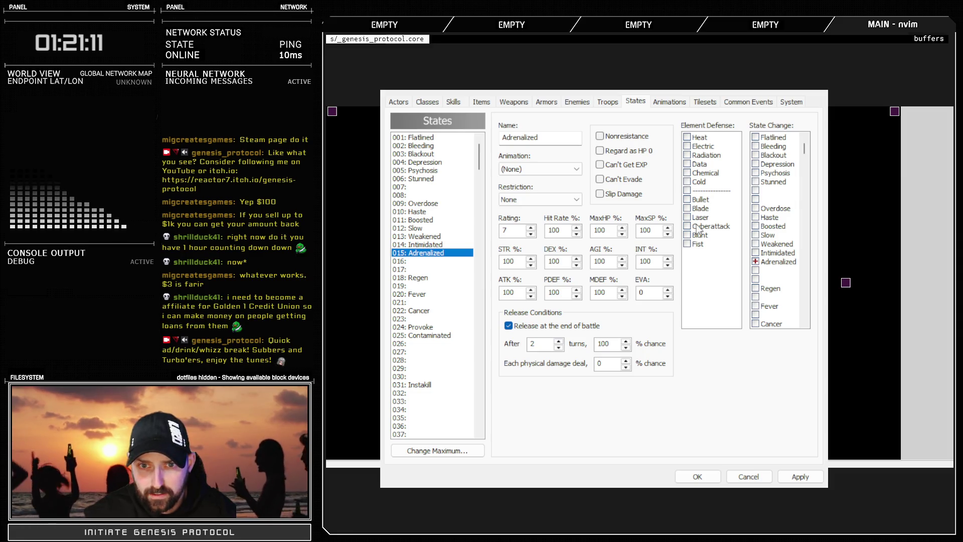
{"action": "left_click", "coordinate": [627, 137]}
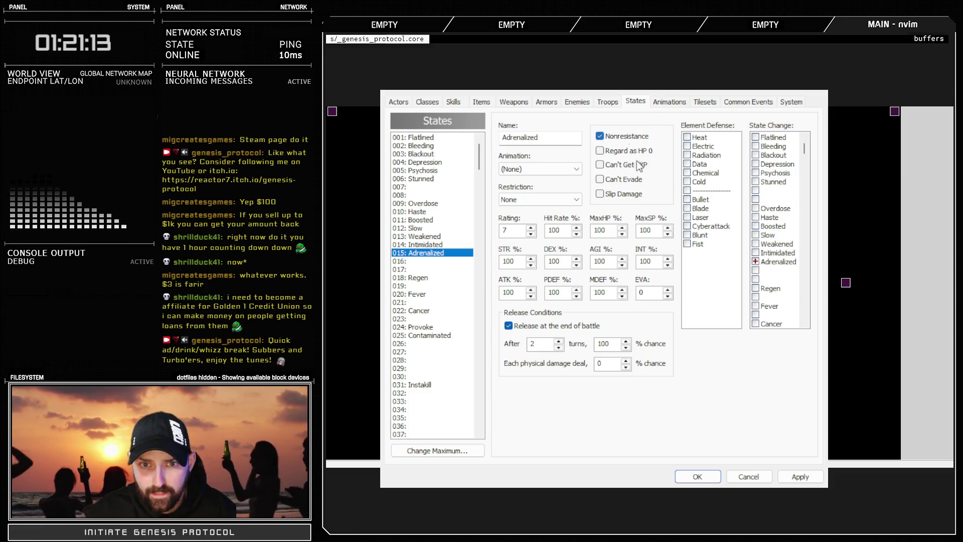
{"action": "left_click", "coordinate": [797, 478]}
{"action": "key", "text": "Escape"}
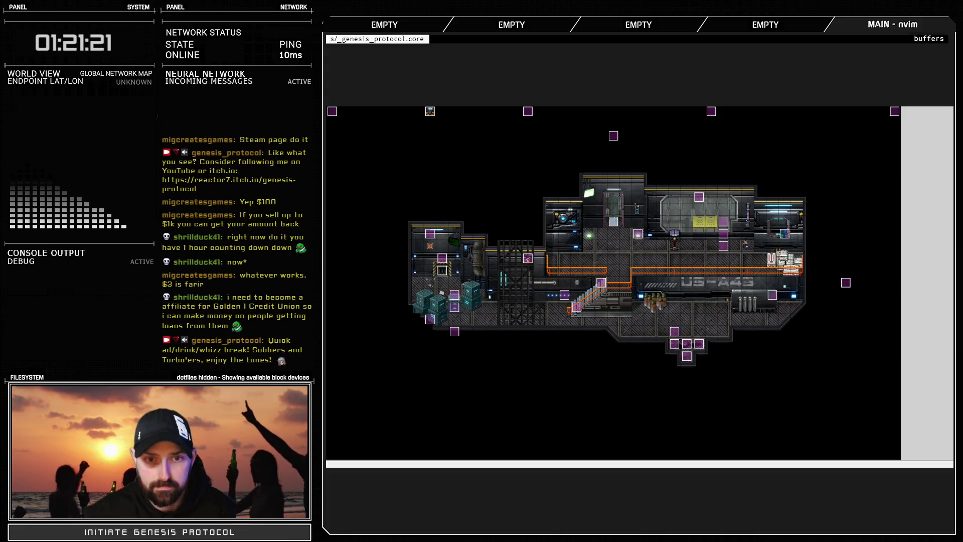
Switch from RPG Maker XP back to Photoshop's stat_icon_template document
{"action": "key", "text": "alt+Tab"}
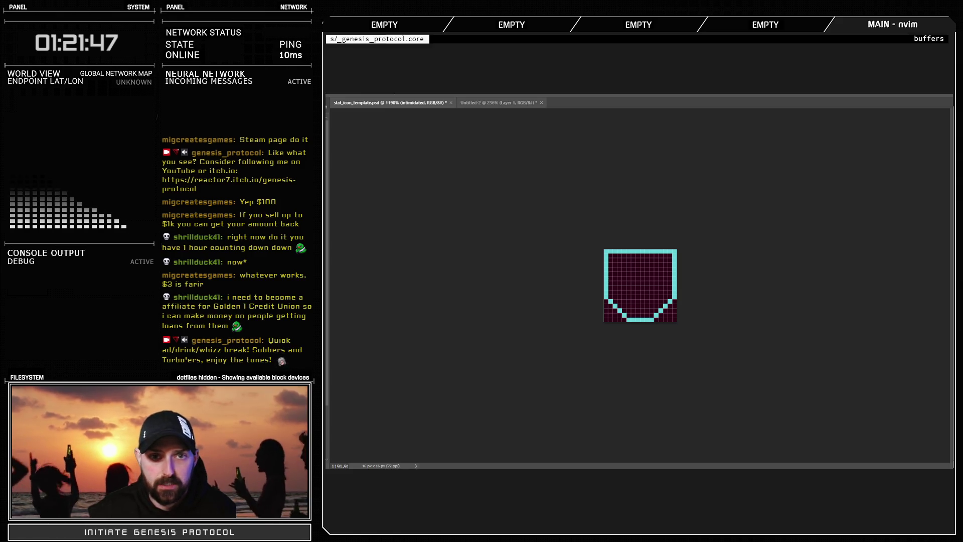
Close the sweating-face document and paste the heart-pulse image into a new clipboard-sized document
{"action": "left_click", "coordinate": [534, 102]}
{"action": "key", "text": "ctrl+w"}
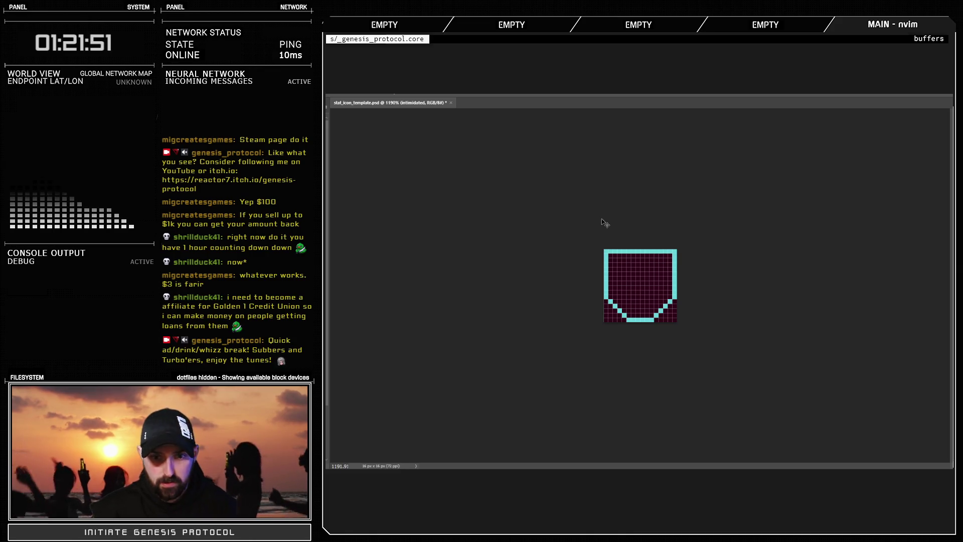
{"action": "key", "text": "ctrl+n"}
{"action": "key", "text": "Return"}
{"action": "key", "text": "ctrl+v"}
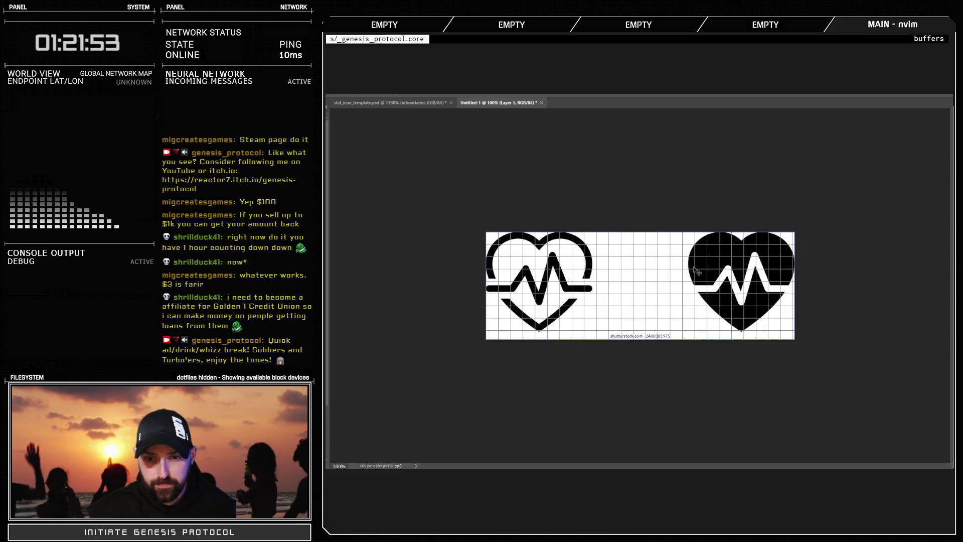
Crop the canvas to the filled heart on the right
{"action": "key", "text": "ctrl+plus"}
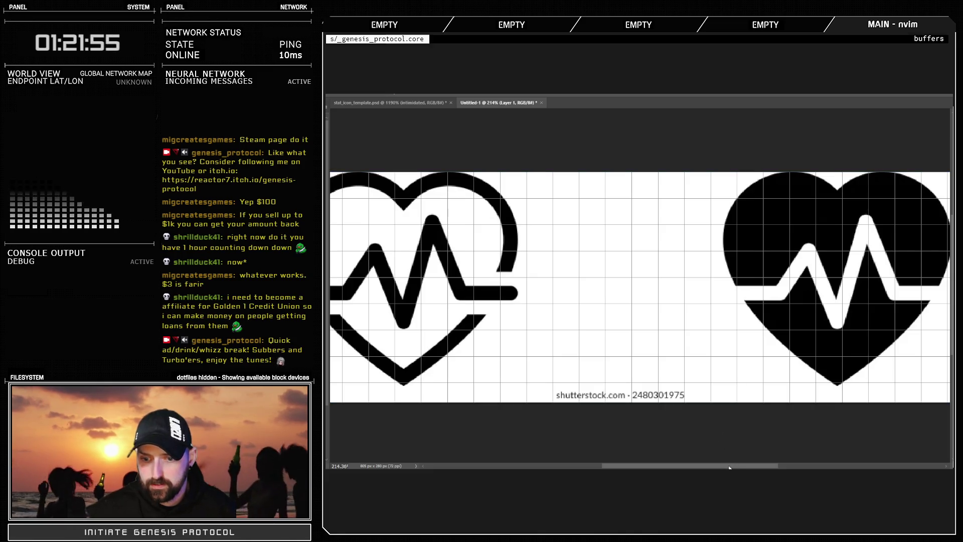
{"action": "scroll", "coordinate": [712, 413], "scroll_direction": "right", "scroll_amount": 5}
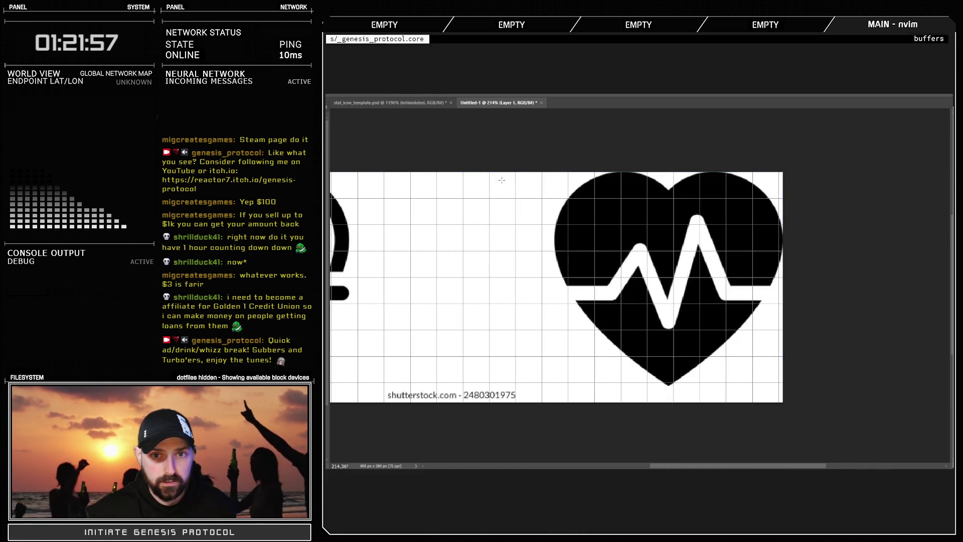
{"action": "left_click_drag", "start_coordinate": [523, 158], "coordinate": [861, 413]}
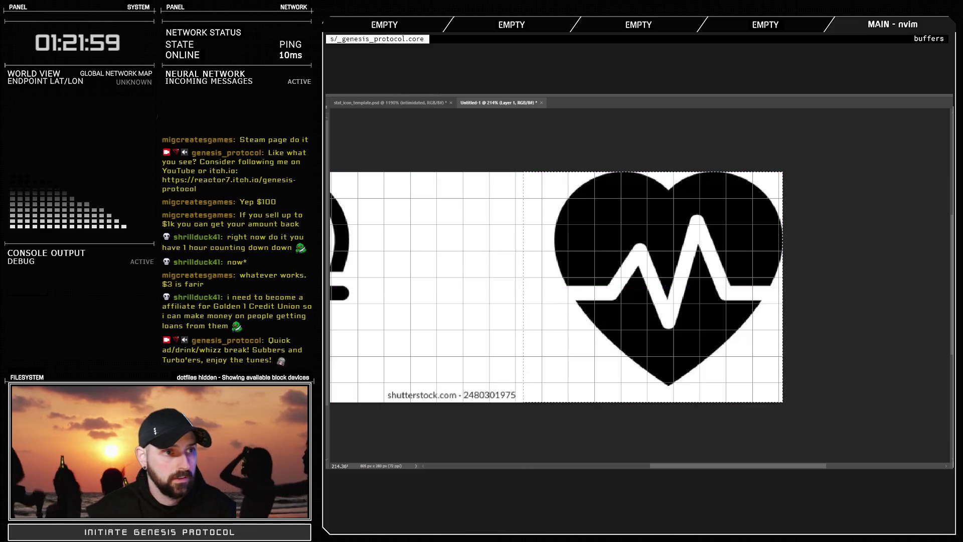
{"action": "key", "text": "c"}
{"action": "key", "text": "Return"}
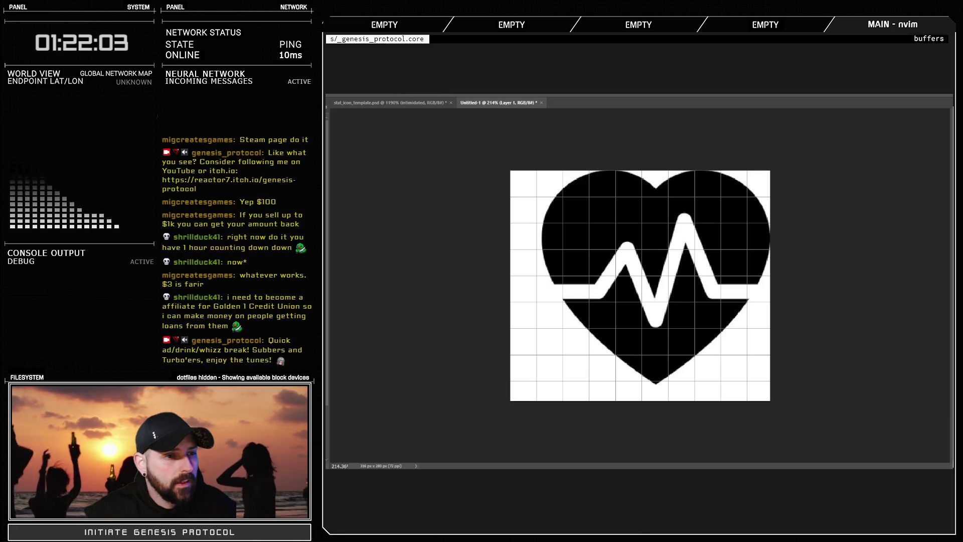
Shrink the heart to about half size with Free Transform and cut it to the clipboard
{"action": "left_click", "coordinate": [594, 226]}
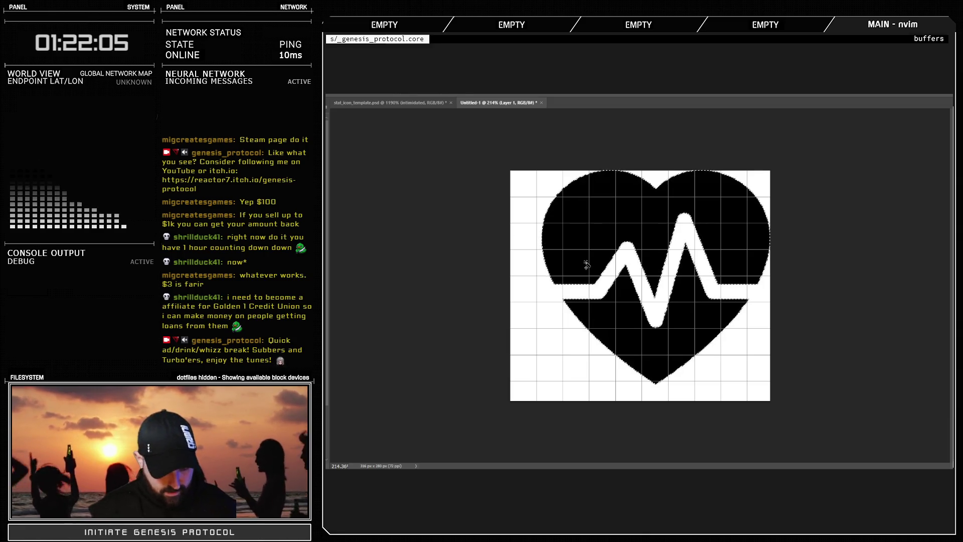
{"action": "key", "text": "ctrl+d"}
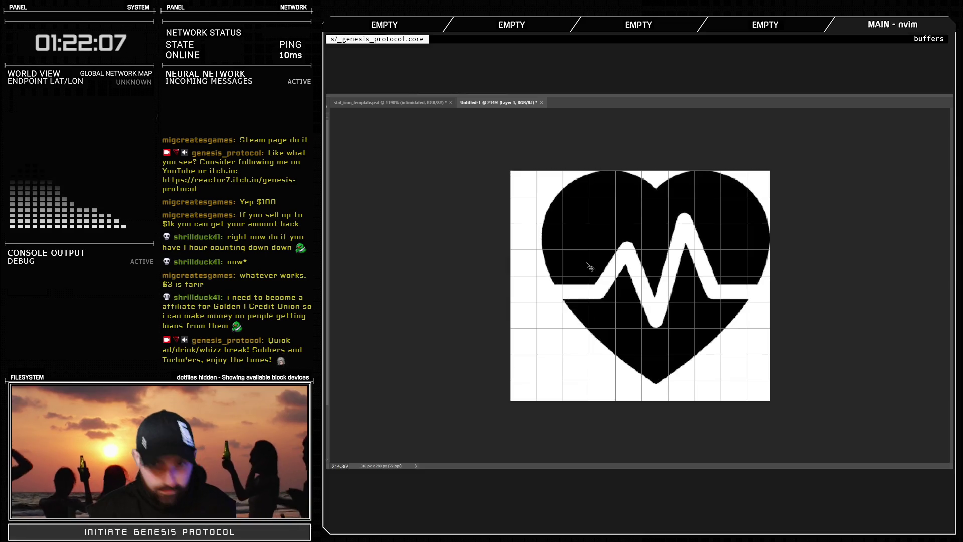
{"action": "key", "text": "ctrl+t"}
{"action": "left_click_drag", "start_coordinate": [655, 170], "coordinate": [655, 337]}
{"action": "key", "text": "Return"}
{"action": "key", "text": "ctrl+x"}
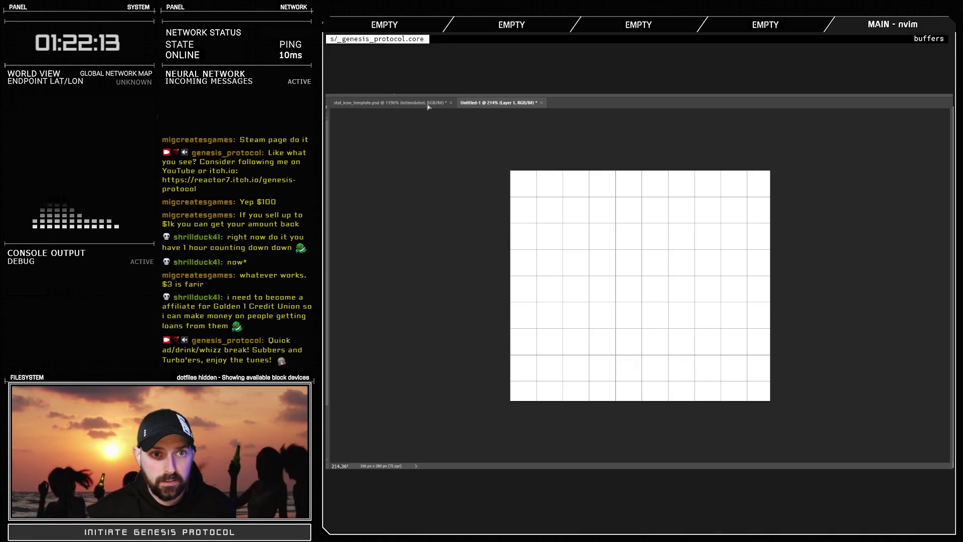
Paste the heart into the shield icon template and scale it down onto the shield
{"action": "left_click", "coordinate": [428, 104]}
{"action": "key", "text": "ctrl+v"}
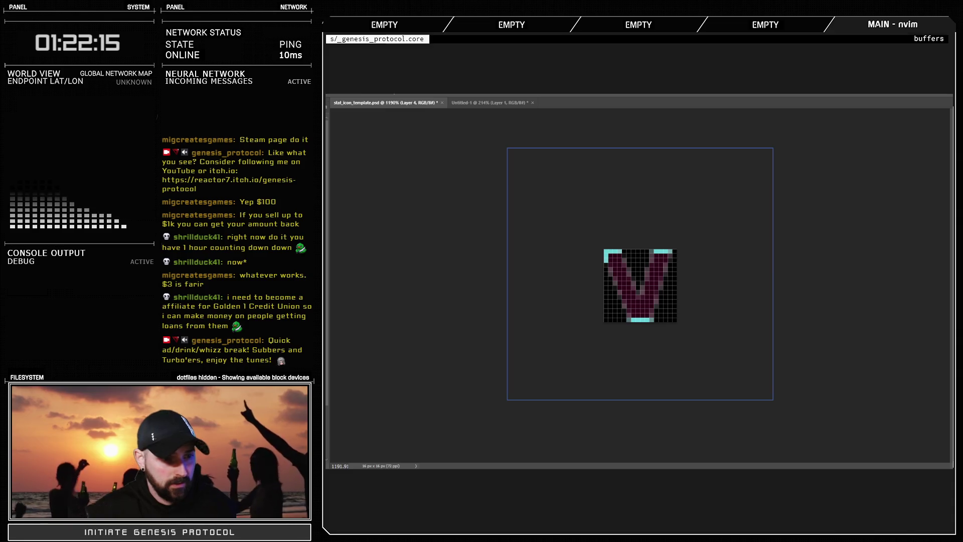
{"action": "key", "text": "ctrl+d"}
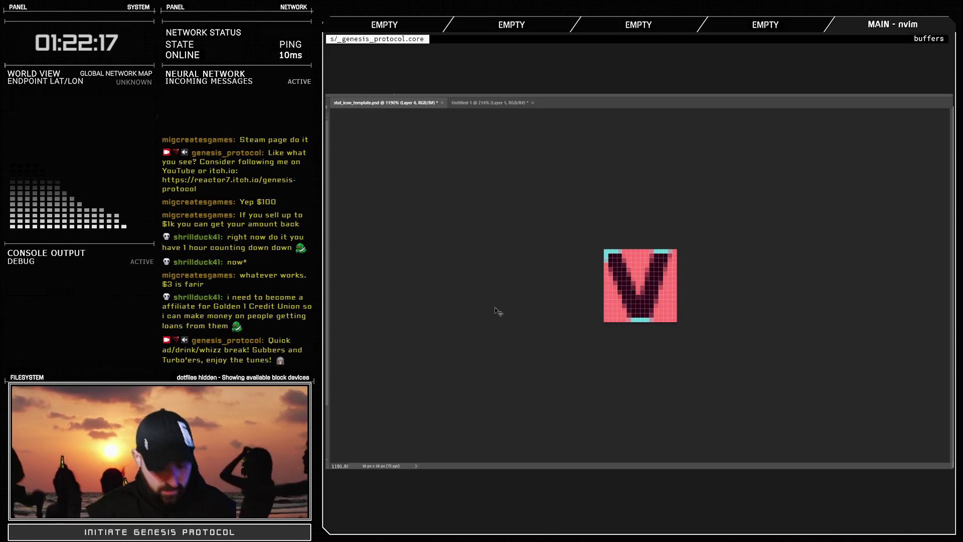
{"action": "key", "text": "ctrl+t"}
{"action": "mouse_move", "coordinate": [640, 148]}
{"action": "left_mouse_down"}
{"action": "mouse_move", "coordinate": [642, 323]}
{"action": "mouse_move", "coordinate": [642, 257]}
{"action": "mouse_move", "coordinate": [631, 277]}
{"action": "left_mouse_up"}
{"action": "key", "text": "Return"}
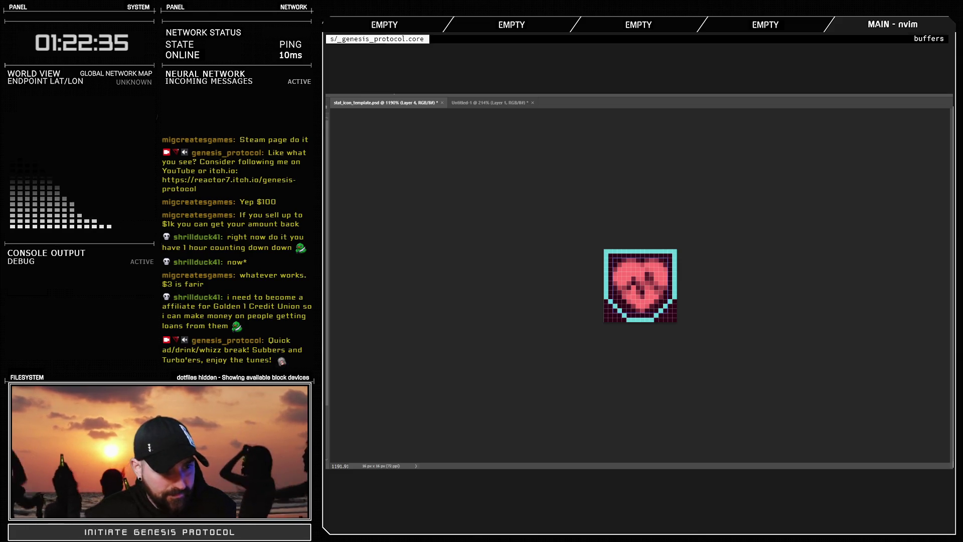
Compare the heart with undo/redo and by switching between the haste layer and Layer 4
{"action": "key", "text": "ctrl+z"}
{"action": "key", "text": "ctrl+shift+z"}
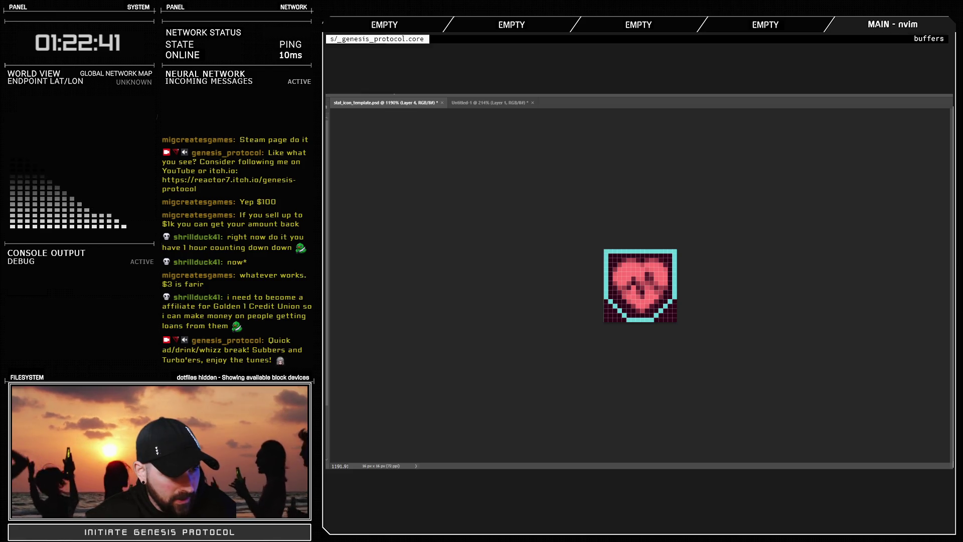
{"action": "key", "text": "alt+bracketleft"}
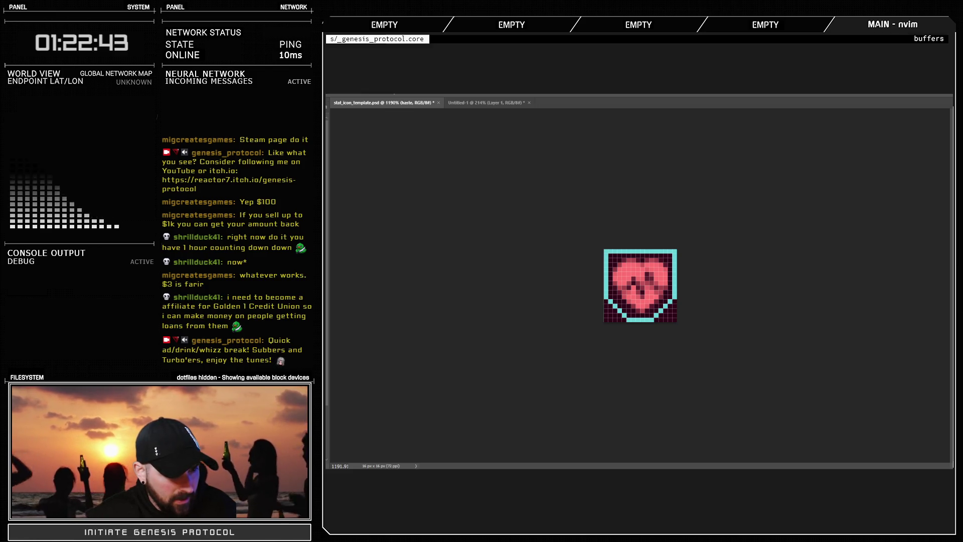
{"action": "key", "text": "alt+bracketright"}
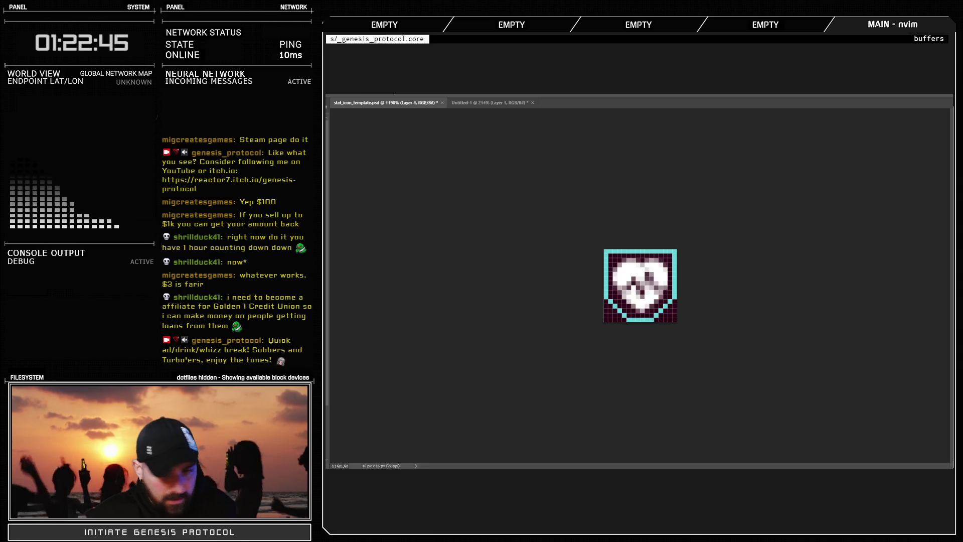
Paint a row of white pixels left of the icon's centre, zooming to check the result
{"action": "scroll", "coordinate": [665, 295], "scroll_direction": "up", "scroll_amount": 5}
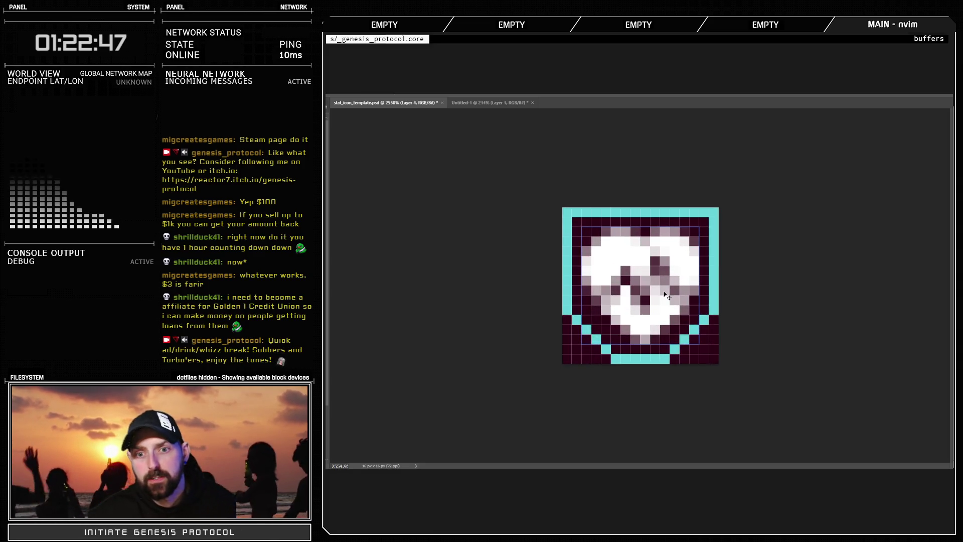
{"action": "scroll", "coordinate": [664, 295], "scroll_direction": "down", "scroll_amount": 10}
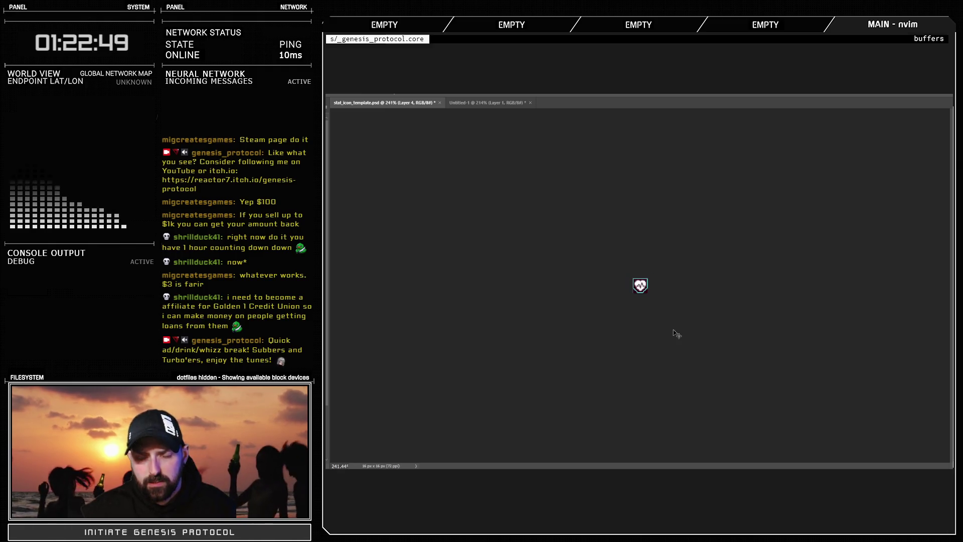
{"action": "scroll", "coordinate": [662, 296], "scroll_direction": "up", "scroll_amount": 6}
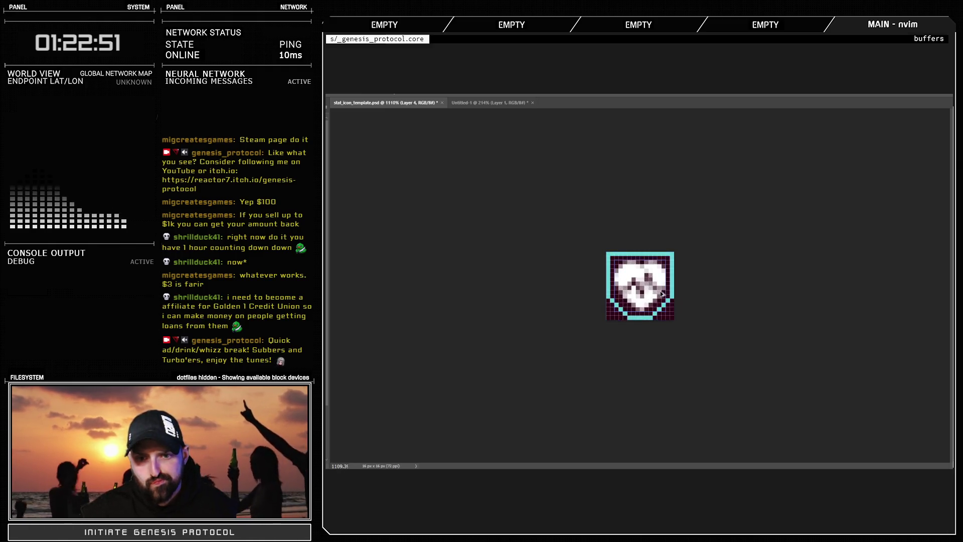
{"action": "scroll", "coordinate": [662, 295], "scroll_direction": "up", "scroll_amount": 2}
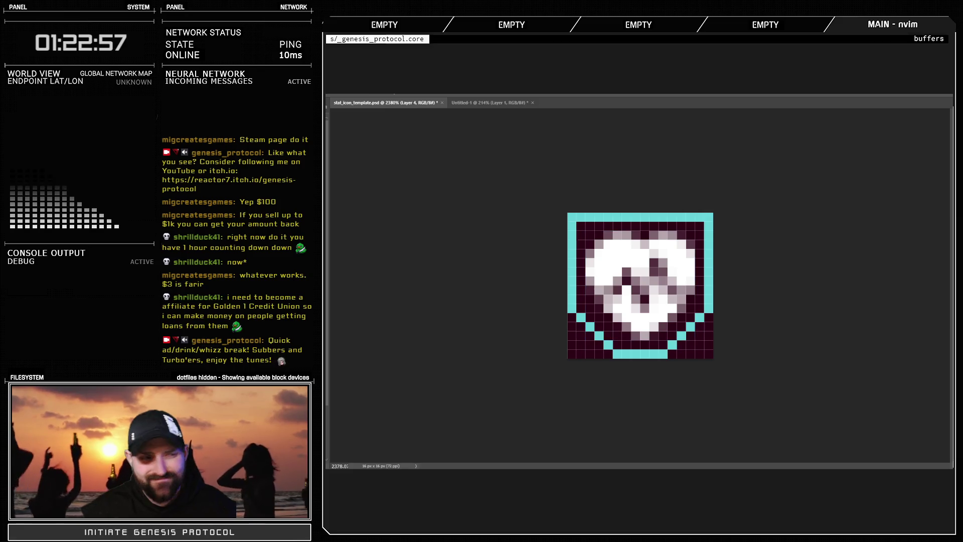
{"action": "scroll", "coordinate": [661, 276], "scroll_direction": "up", "scroll_amount": 3}
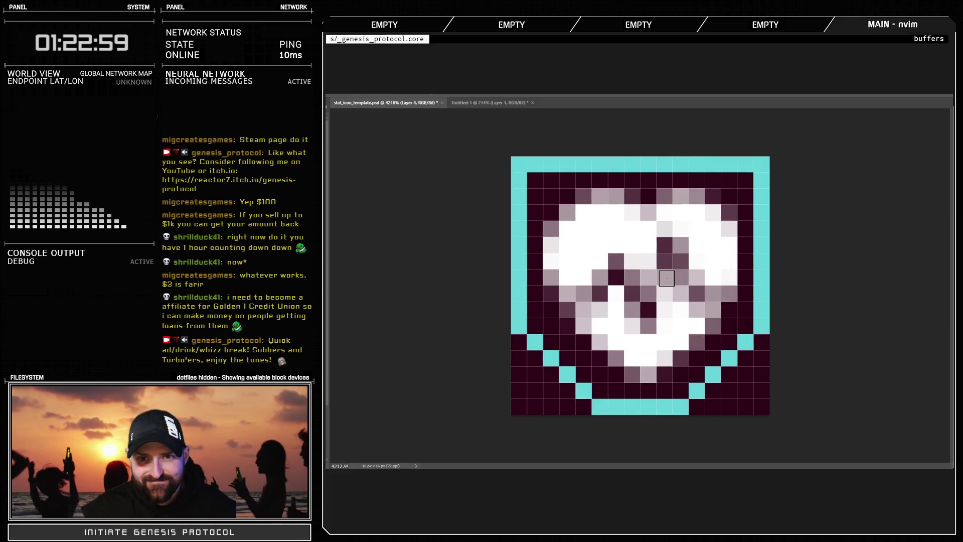
{"action": "mouse_move", "coordinate": [584, 292]}
{"action": "left_mouse_down"}
{"action": "mouse_move", "coordinate": [604, 272]}
{"action": "mouse_move", "coordinate": [630, 273]}
{"action": "mouse_move", "coordinate": [638, 321]}
{"action": "mouse_move", "coordinate": [661, 242]}
{"action": "mouse_move", "coordinate": [671, 299]}
{"action": "mouse_move", "coordinate": [688, 299]}
{"action": "mouse_move", "coordinate": [676, 298]}
{"action": "left_mouse_up"}
{"action": "scroll", "coordinate": [666, 321], "scroll_direction": "down", "scroll_amount": 5}
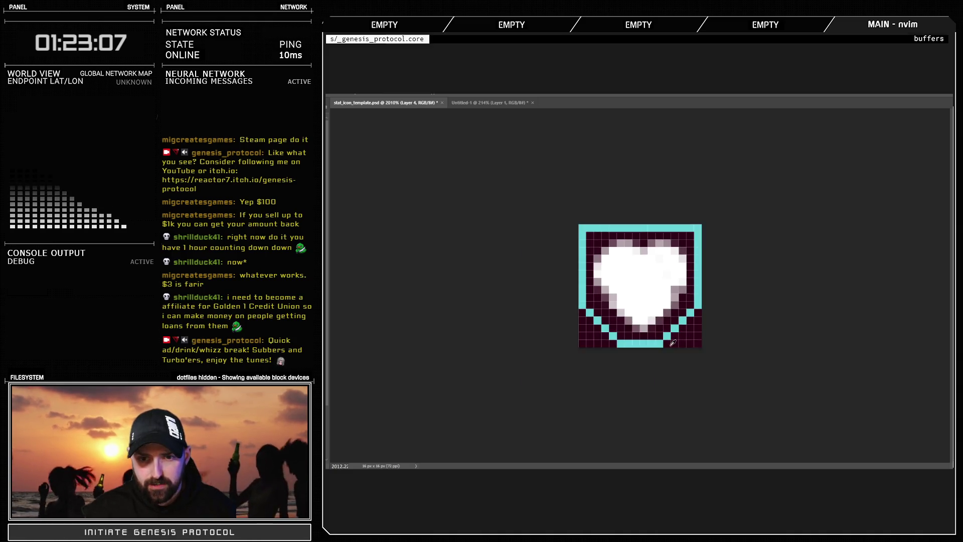
{"action": "scroll", "coordinate": [663, 290], "scroll_direction": "up", "scroll_amount": 4}
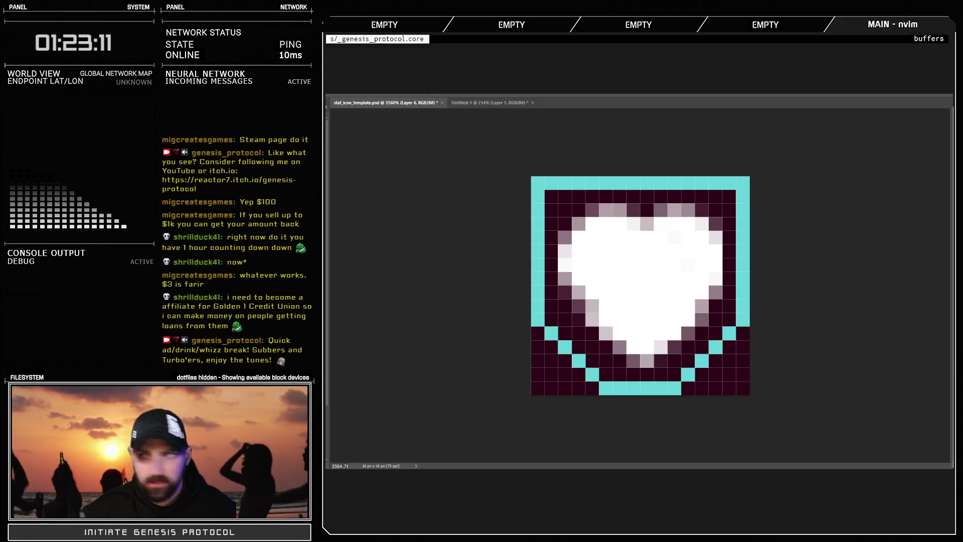
{"action": "scroll", "coordinate": [640, 286], "scroll_direction": "down", "scroll_amount": 4}
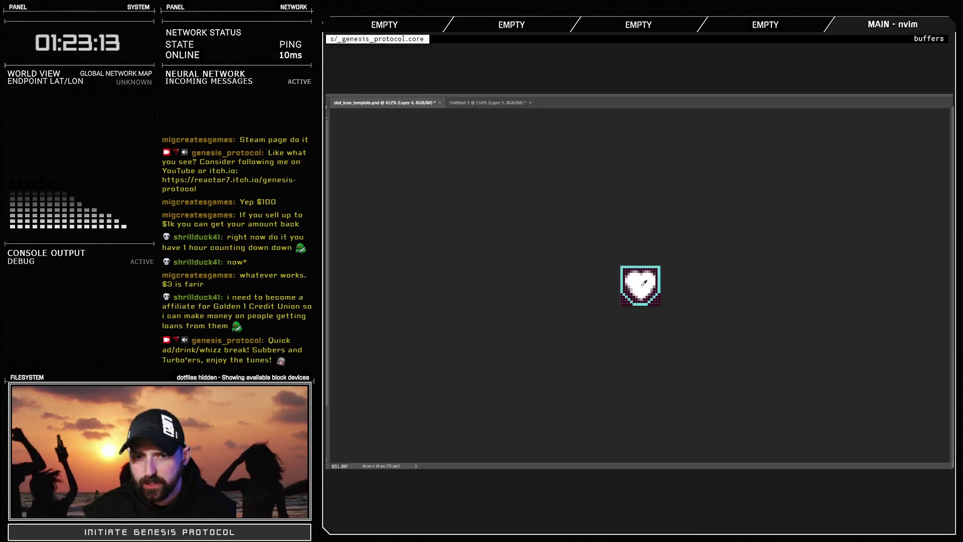
{"action": "scroll", "coordinate": [638, 333], "scroll_direction": "up", "scroll_amount": 2}
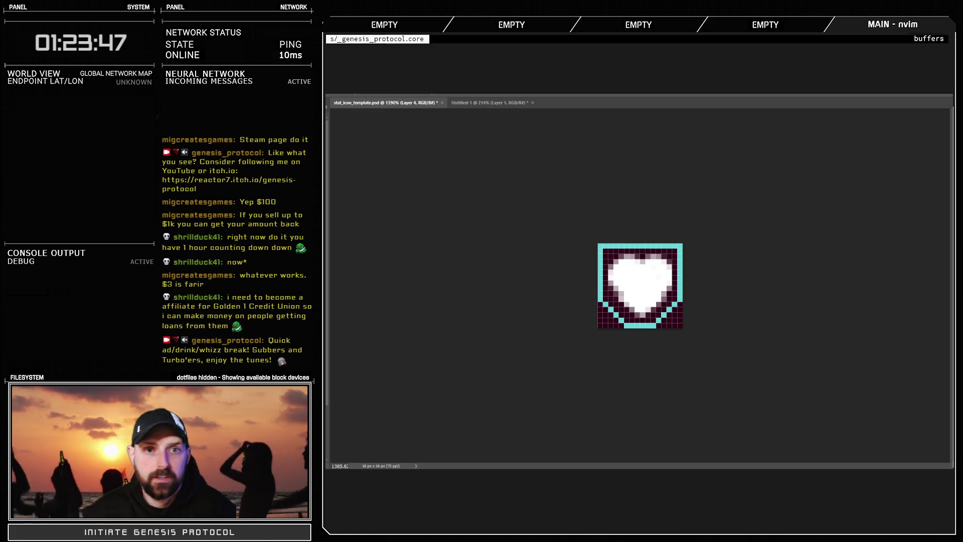
{"action": "key", "text": "ctrl+Tab"}
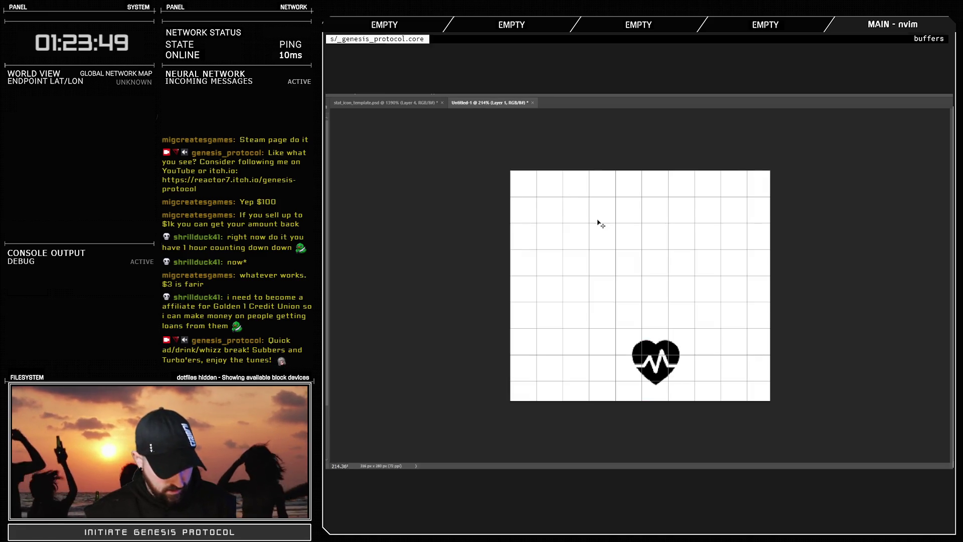
Paste a large red heart onto a new layer in Untitled-1
{"action": "key", "text": "ctrl+v"}
{"action": "key", "text": "ctrl+t"}
{"action": "key", "text": "Return"}
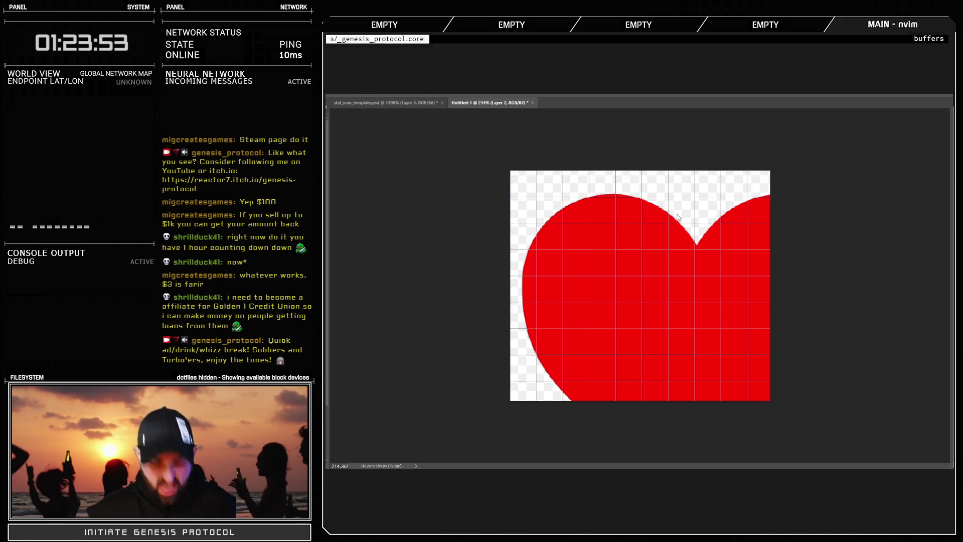
{"action": "key", "text": "ctrl+w"}
{"action": "key", "text": "b"}
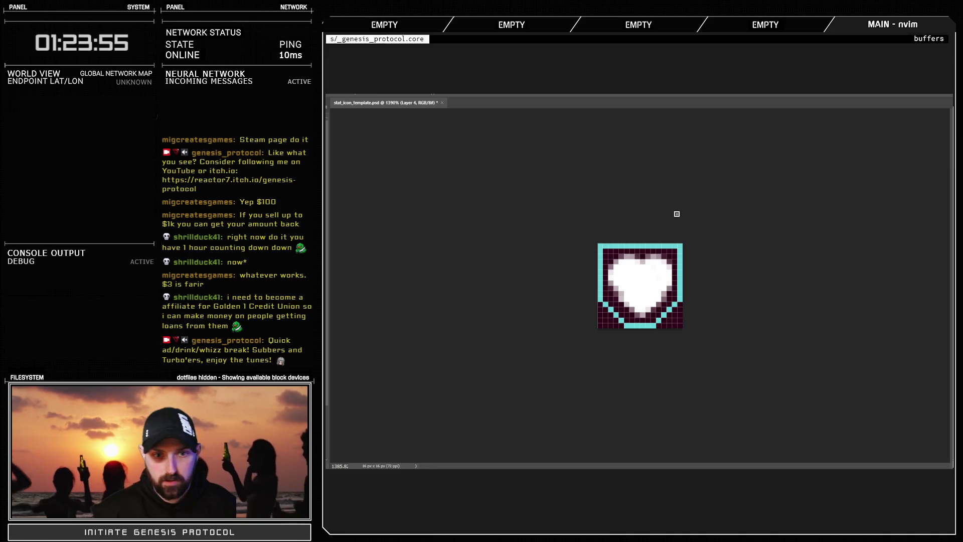
{"action": "key", "text": "ctrl+z"}
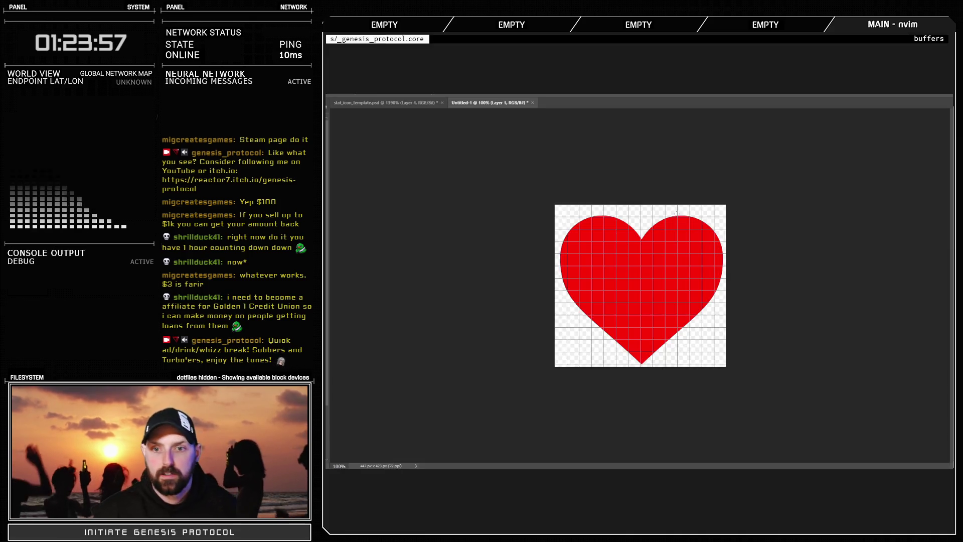
Select the red heart by colour and fill the transparent background white
{"action": "left_click", "coordinate": [598, 260]}
{"action": "key", "text": "ctrl+BackSpace"}
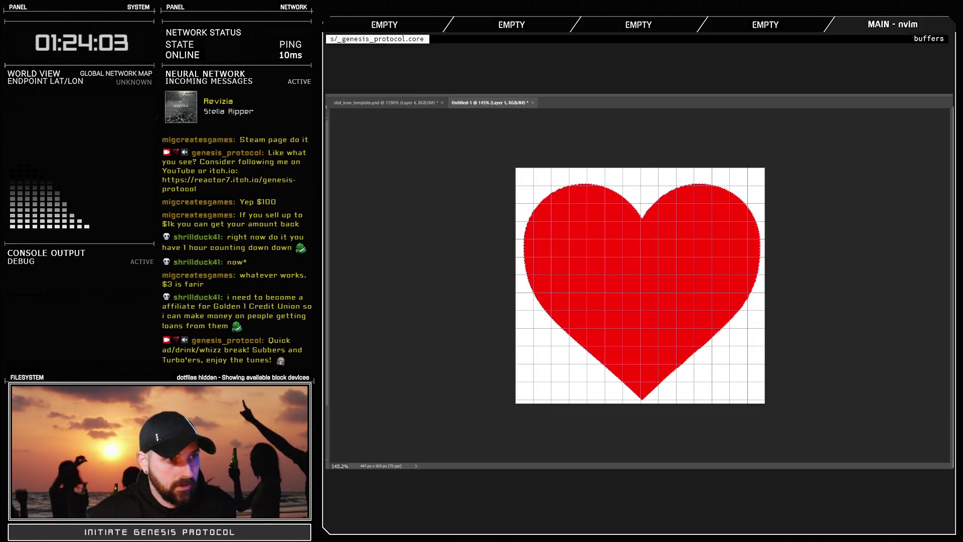
{"action": "key", "text": "ctrl+d"}
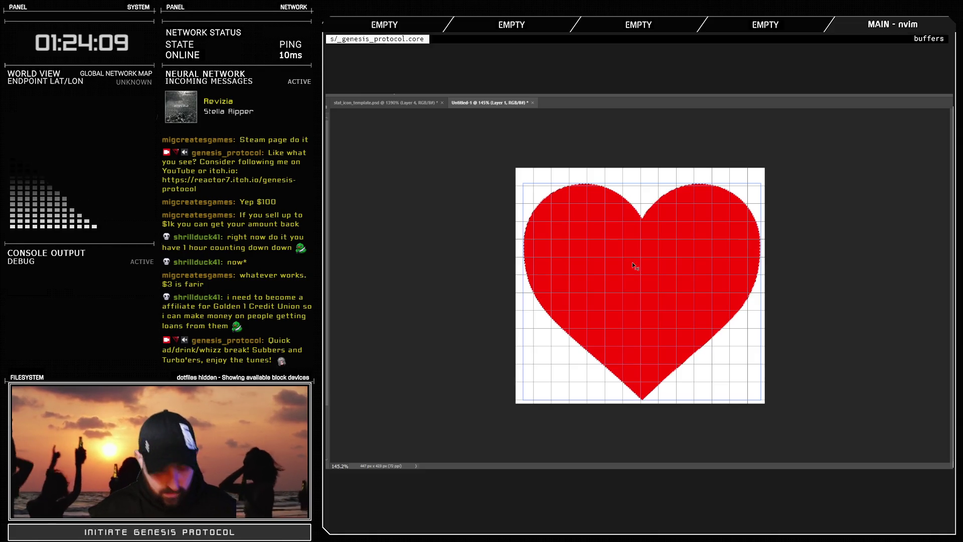
Scale the red heart down and drag its layer into the icon template
{"action": "key", "text": "ctrl+t"}
{"action": "mouse_move", "coordinate": [642, 190]}
{"action": "left_mouse_down"}
{"action": "mouse_move", "coordinate": [642, 374]}
{"action": "mouse_move", "coordinate": [402, 104]}
{"action": "mouse_move", "coordinate": [563, 231]}
{"action": "left_mouse_up"}
{"action": "key", "text": "Return"}
{"action": "left_click_drag", "start_coordinate": [640, 286], "coordinate": [640, 286]}
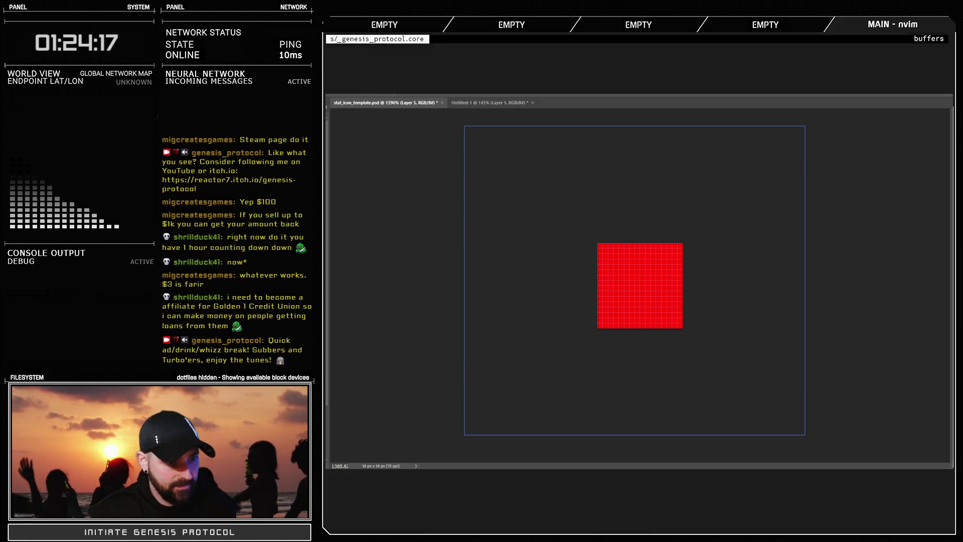
Shrink the imported heart to fit inside the shield, then hide the red heart to reveal the white one
{"action": "key", "text": "ctrl+t"}
{"action": "mouse_move", "coordinate": [635, 126]}
{"action": "left_mouse_down"}
{"action": "mouse_move", "coordinate": [622, 369]}
{"action": "mouse_move", "coordinate": [639, 269]}
{"action": "left_mouse_up"}
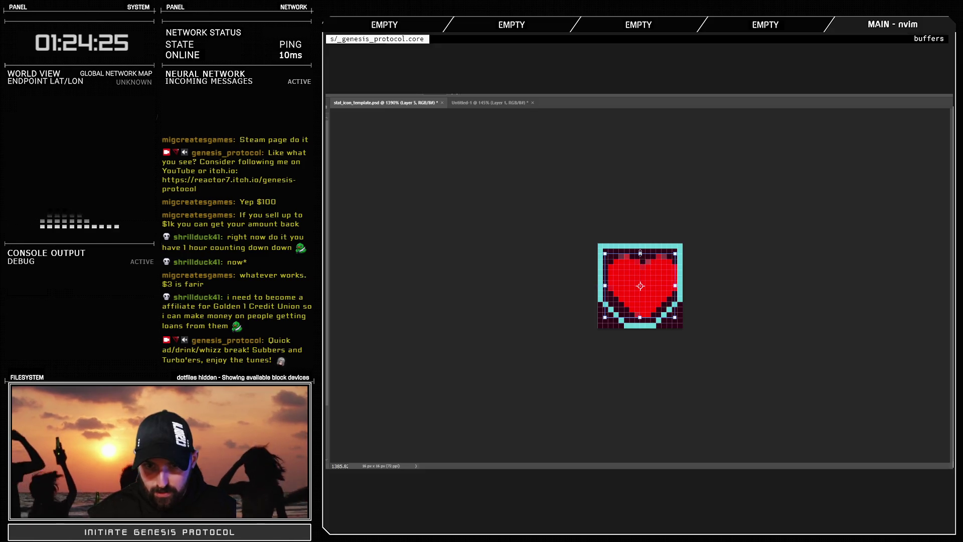
{"action": "key", "text": "Return"}
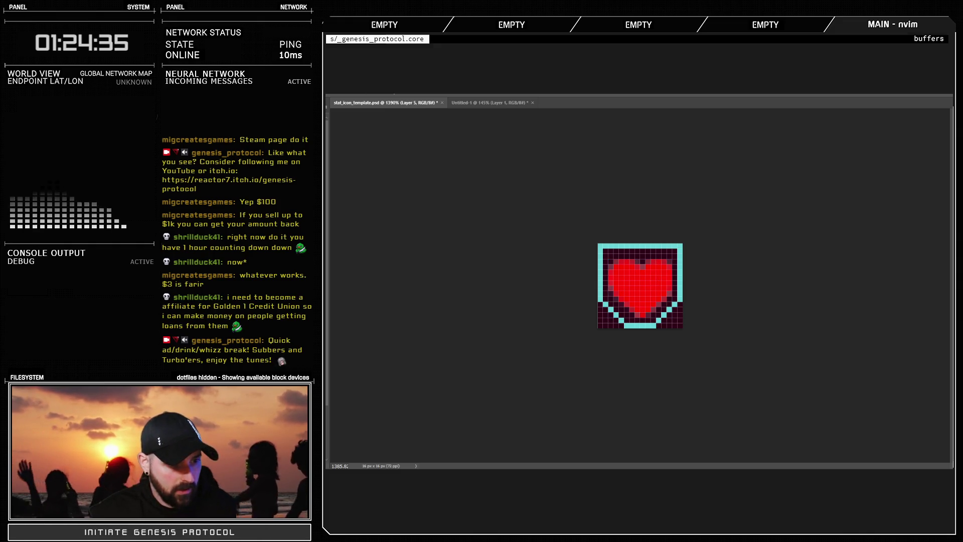
{"action": "key", "text": "shift+alt+BackSpace"}
{"action": "scroll", "coordinate": [692, 283], "scroll_direction": "down", "scroll_amount": 5}
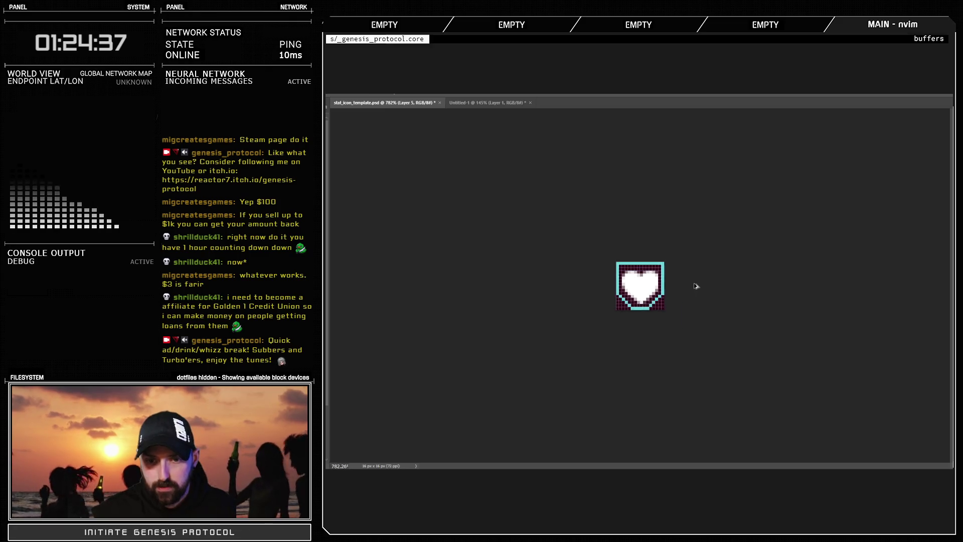
Zoom in and try a slight resize of the heart, then undo it
{"action": "scroll", "coordinate": [650, 306], "scroll_direction": "up", "scroll_amount": 3}
{"action": "scroll", "coordinate": [653, 282], "scroll_direction": "up", "scroll_amount": 2}
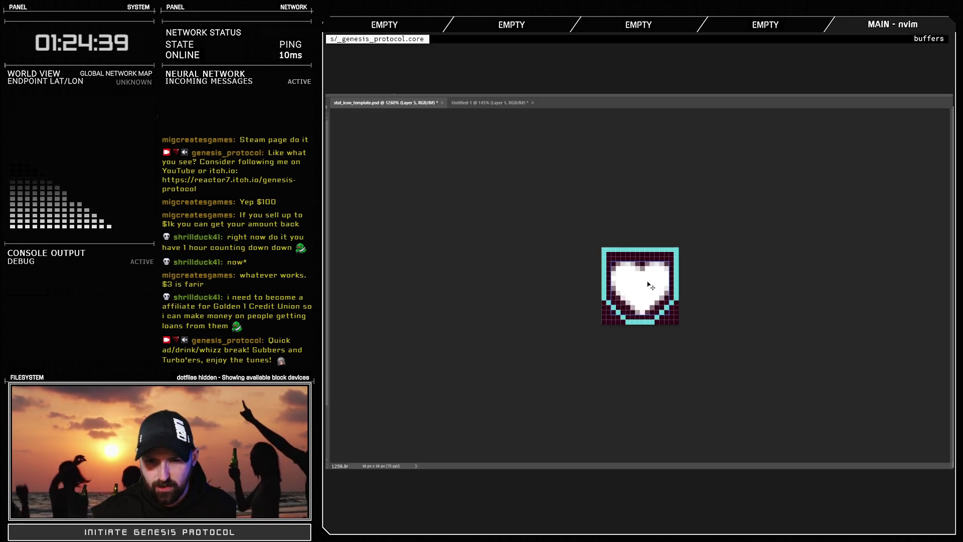
{"action": "key", "text": "ctrl+t"}
{"action": "left_click_drag", "start_coordinate": [641, 261], "coordinate": [640, 264]}
{"action": "key", "text": "Return"}
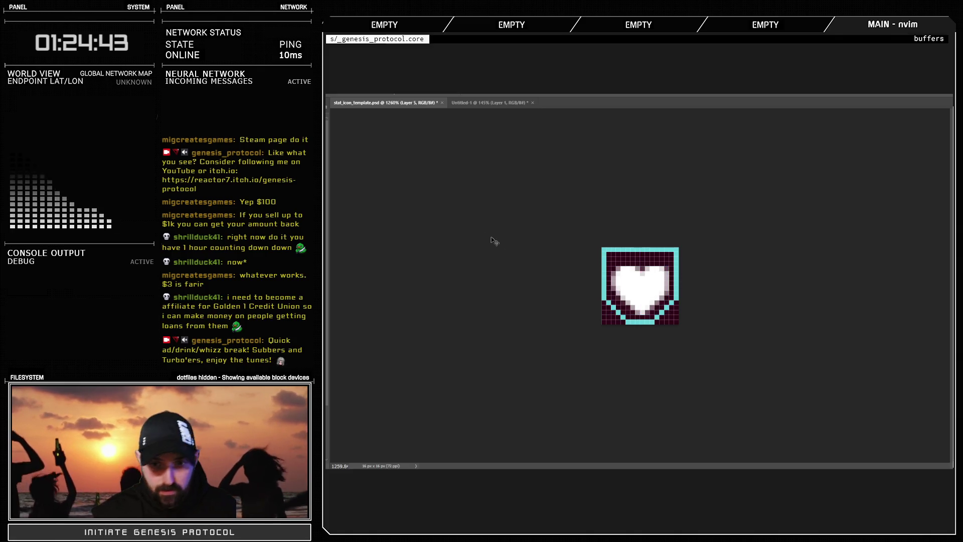
{"action": "key", "text": "ctrl+z"}
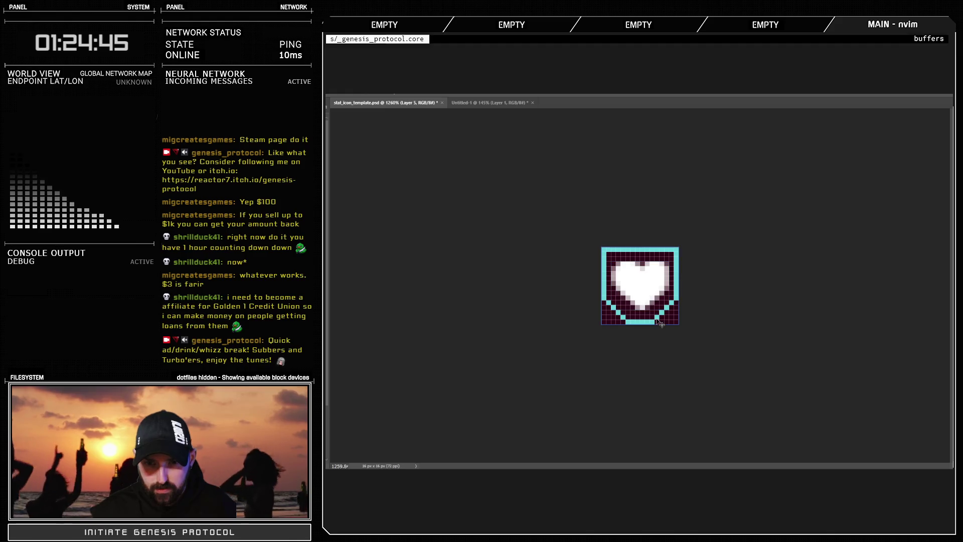
Erase the one-pixel pink column on the heart's right edge
{"action": "scroll", "coordinate": [659, 308], "scroll_direction": "up", "scroll_amount": 3}
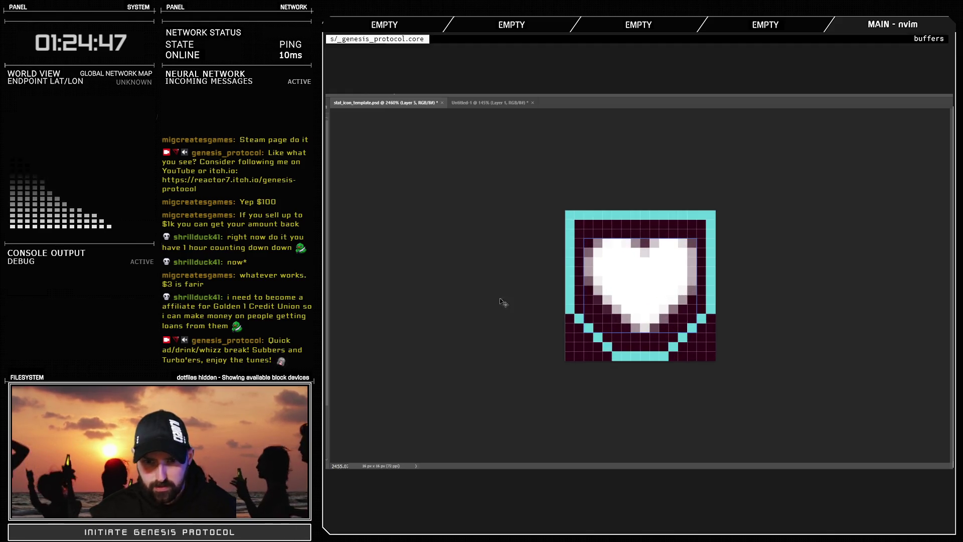
{"action": "left_click_drag", "start_coordinate": [696, 245], "coordinate": [692, 298]}
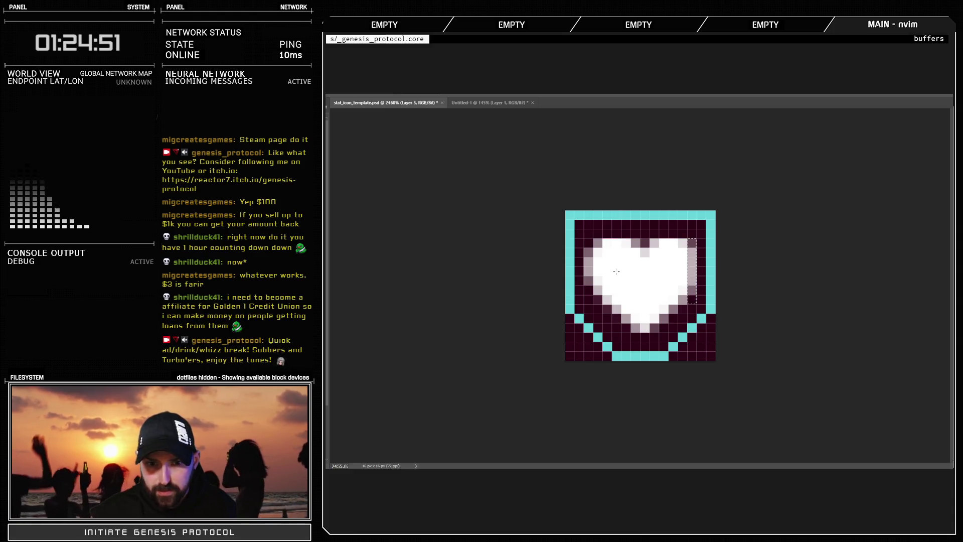
{"action": "key", "text": "Delete"}
Select the heart's left half, move it toward the centre, and copy it to a new layer
{"action": "left_click_drag", "start_coordinate": [682, 249], "coordinate": [687, 314]}
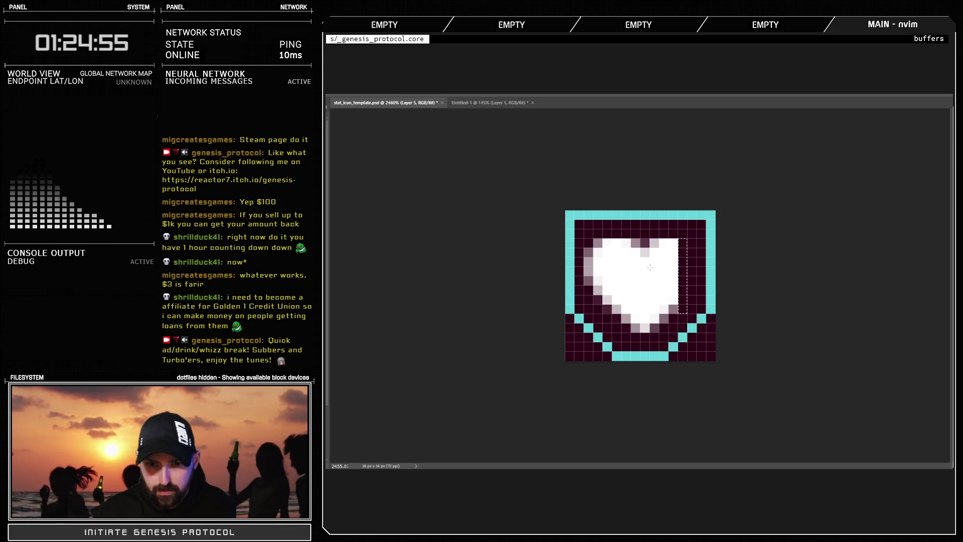
{"action": "mouse_move", "coordinate": [640, 238]}
{"action": "left_mouse_down"}
{"action": "mouse_move", "coordinate": [607, 328]}
{"action": "mouse_move", "coordinate": [584, 332]}
{"action": "left_mouse_up"}
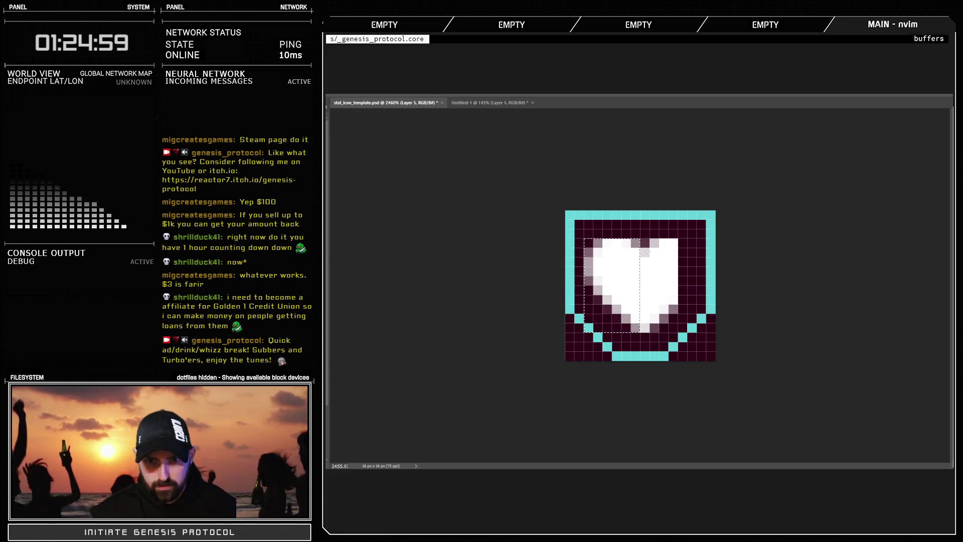
{"action": "left_click_drag", "start_coordinate": [654, 243], "coordinate": [629, 340]}
{"action": "left_click_drag", "start_coordinate": [640, 229], "coordinate": [585, 336]}
{"action": "key", "text": "ctrl+j"}
Fill the copied half red, flip it horizontally onto the right side, then delete it
{"action": "key", "text": "shift+alt+BackSpace"}
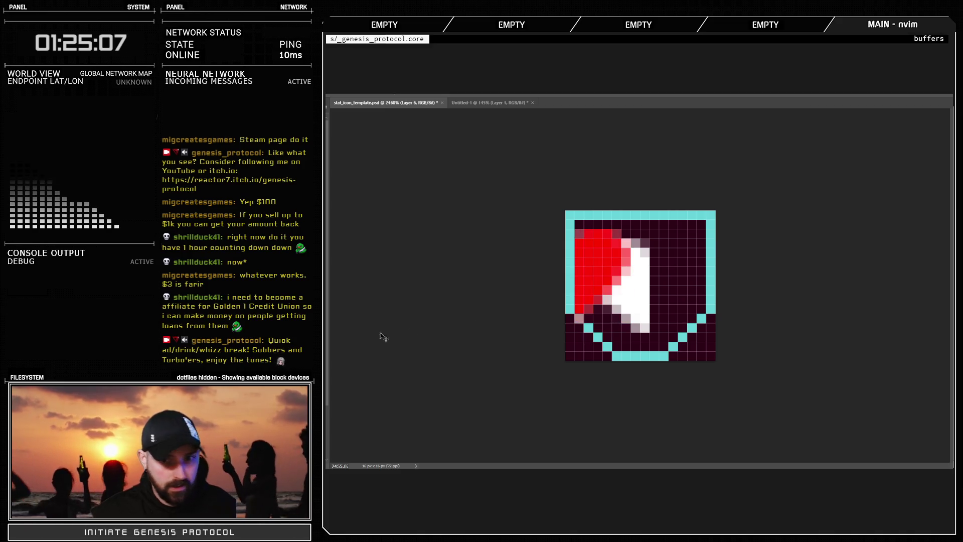
{"action": "key", "text": "ctrl+shift+h"}
{"action": "left_click_drag", "start_coordinate": [671, 269], "coordinate": [669, 276]}
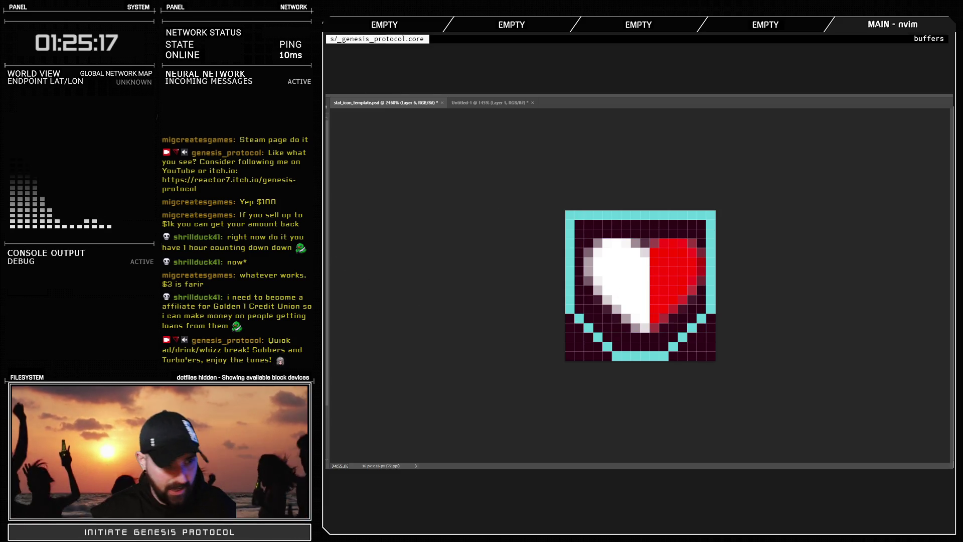
{"action": "key", "text": "Delete"}
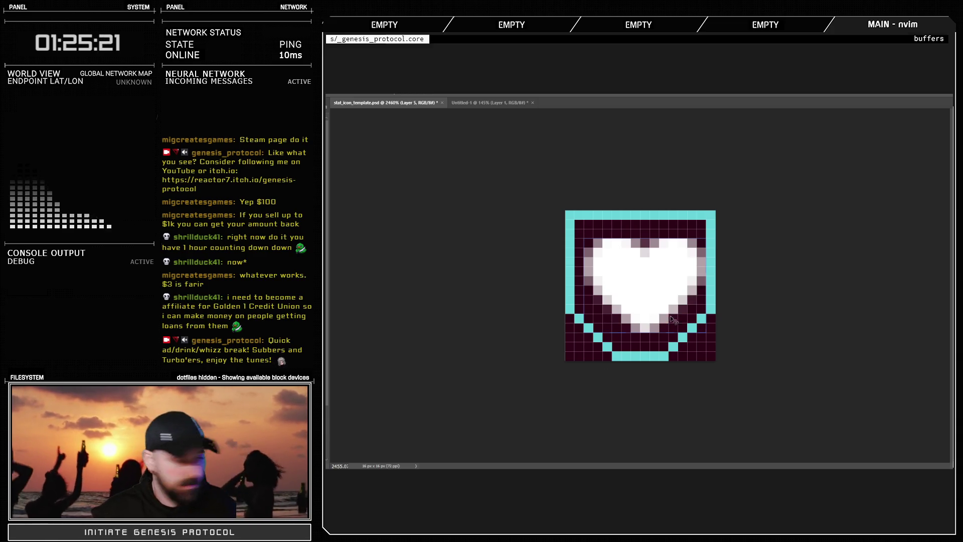
Nudge the white heart left and right pixel by pixel to centre it in the shield
{"action": "key", "text": "Left"}
{"action": "key", "text": "Right"}
{"action": "key", "text": "Left"}
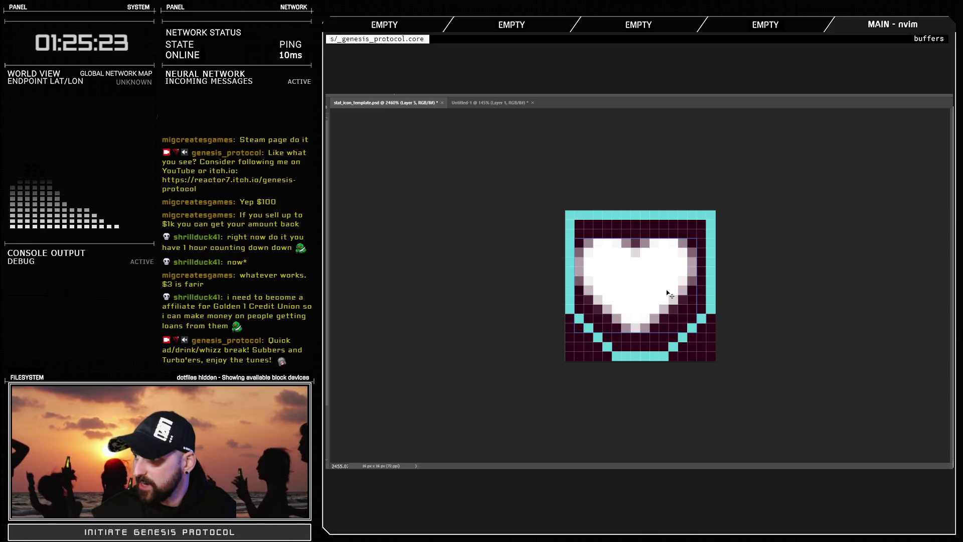
{"action": "key", "text": "Right"}
{"action": "key", "text": "Left"}
{"action": "key", "text": "Right"}
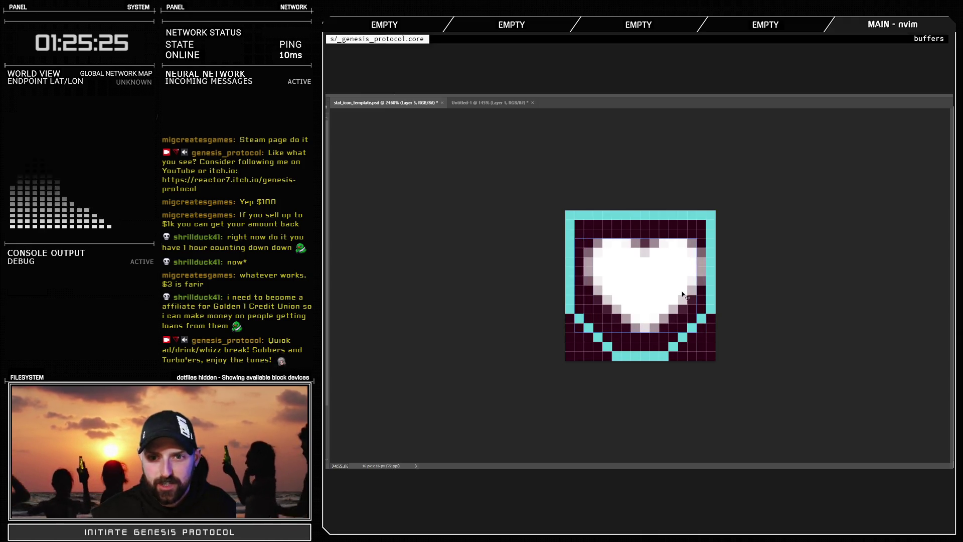
{"action": "key", "text": "Left"}
{"action": "key", "text": "Right"}
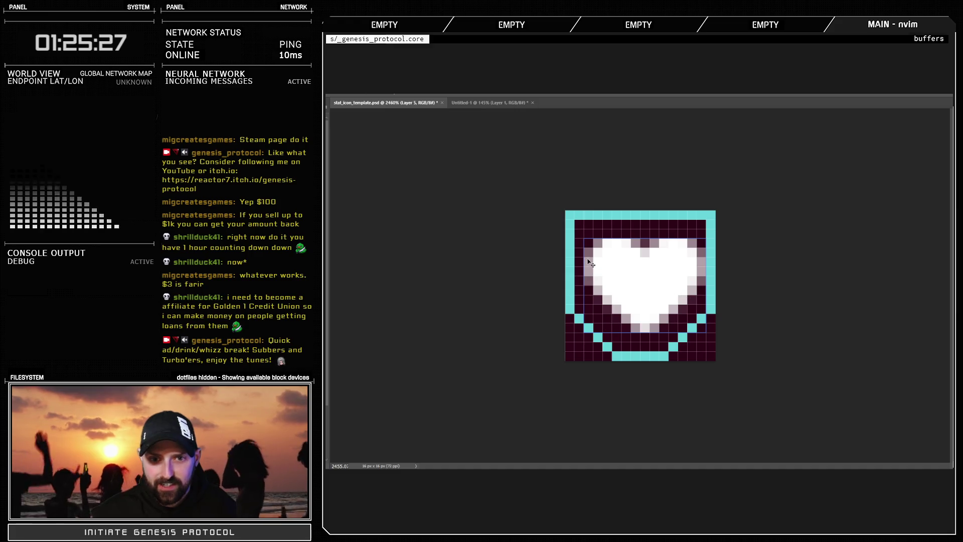
{"action": "key", "text": "Left"}
{"action": "key", "text": "Right"}
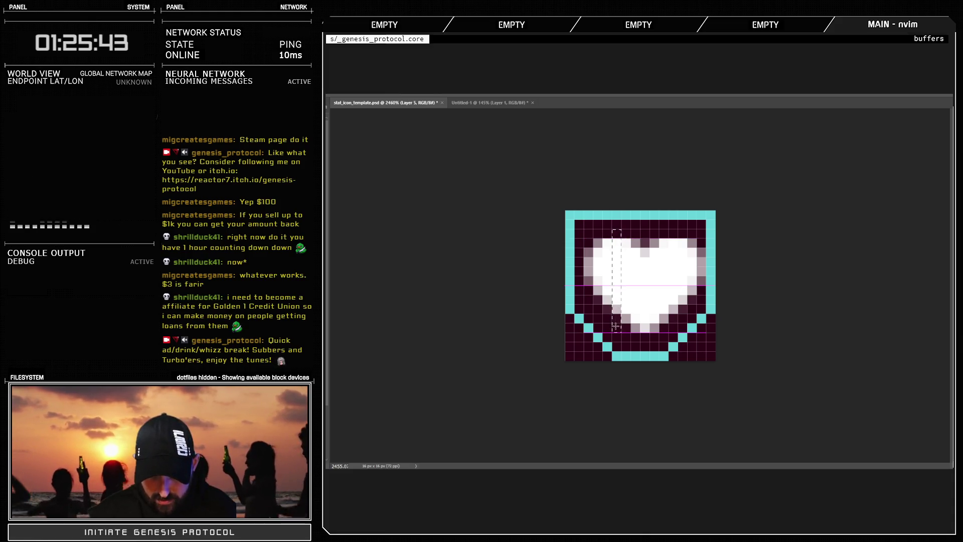
Clear two stray heart columns and shift the right lobe one pixel left
{"action": "key", "text": "Delete"}
{"action": "left_click_drag", "start_coordinate": [668, 221], "coordinate": [672, 323]}
{"action": "key", "text": "Delete"}
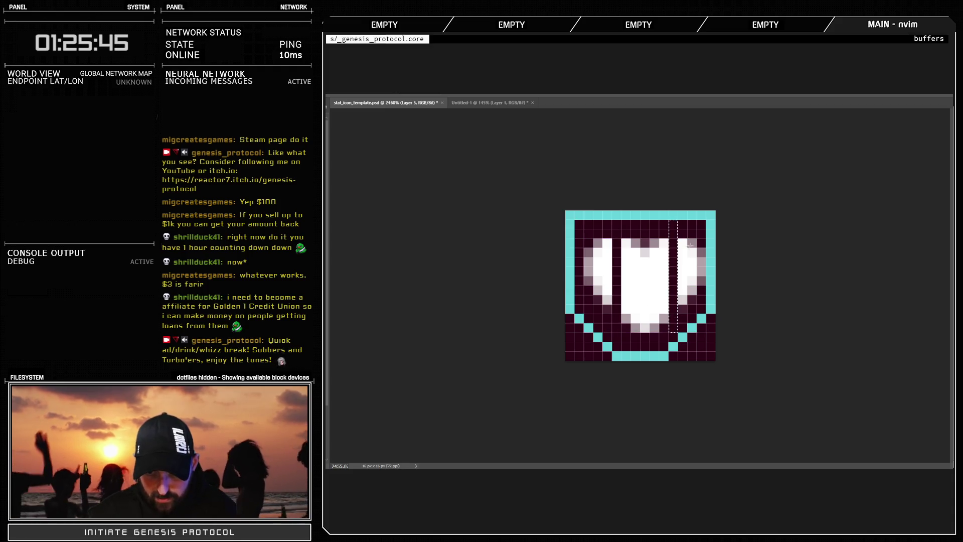
{"action": "left_click_drag", "start_coordinate": [678, 221], "coordinate": [715, 332]}
{"action": "key", "text": "Left"}
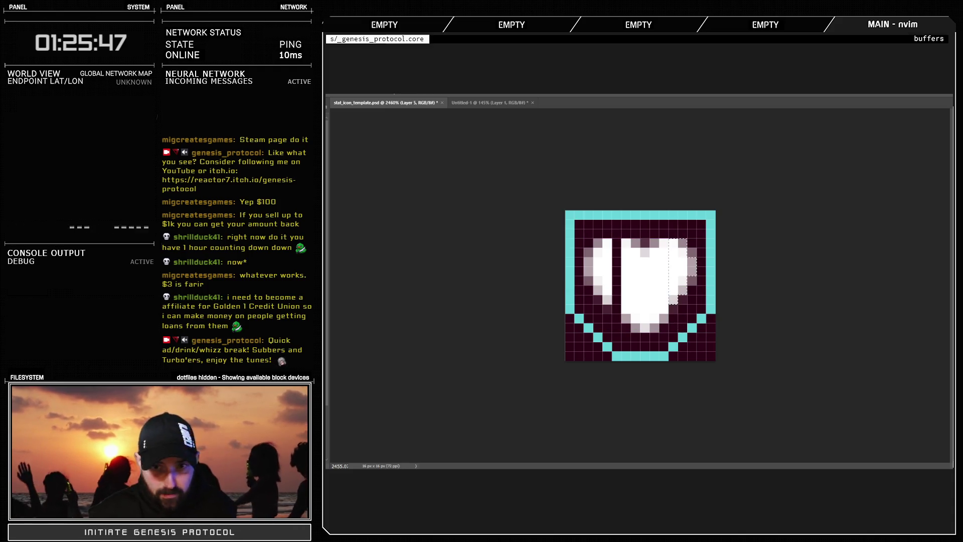
{"action": "key", "text": "ctrl+d"}
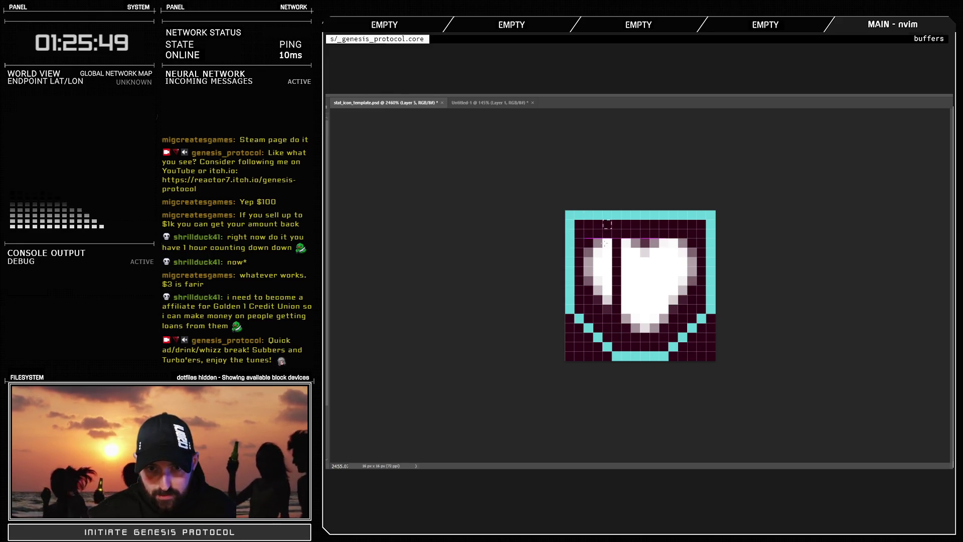
Nudge the left lobe, left half and centre column by one pixel to close the gap
{"action": "left_click_drag", "start_coordinate": [584, 238], "coordinate": [612, 304]}
{"action": "key", "text": "Right"}
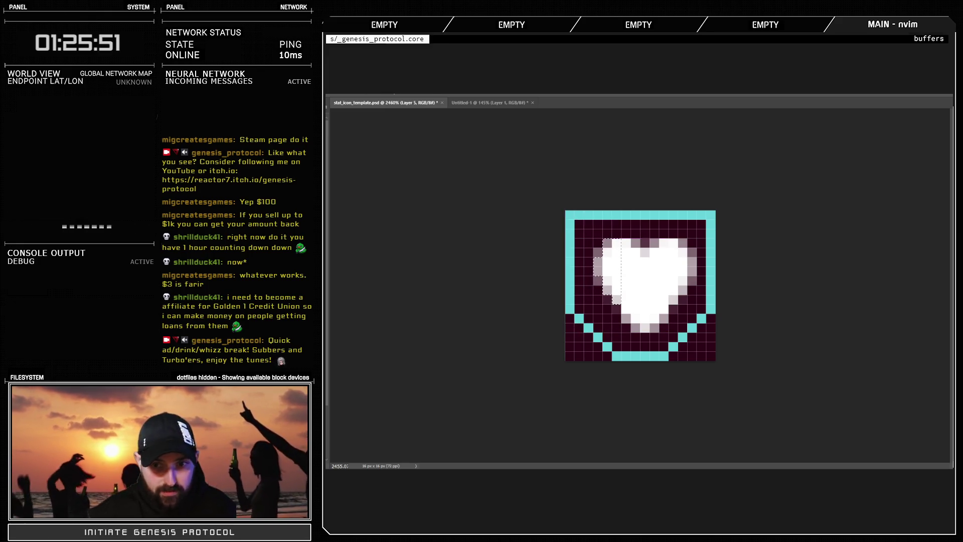
{"action": "left_click_drag", "start_coordinate": [639, 219], "coordinate": [592, 346]}
{"action": "key", "text": "Left"}
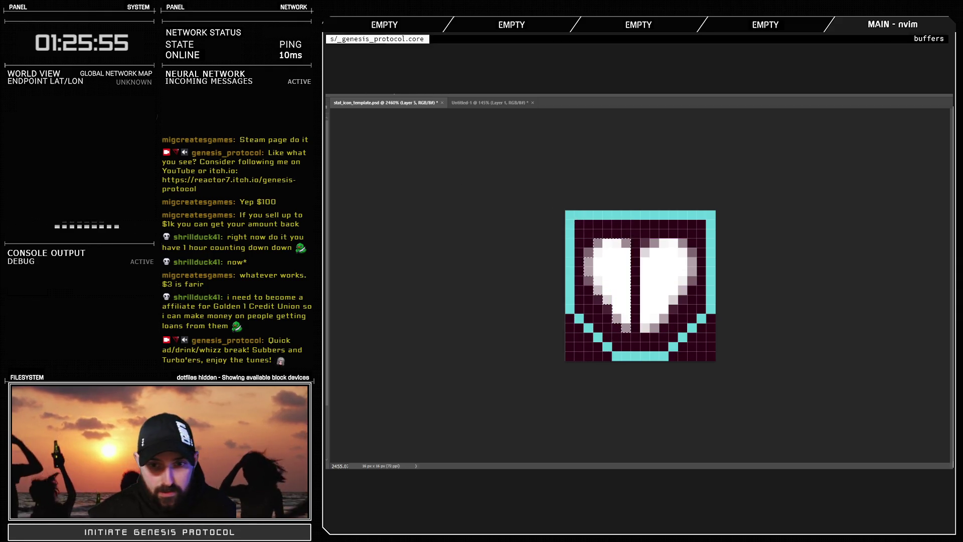
{"action": "left_click_drag", "start_coordinate": [642, 230], "coordinate": [650, 350]}
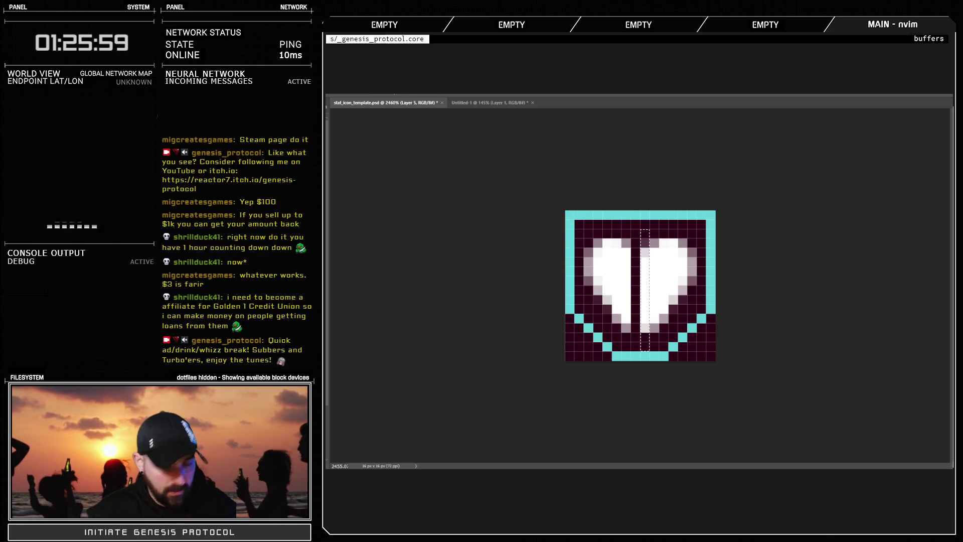
{"action": "key", "text": "Left"}
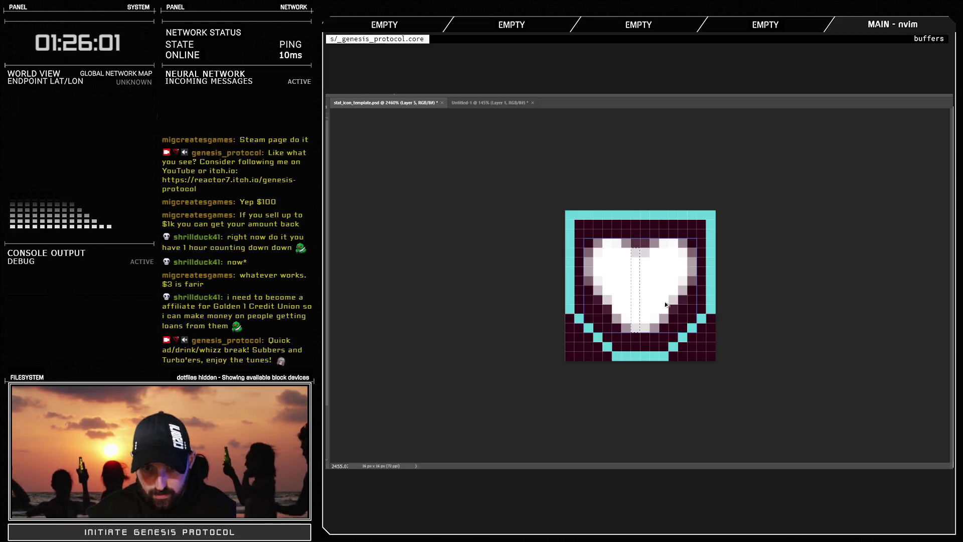
Raise the white heart one pixel, undoing an accidental delete of the maroon background
{"action": "scroll", "coordinate": [677, 319], "scroll_direction": "down", "scroll_amount": 10}
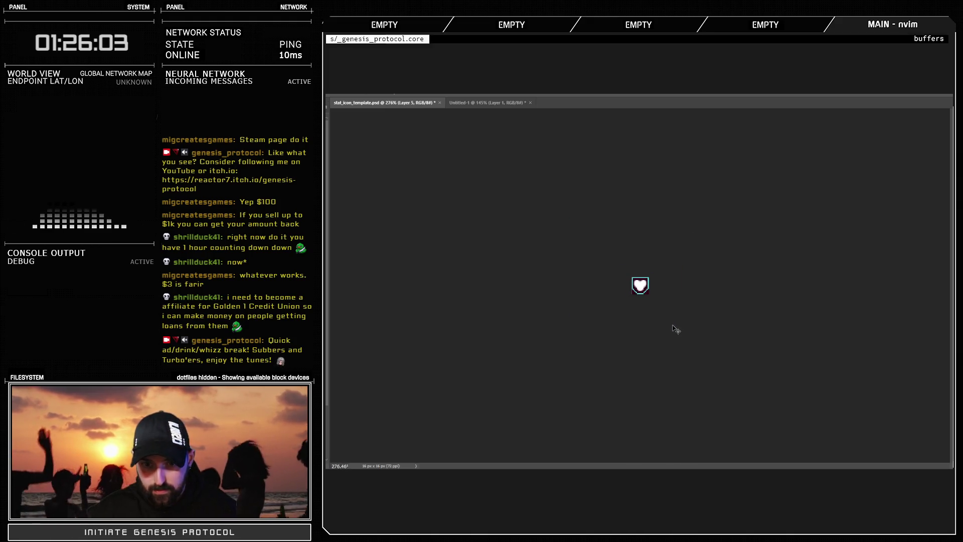
{"action": "scroll", "coordinate": [646, 283], "scroll_direction": "up", "scroll_amount": 10}
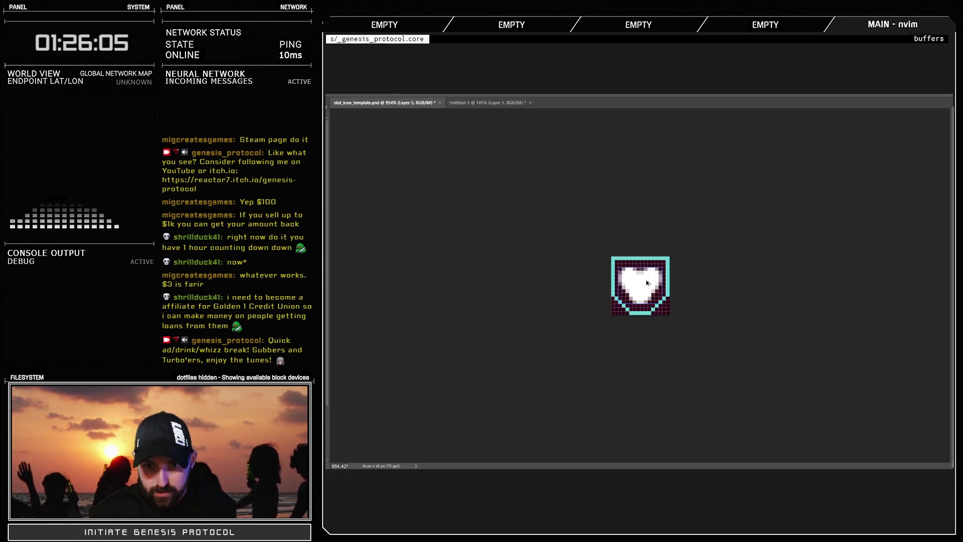
{"action": "scroll", "coordinate": [646, 283], "scroll_direction": "up", "scroll_amount": 3}
{"action": "key", "text": "Up"}
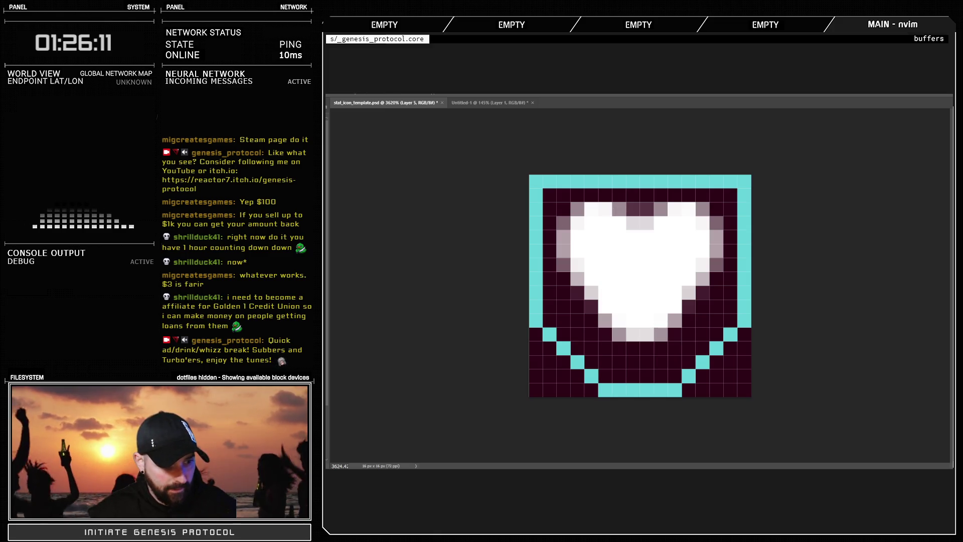
{"action": "key", "text": "Delete"}
{"action": "key", "text": "ctrl+z"}
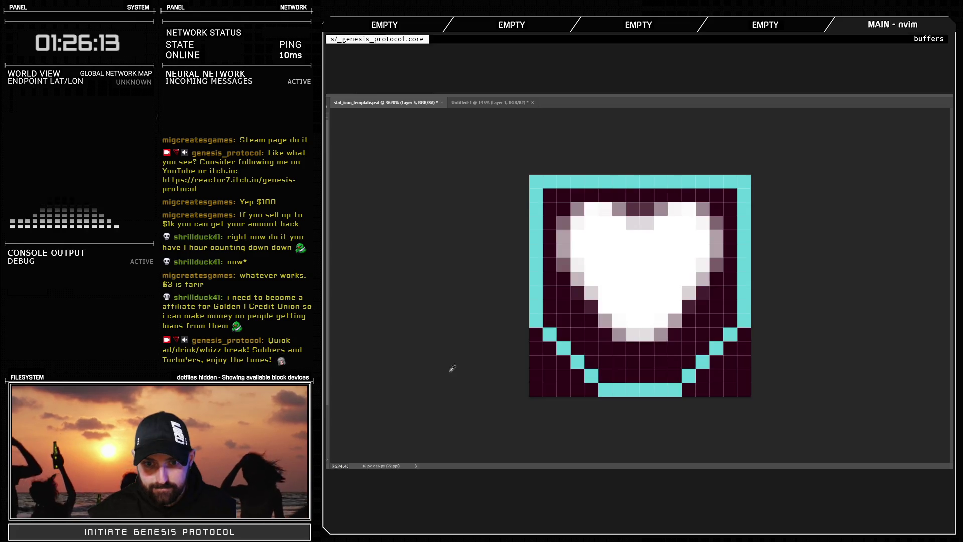
{"action": "scroll", "coordinate": [637, 343], "scroll_direction": "up", "scroll_amount": 1}
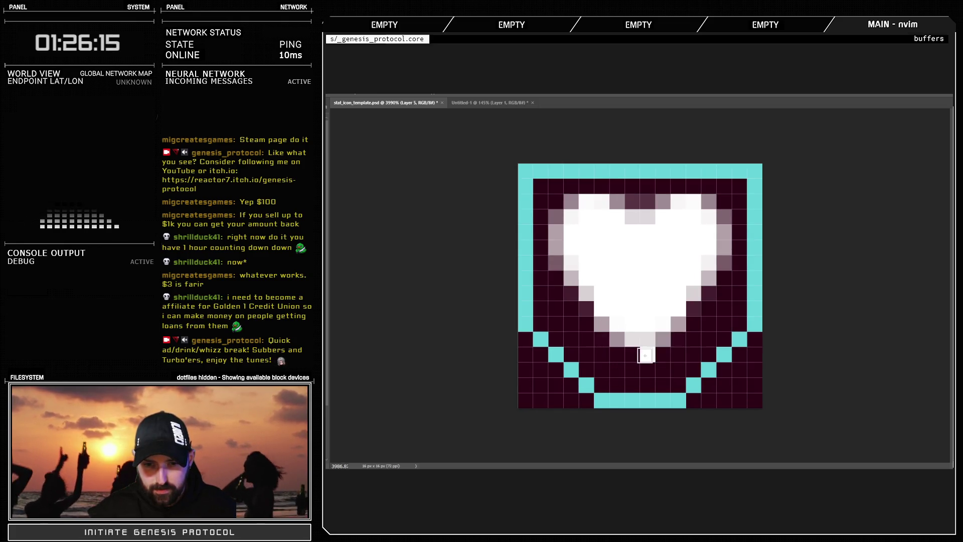
{"action": "scroll", "coordinate": [637, 379], "scroll_direction": "down", "scroll_amount": 5}
{"action": "scroll", "coordinate": [639, 378], "scroll_direction": "down", "scroll_amount": 1}
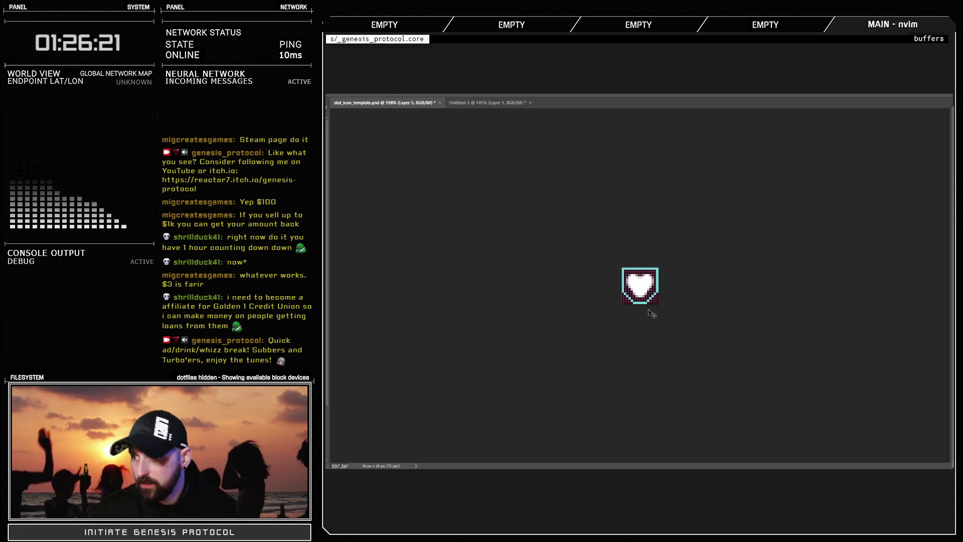
{"action": "scroll", "coordinate": [640, 286], "scroll_direction": "up", "scroll_amount": 5}
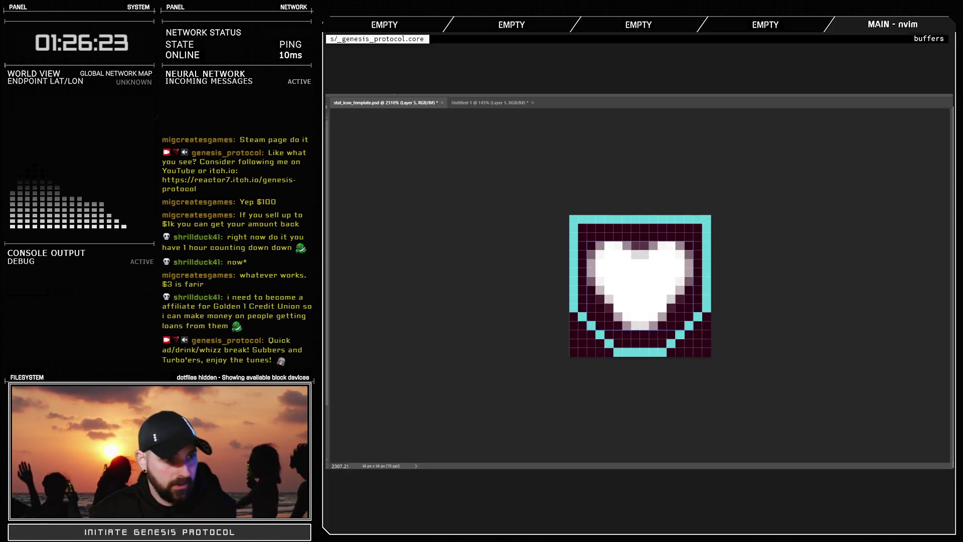
{"action": "scroll", "coordinate": [645, 285], "scroll_direction": "up", "scroll_amount": 2}
{"action": "mouse_move", "coordinate": [608, 293]}
{"action": "left_mouse_down"}
{"action": "mouse_move", "coordinate": [635, 264]}
{"action": "mouse_move", "coordinate": [658, 271]}
{"action": "mouse_move", "coordinate": [678, 296]}
{"action": "left_mouse_up"}
{"action": "scroll", "coordinate": [666, 331], "scroll_direction": "down", "scroll_amount": 3}
{"action": "scroll", "coordinate": [667, 332], "scroll_direction": "down", "scroll_amount": 3}
{"action": "scroll", "coordinate": [638, 295], "scroll_direction": "up", "scroll_amount": 3}
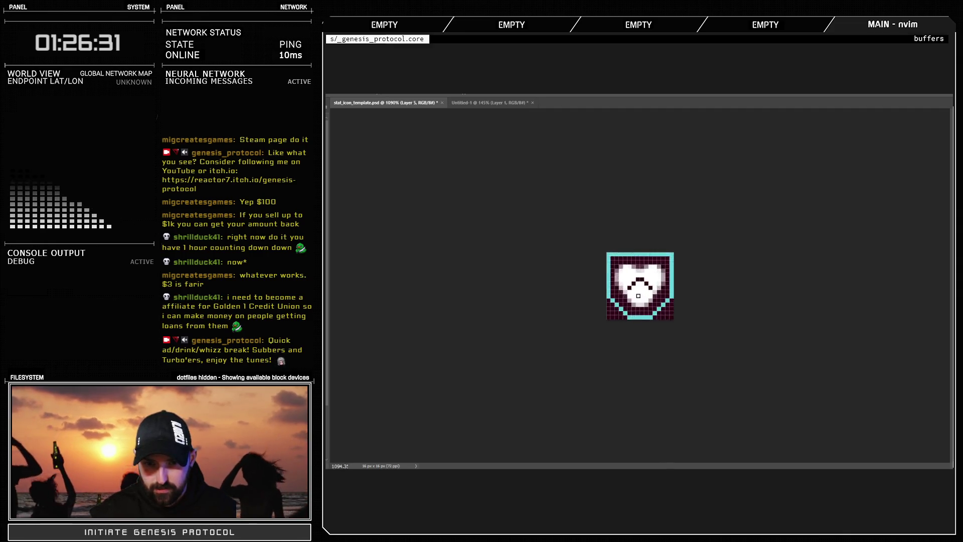
{"action": "scroll", "coordinate": [638, 296], "scroll_direction": "up", "scroll_amount": 3}
{"action": "mouse_move", "coordinate": [607, 302]}
{"action": "left_mouse_down"}
{"action": "mouse_move", "coordinate": [631, 277]}
{"action": "mouse_move", "coordinate": [674, 320]}
{"action": "left_mouse_up"}
{"action": "scroll", "coordinate": [662, 325], "scroll_direction": "down", "scroll_amount": 5}
{"action": "scroll", "coordinate": [659, 316], "scroll_direction": "down", "scroll_amount": 4}
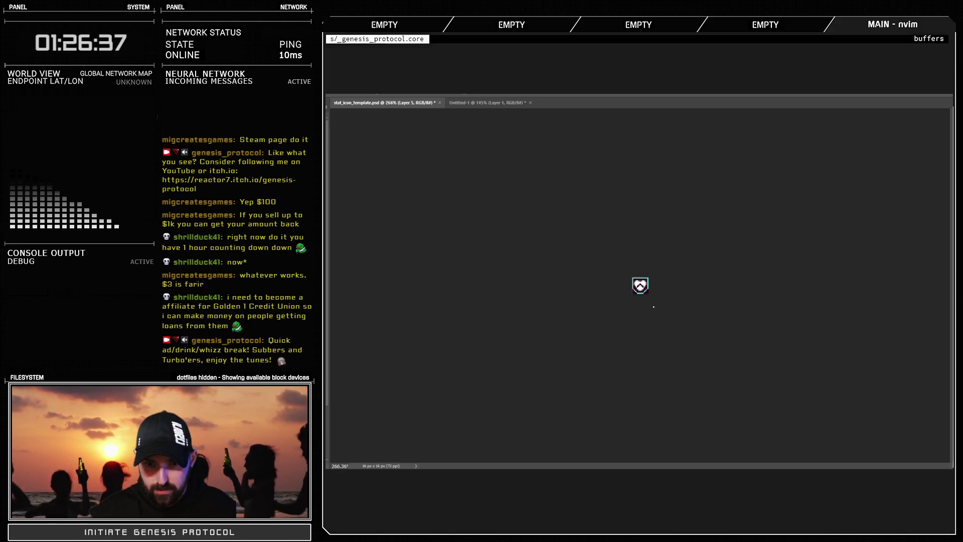
{"action": "scroll", "coordinate": [654, 307], "scroll_direction": "up", "scroll_amount": 8}
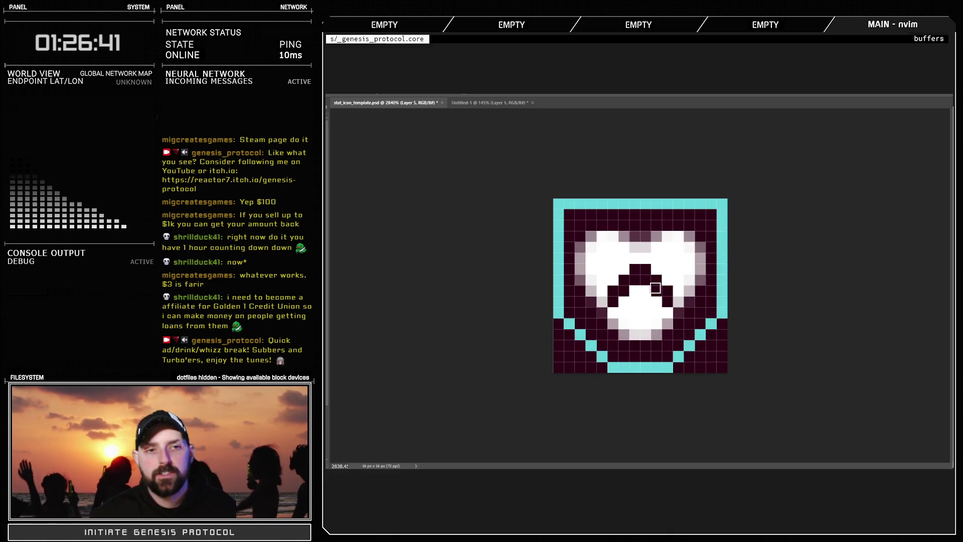
{"action": "scroll", "coordinate": [657, 289], "scroll_direction": "down", "scroll_amount": 3}
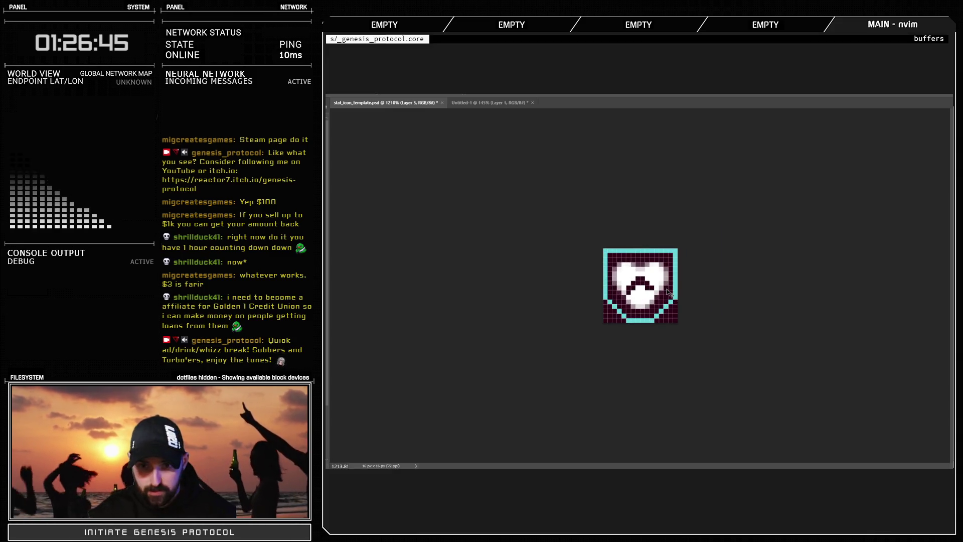
{"action": "scroll", "coordinate": [663, 291], "scroll_direction": "up", "scroll_amount": 3}
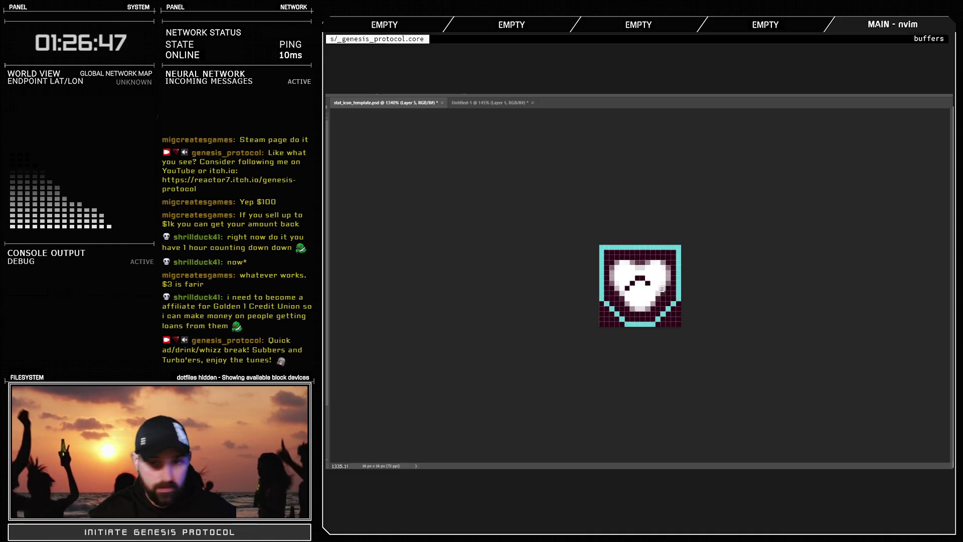
{"action": "mouse_move", "coordinate": [613, 312]}
{"action": "left_mouse_down"}
{"action": "mouse_move", "coordinate": [643, 291]}
{"action": "mouse_move", "coordinate": [661, 316]}
{"action": "left_mouse_up"}
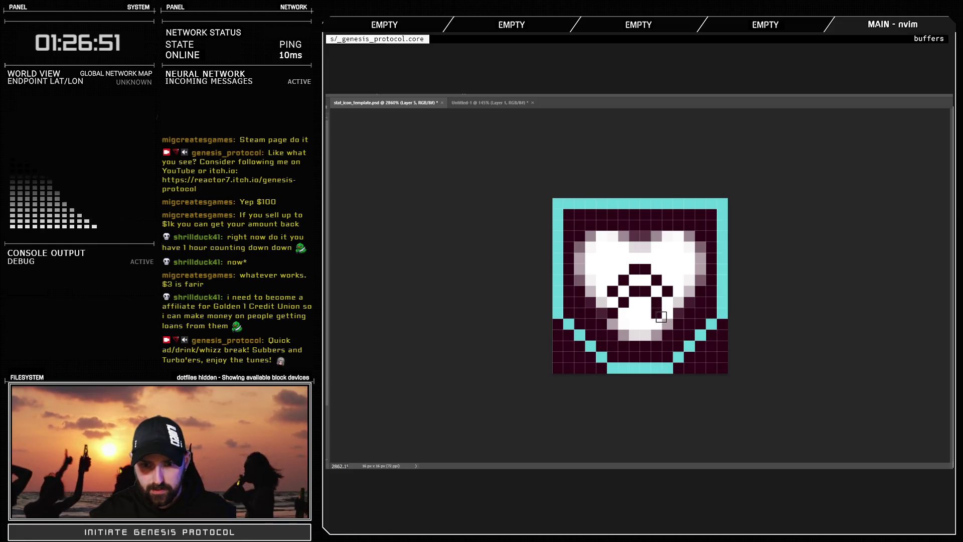
{"action": "scroll", "coordinate": [652, 306], "scroll_direction": "down", "scroll_amount": 3}
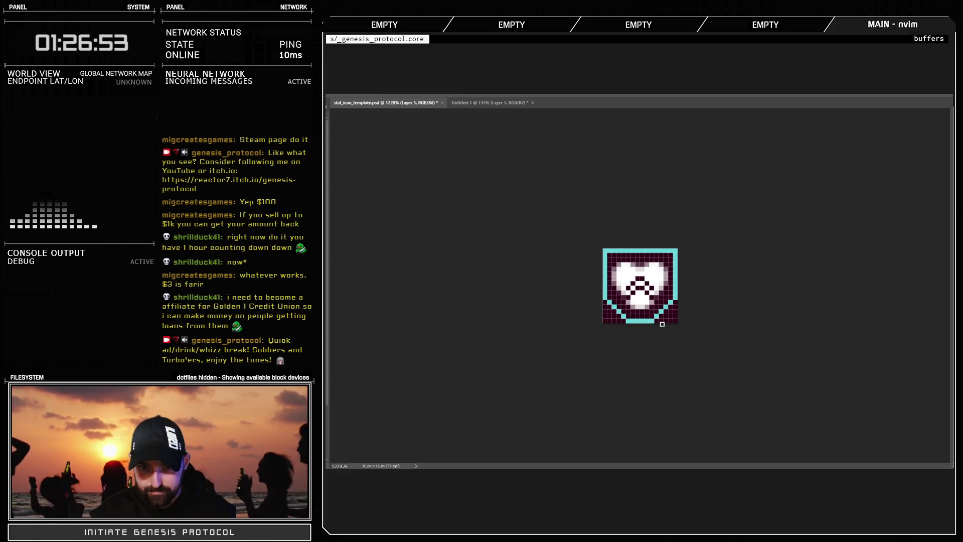
{"action": "scroll", "coordinate": [643, 301], "scroll_direction": "up", "scroll_amount": 2}
{"action": "mouse_move", "coordinate": [646, 293]}
{"action": "left_mouse_down"}
{"action": "mouse_move", "coordinate": [633, 292]}
{"action": "mouse_move", "coordinate": [647, 297]}
{"action": "left_mouse_up"}
{"action": "left_click", "coordinate": [661, 289]}
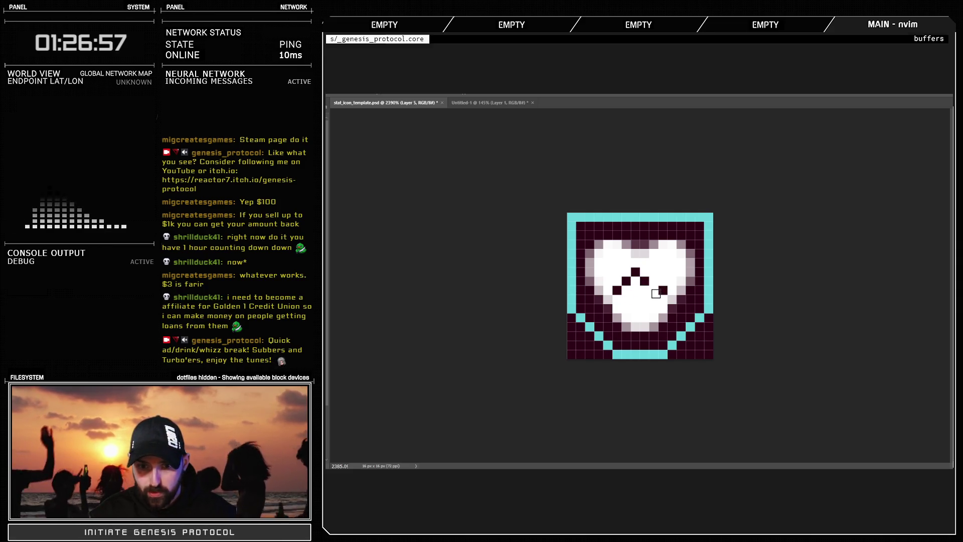
{"action": "key", "text": "ctrl+z"}
{"action": "scroll", "coordinate": [660, 299], "scroll_direction": "down", "scroll_amount": 3}
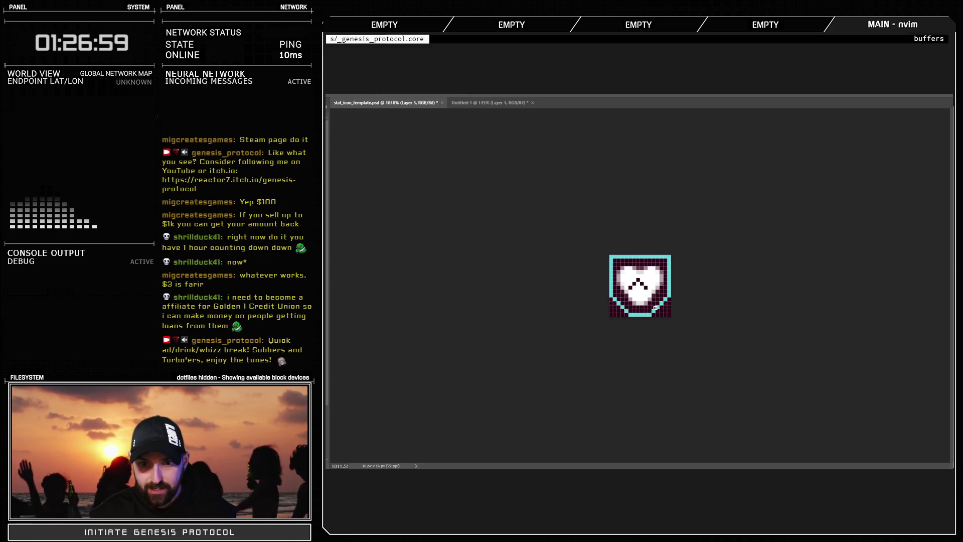
{"action": "scroll", "coordinate": [640, 281], "scroll_direction": "up", "scroll_amount": 3}
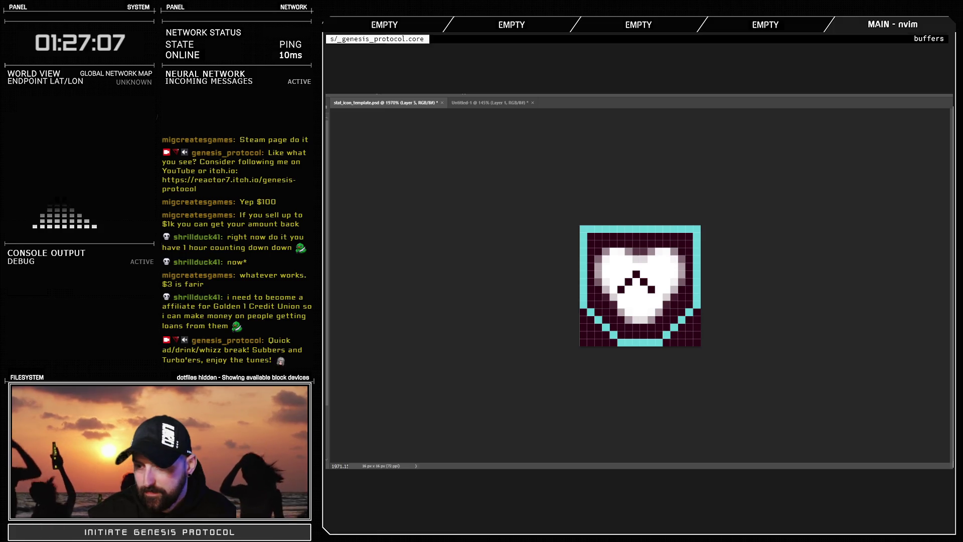
{"action": "key", "text": "ctrl+z"}
{"action": "key", "text": "ctrl+z"}
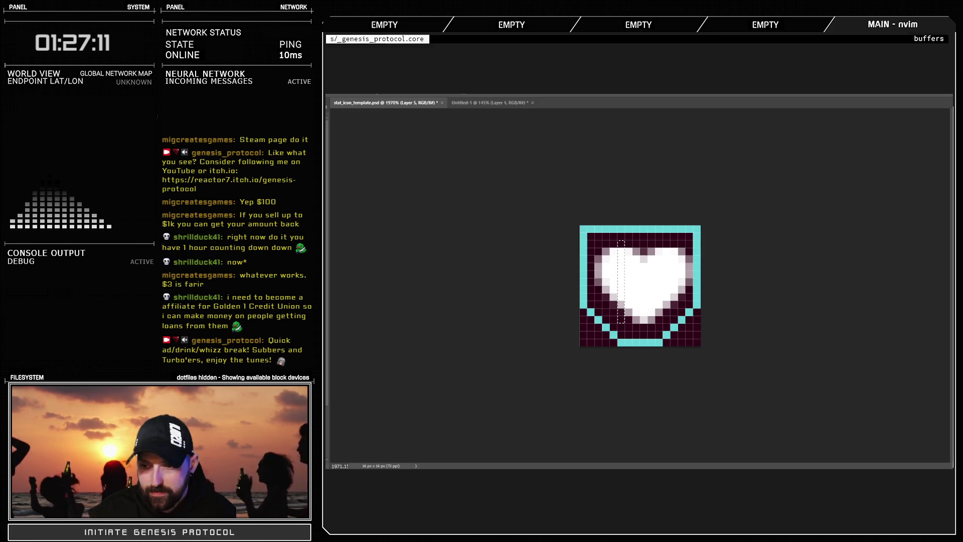
{"action": "key", "text": "ctrl+d"}
{"action": "key", "text": "b"}
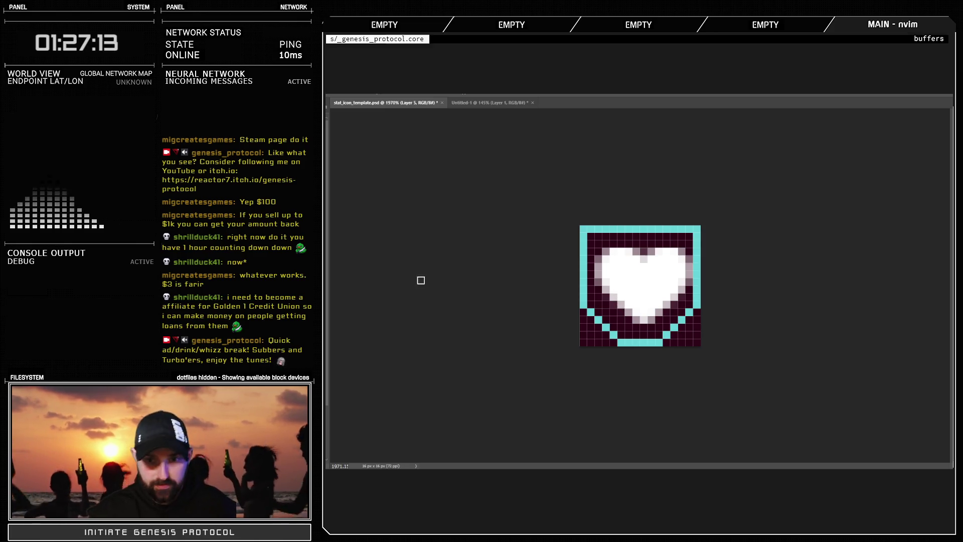
Pencil a five-pixel dark caret across the heart's middle
{"action": "scroll", "coordinate": [702, 305], "scroll_direction": "down", "scroll_amount": 5}
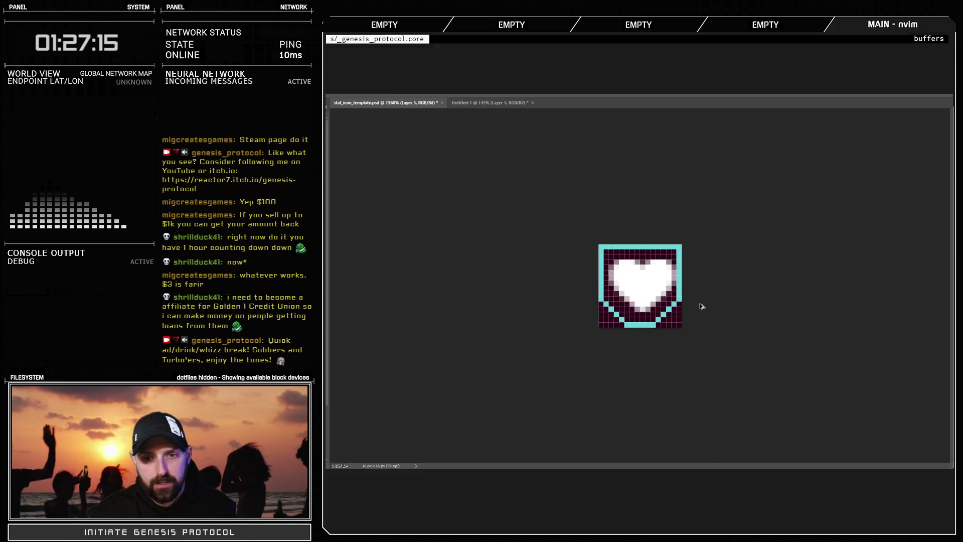
{"action": "scroll", "coordinate": [647, 290], "scroll_direction": "up", "scroll_amount": 5}
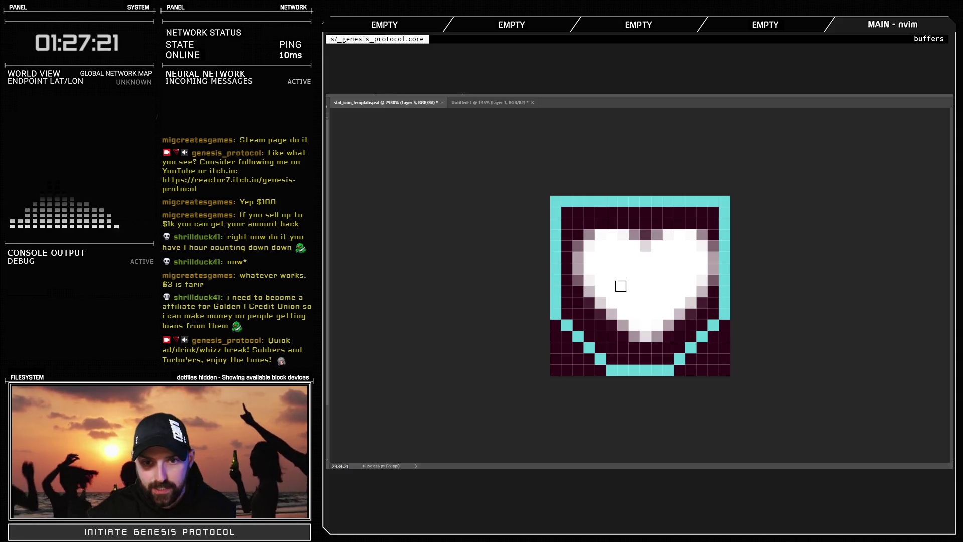
{"action": "left_click", "coordinate": [623, 280]}
{"action": "left_click", "coordinate": [634, 269]}
{"action": "left_click", "coordinate": [645, 257]}
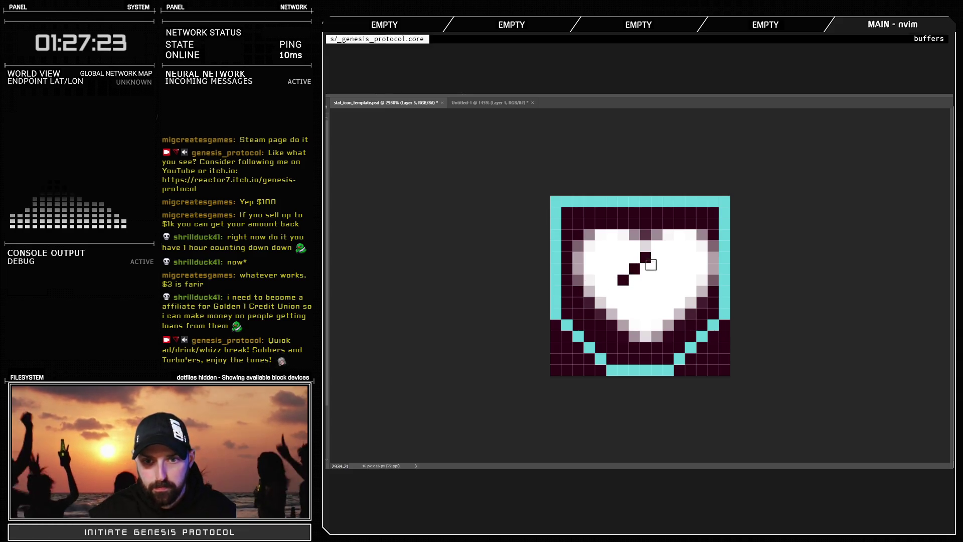
{"action": "left_click", "coordinate": [656, 268]}
{"action": "left_click", "coordinate": [667, 279]}
Add five dark pixels below the caret
{"action": "left_click", "coordinate": [623, 313]}
{"action": "left_click", "coordinate": [634, 302]}
{"action": "left_click", "coordinate": [645, 291]}
{"action": "left_click", "coordinate": [656, 302]}
{"action": "left_click", "coordinate": [656, 314]}
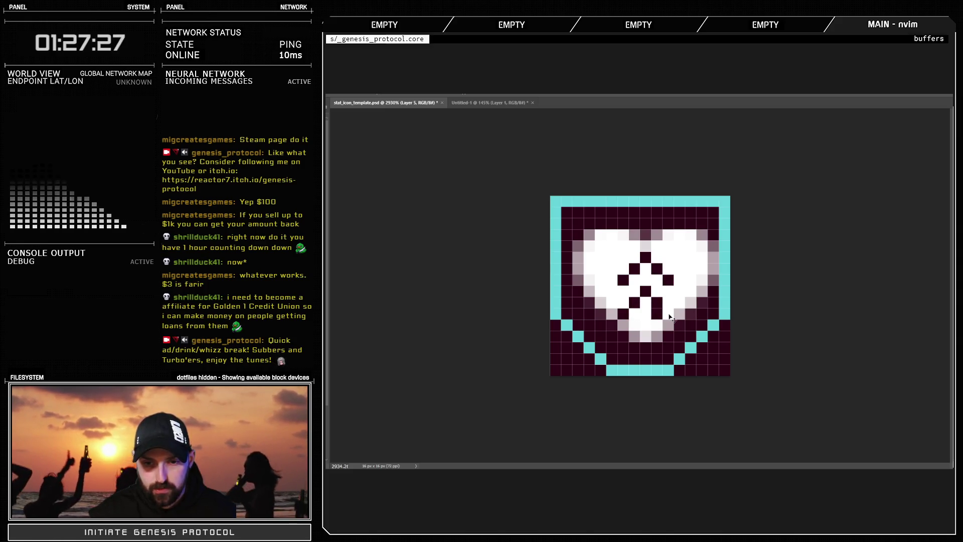
Add another dark pixel and drag a dark peak line across the heart, then zoom out
{"action": "scroll", "coordinate": [672, 318], "scroll_direction": "down", "scroll_amount": 5}
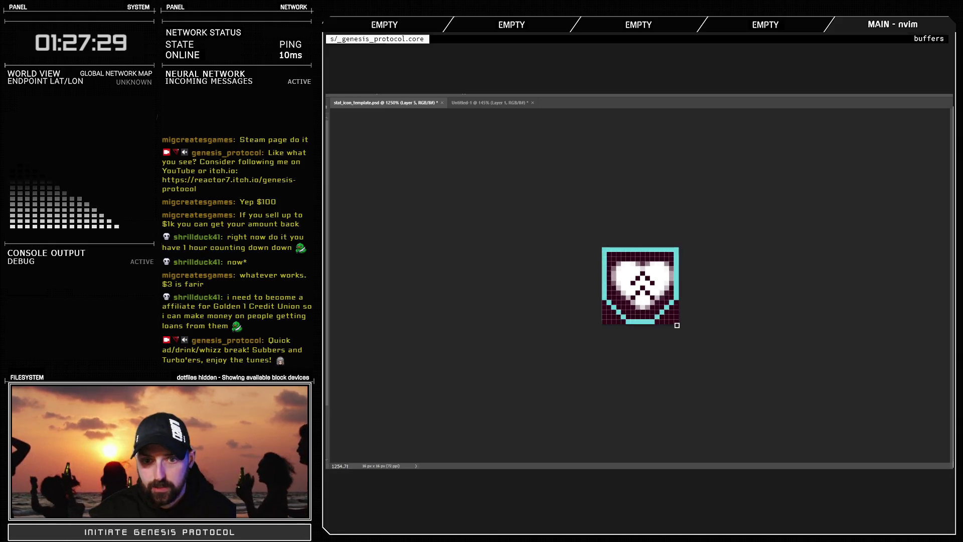
{"action": "scroll", "coordinate": [654, 294], "scroll_direction": "up", "scroll_amount": 4}
{"action": "left_click", "coordinate": [662, 279]}
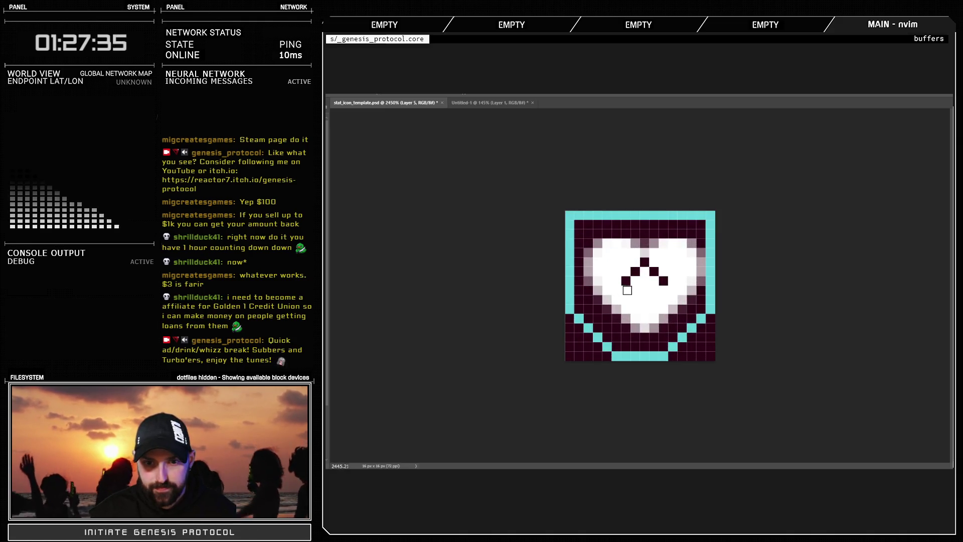
{"action": "mouse_move", "coordinate": [630, 290]}
{"action": "left_mouse_down"}
{"action": "mouse_move", "coordinate": [644, 274]}
{"action": "mouse_move", "coordinate": [653, 281]}
{"action": "left_mouse_up"}
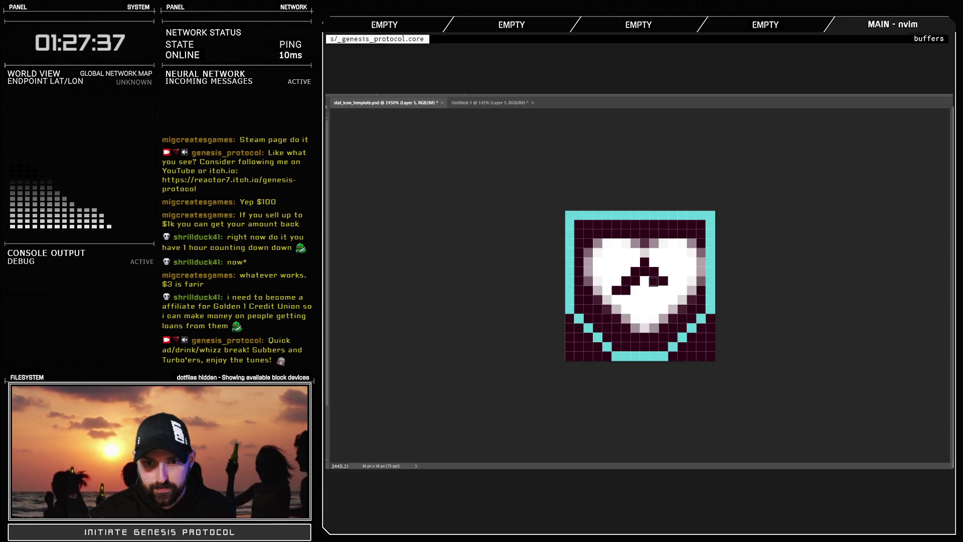
{"action": "scroll", "coordinate": [664, 290], "scroll_direction": "down", "scroll_amount": 10}
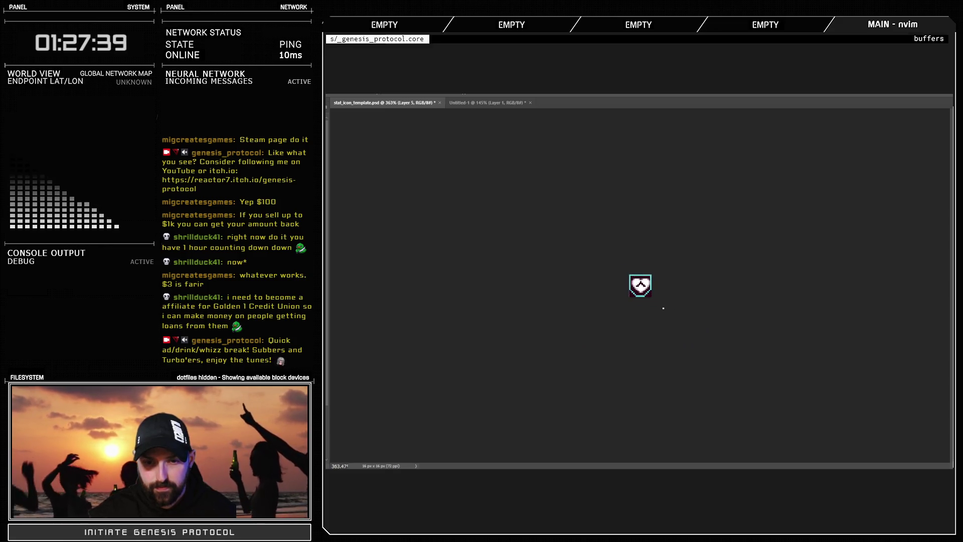
{"action": "scroll", "coordinate": [662, 311], "scroll_direction": "up", "scroll_amount": 4}
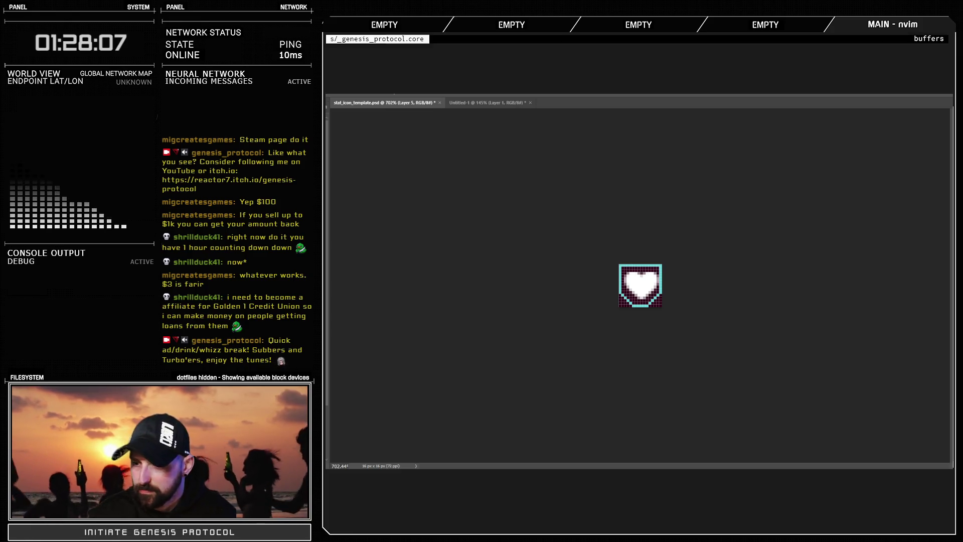
Close Untitled-1 and paste the red heart into a new clipboard-sized document
{"action": "left_click", "coordinate": [504, 102]}
{"action": "key", "text": "ctrl+w"}
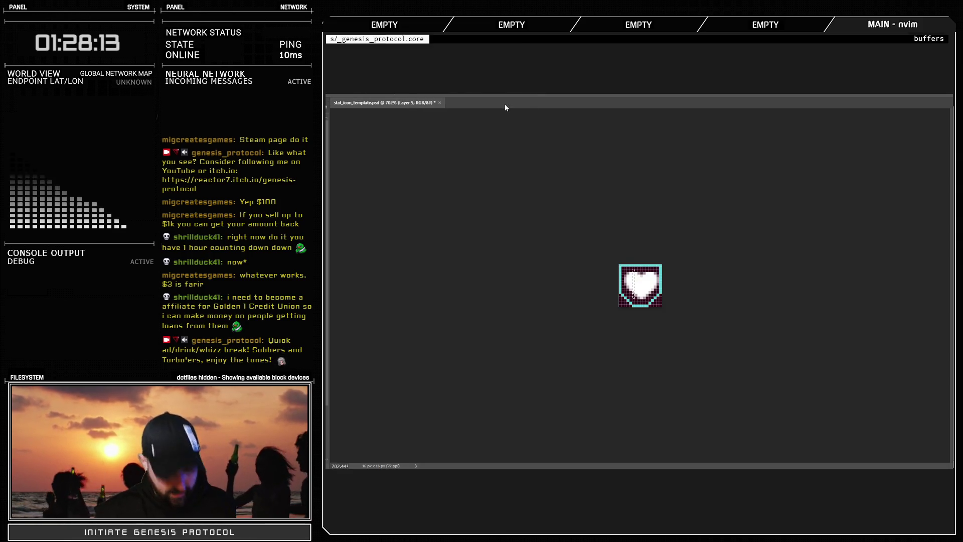
{"action": "key", "text": "ctrl+n"}
{"action": "key", "text": "Return"}
{"action": "key", "text": "ctrl+v"}
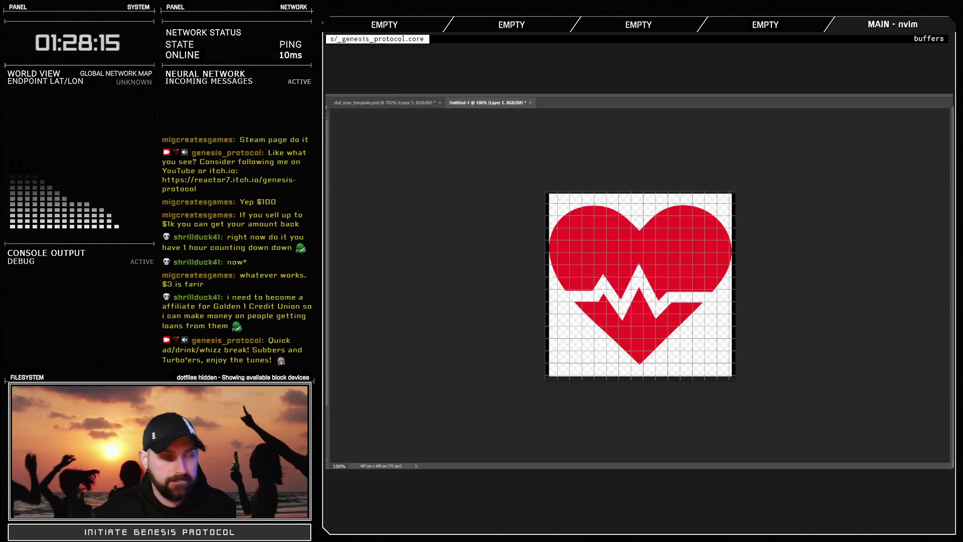
Select the red heart's pixels, shrink it, cut it, and go back to stat_icon_template.psd
{"action": "left_click", "coordinate": [628, 287]}
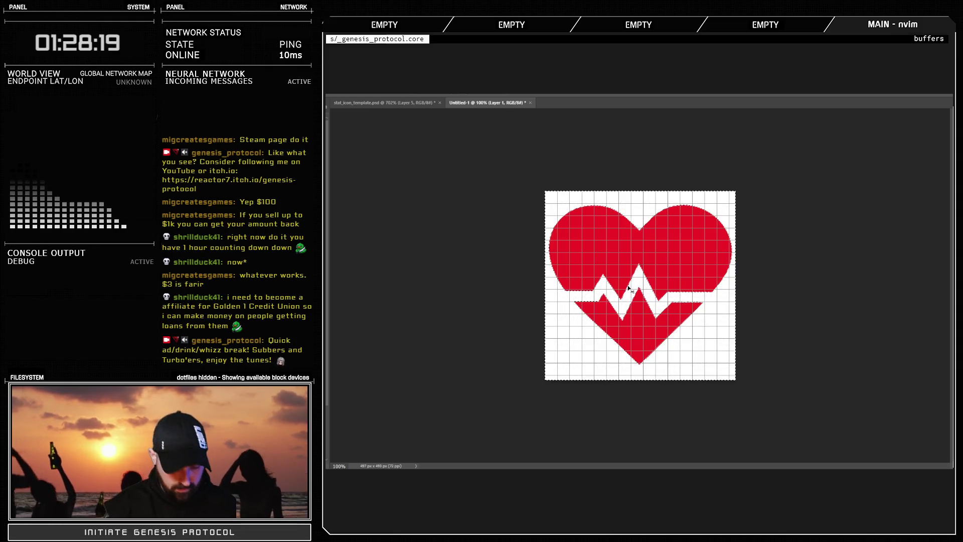
{"action": "left_click", "coordinate": [577, 265]}
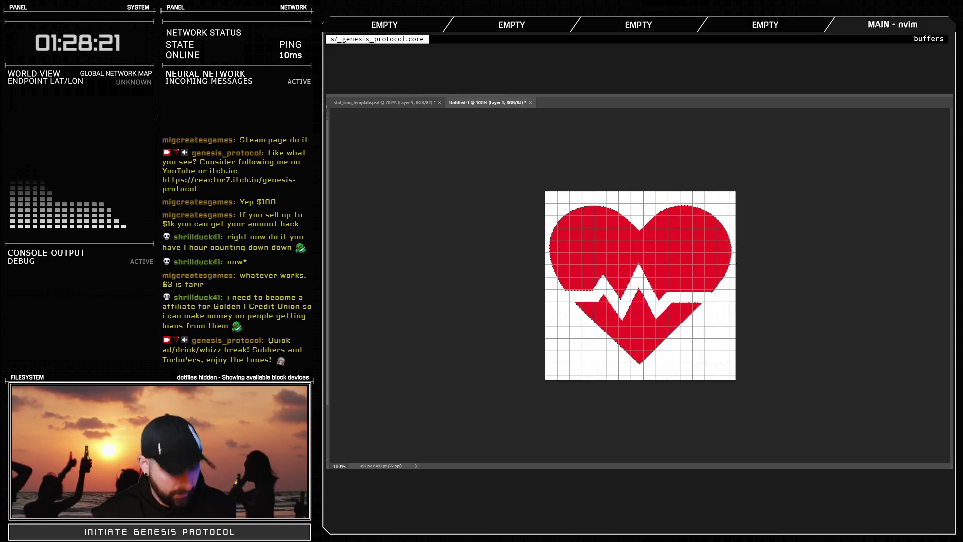
{"action": "key", "text": "ctrl+t"}
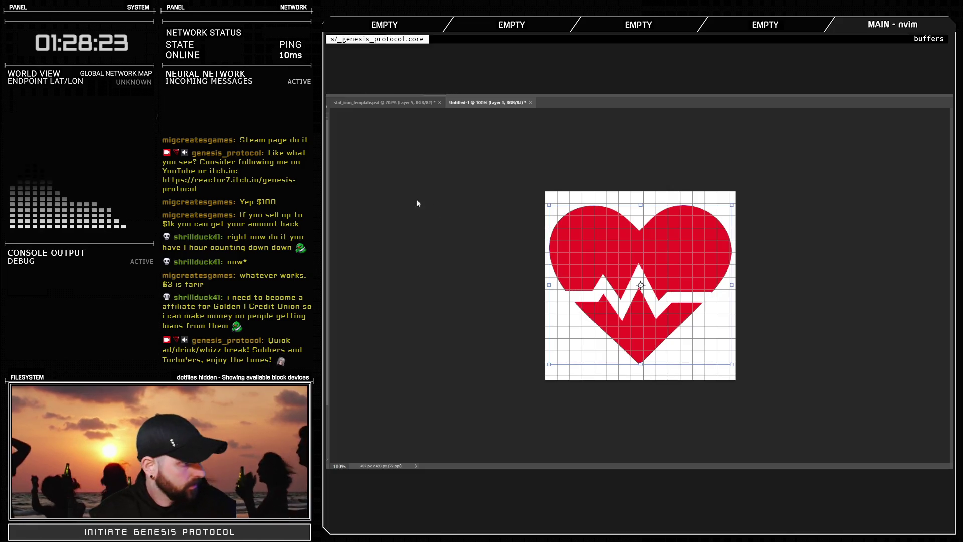
{"action": "left_click_drag", "start_coordinate": [641, 204], "coordinate": [641, 343]}
{"action": "key", "text": "Return"}
{"action": "key", "text": "Delete"}
{"action": "left_click", "coordinate": [410, 103]}
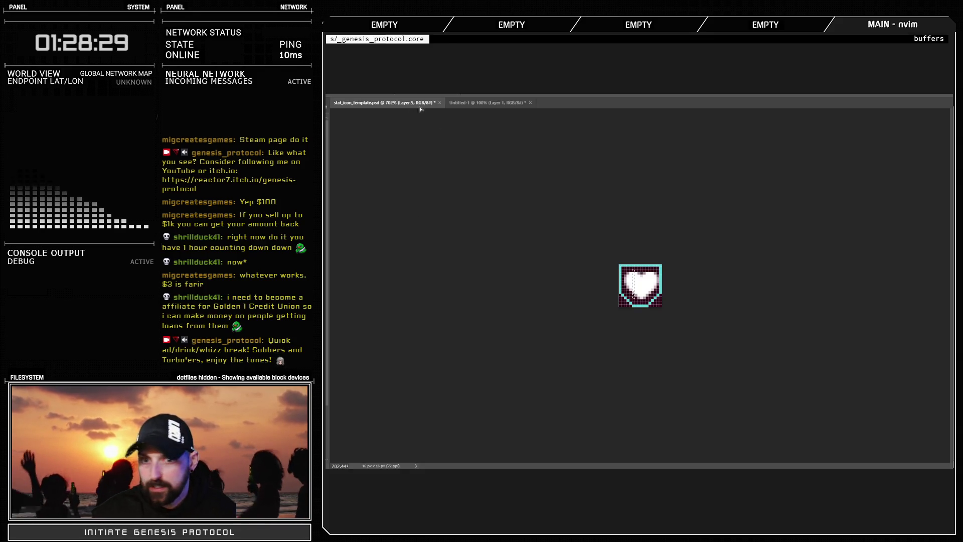
Bring the heartbeat heart in as a new layer and shrink it to fit the shield
{"action": "left_click_drag", "start_coordinate": [635, 288], "coordinate": [637, 287]}
{"action": "scroll", "coordinate": [637, 288], "scroll_direction": "up", "scroll_amount": 2}
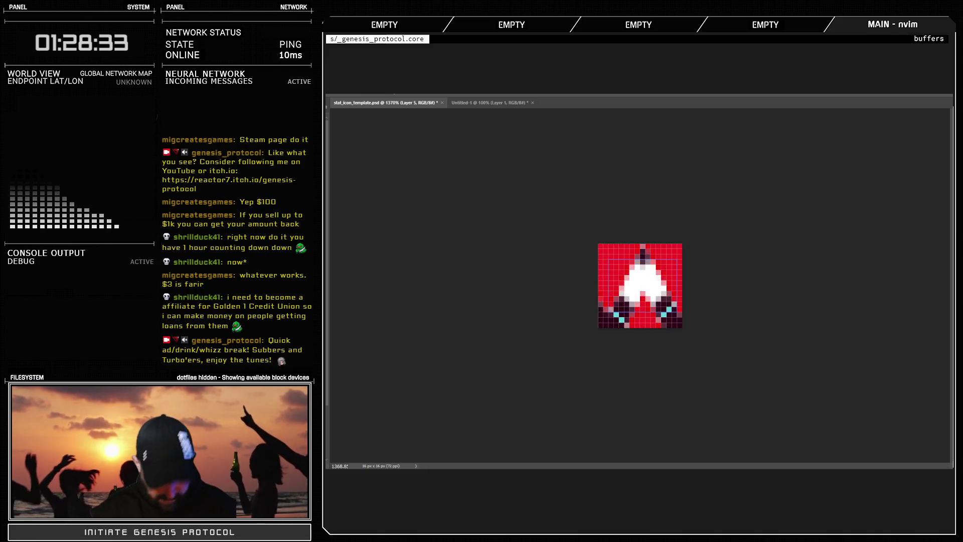
{"action": "left_click_drag", "start_coordinate": [333, 380], "coordinate": [362, 324]}
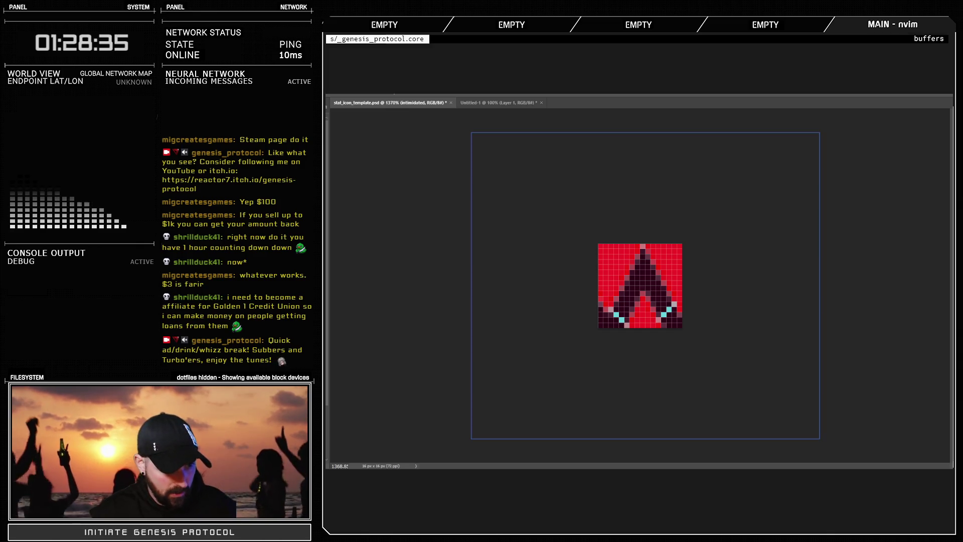
{"action": "key", "text": "ctrl+t"}
{"action": "mouse_move", "coordinate": [645, 138]}
{"action": "left_mouse_down"}
{"action": "mouse_move", "coordinate": [648, 378]}
{"action": "mouse_move", "coordinate": [642, 259]}
{"action": "left_mouse_up"}
{"action": "key", "text": "Return"}
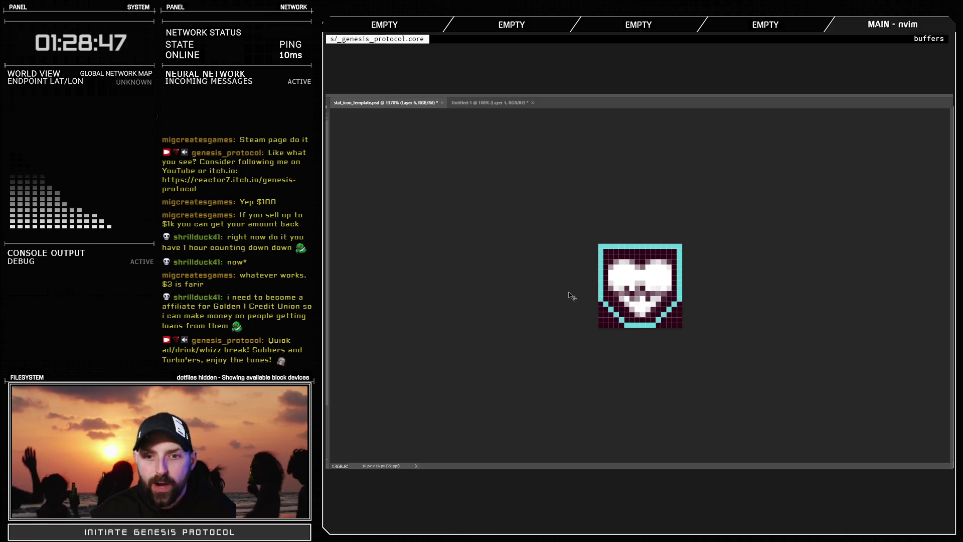
Zoom to check the icon and hide the dark purple background
{"action": "scroll", "coordinate": [627, 301], "scroll_direction": "down", "scroll_amount": 8}
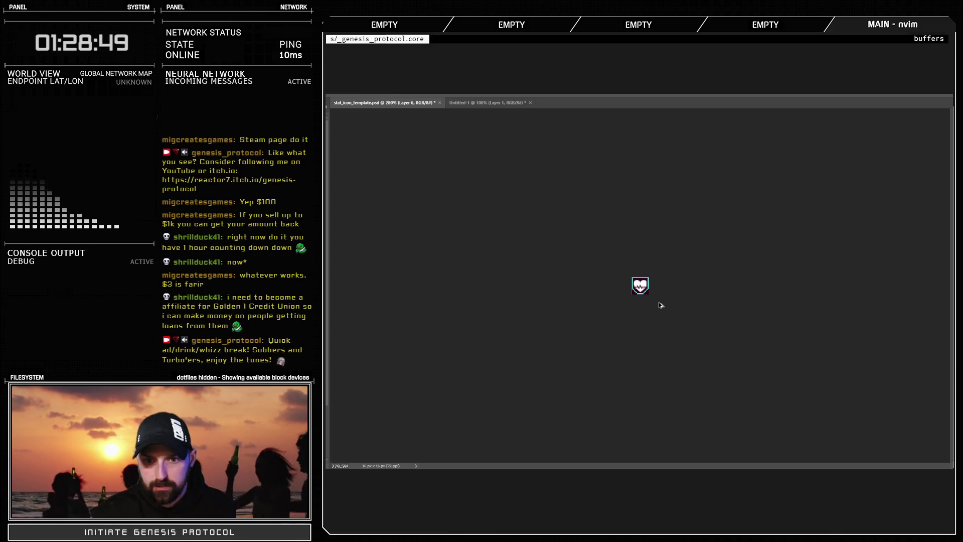
{"action": "scroll", "coordinate": [660, 305], "scroll_direction": "up", "scroll_amount": 6}
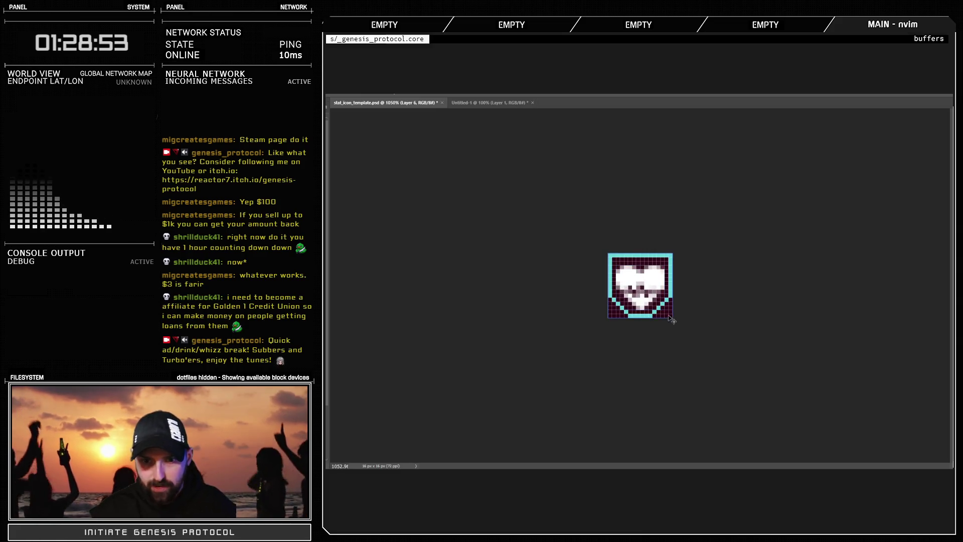
{"action": "scroll", "coordinate": [672, 317], "scroll_direction": "down", "scroll_amount": 5}
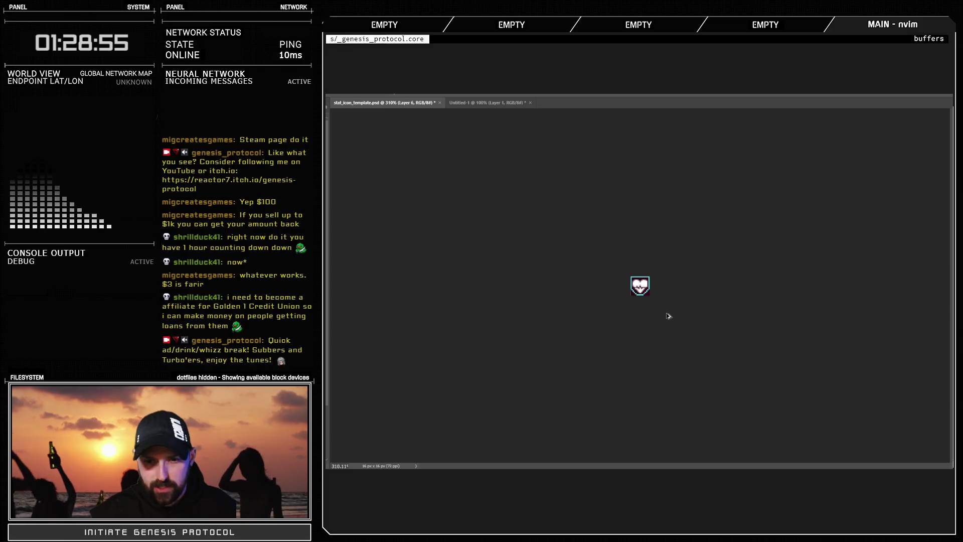
{"action": "scroll", "coordinate": [667, 316], "scroll_direction": "down", "scroll_amount": 2}
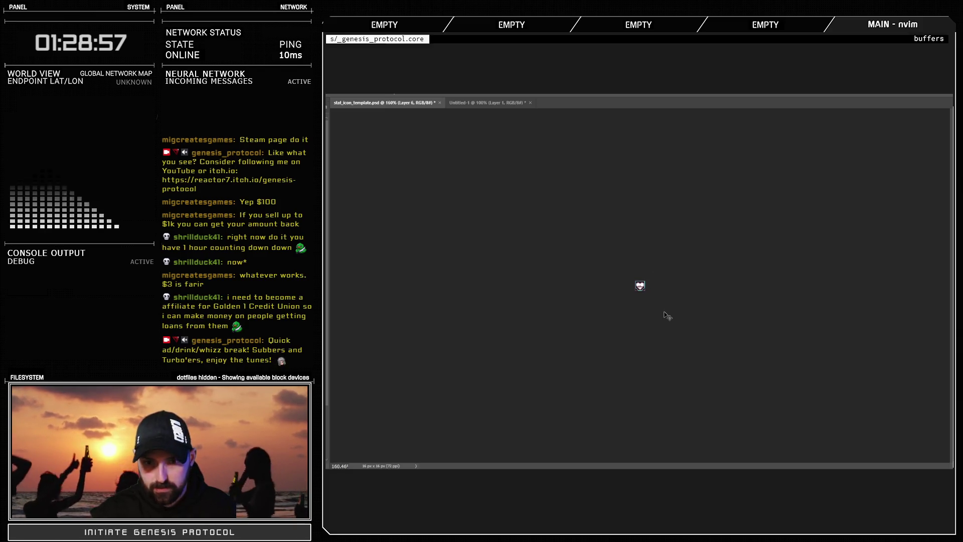
{"action": "scroll", "coordinate": [667, 316], "scroll_direction": "up", "scroll_amount": 6}
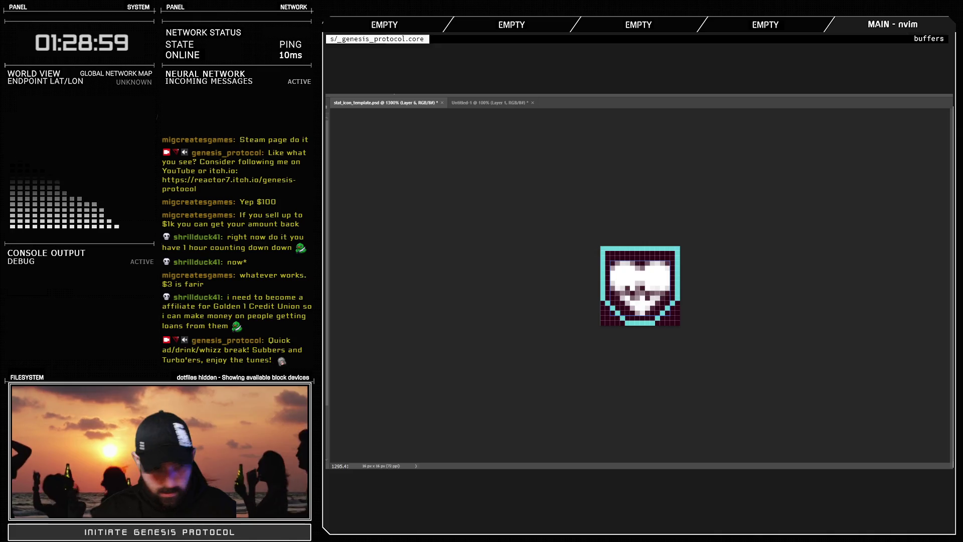
{"action": "key", "text": "ctrl+z"}
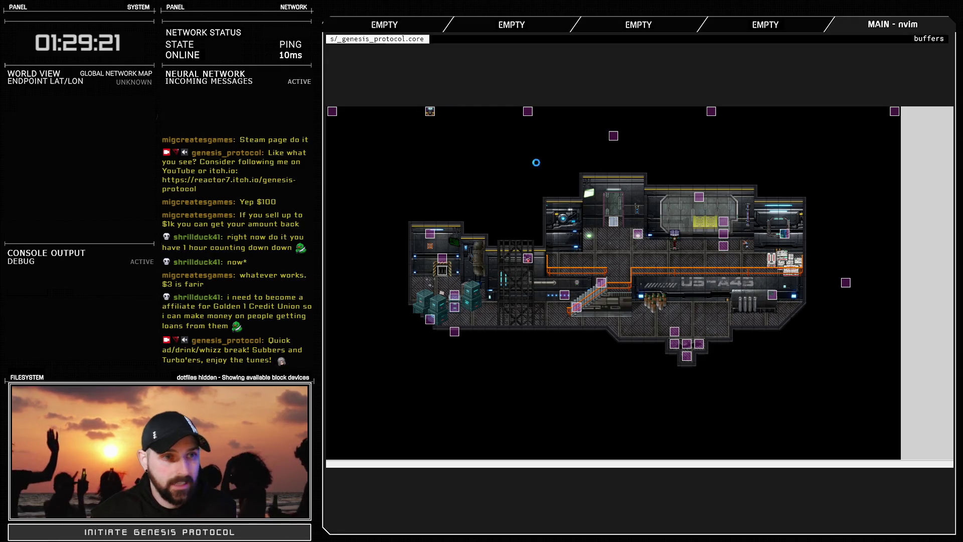
In the Database's Troops tab, change Test Battle's party Change State from Intimidated to Adrenalized
{"action": "key", "text": "F9"}
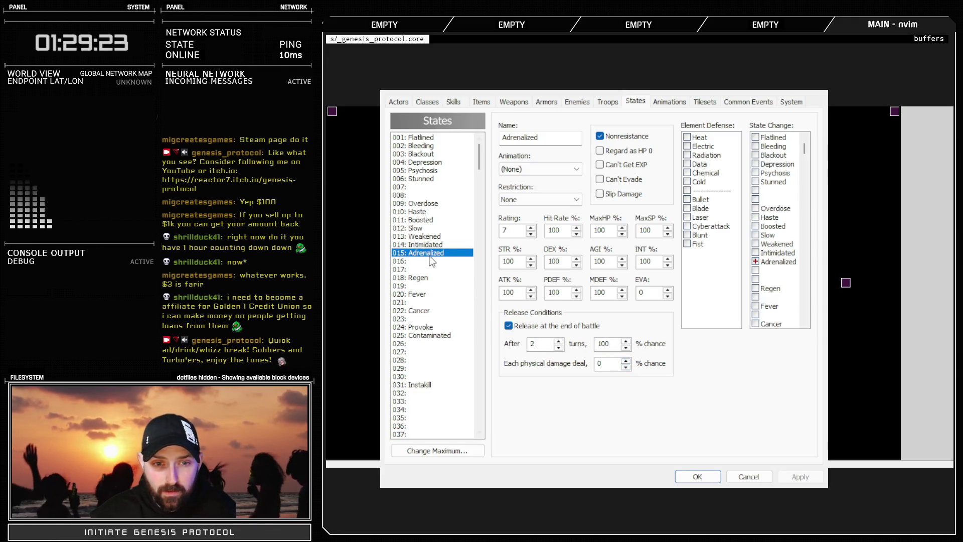
{"action": "left_click", "coordinate": [607, 101]}
{"action": "left_click", "coordinate": [658, 381]}
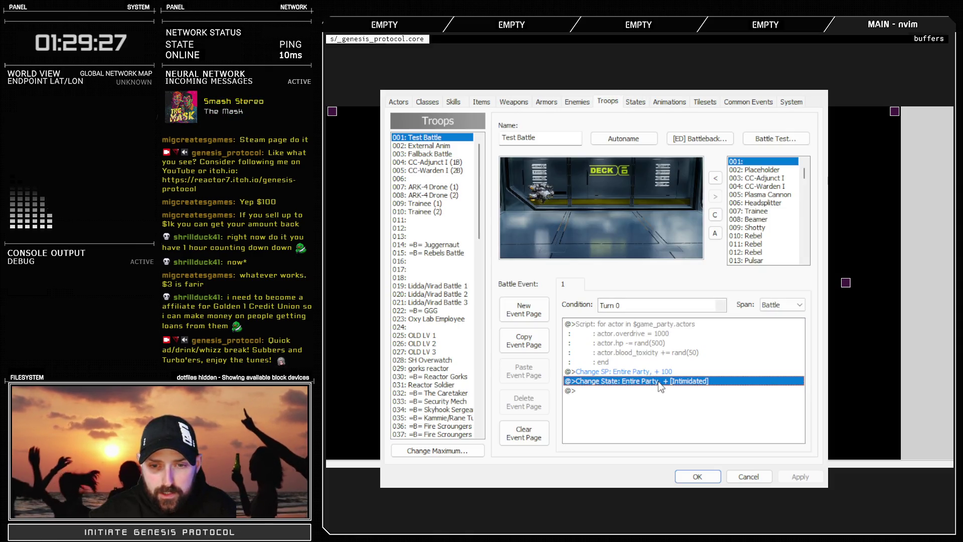
{"action": "left_click", "coordinate": [643, 409]}
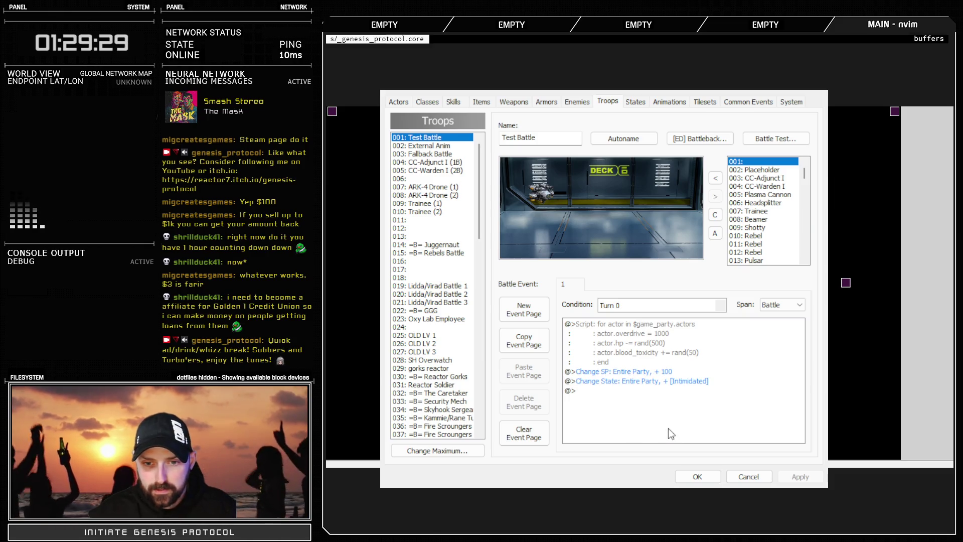
{"action": "left_click", "coordinate": [832, 389]}
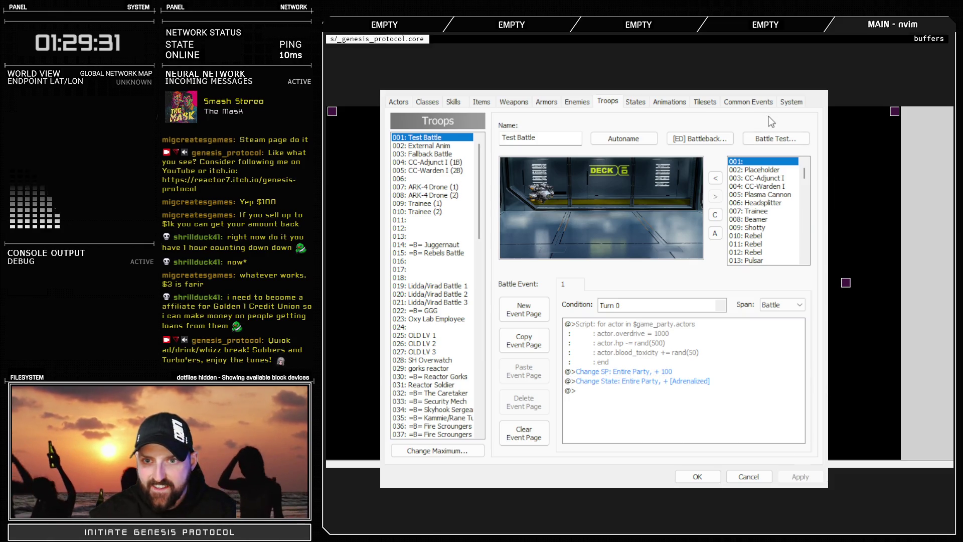
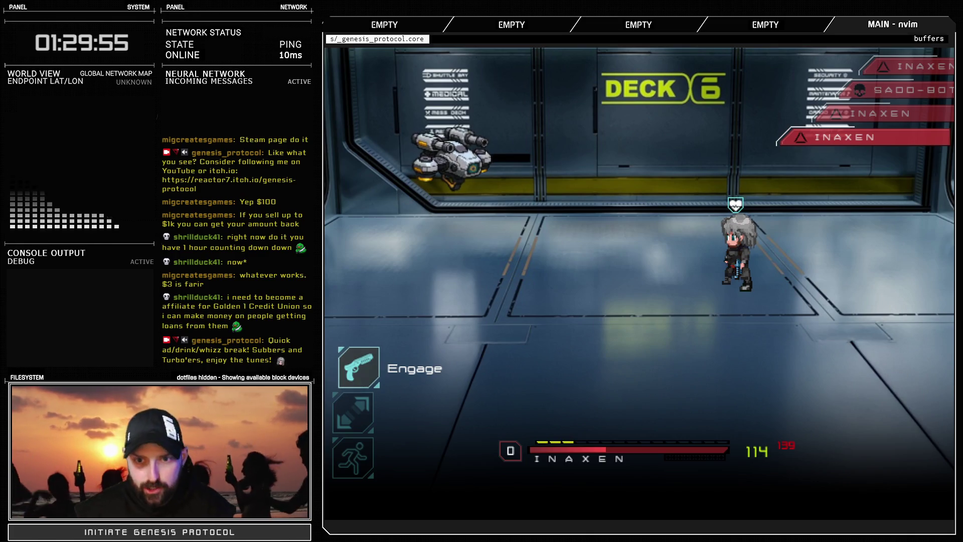
Choose Engage and keep firing Fast Blast at the drone until it explodes
{"action": "key", "text": "Down"}
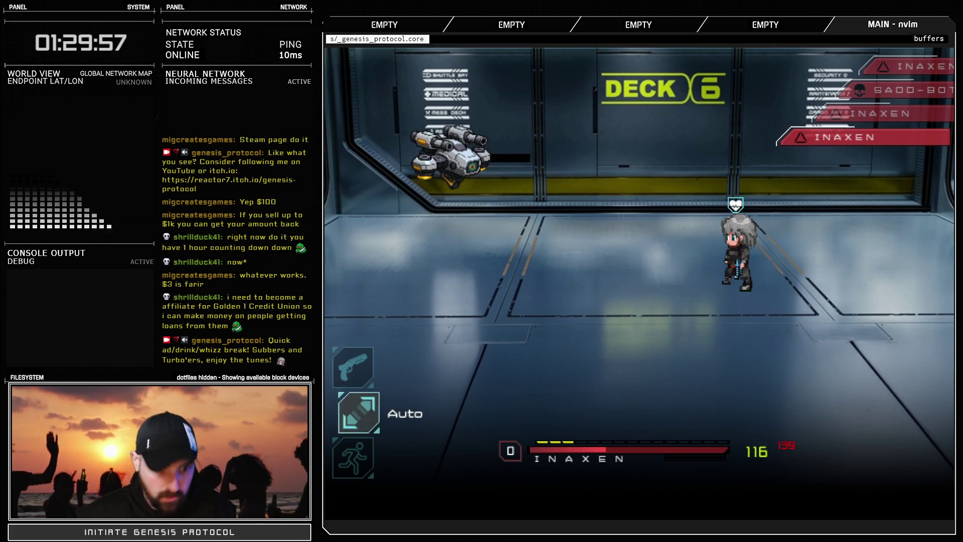
{"action": "key", "text": "Up"}
{"action": "key", "text": "Return"}
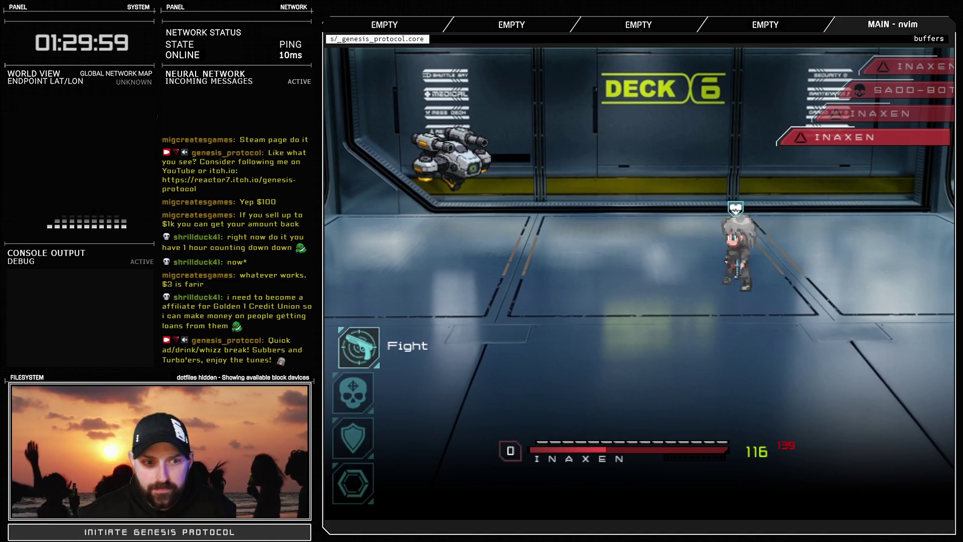
{"action": "key", "text": "Return"}
{"action": "key", "text": "Return"}
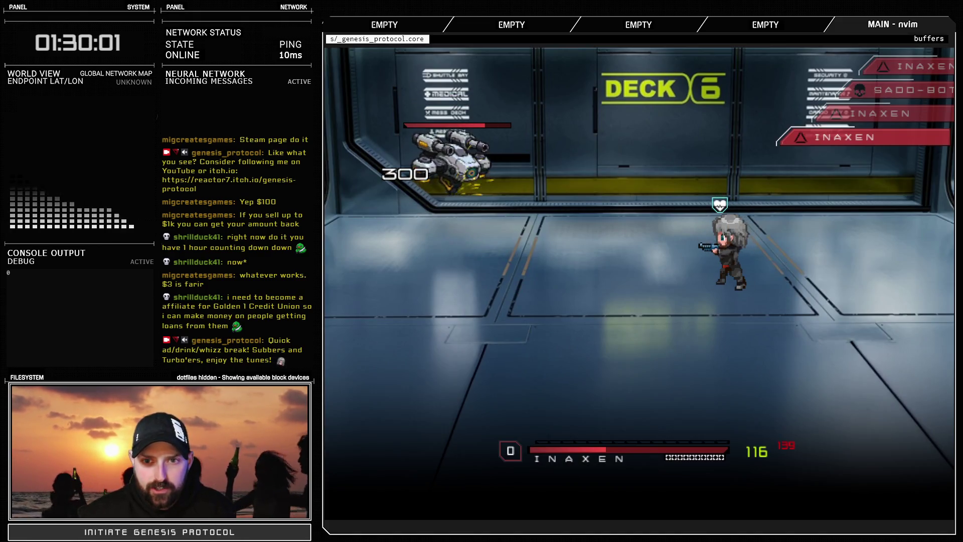
{"action": "key", "text": "Return"}
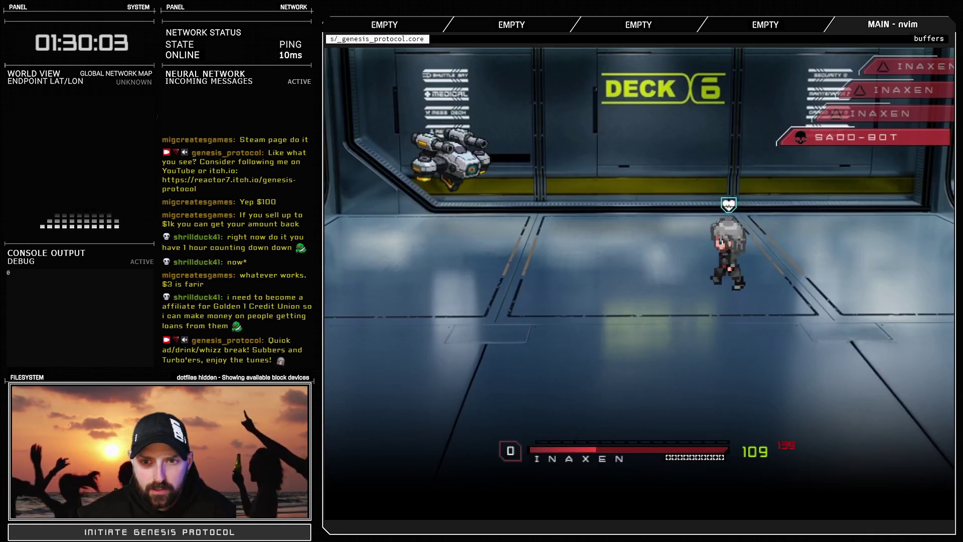
{"action": "key", "text": "Return"}
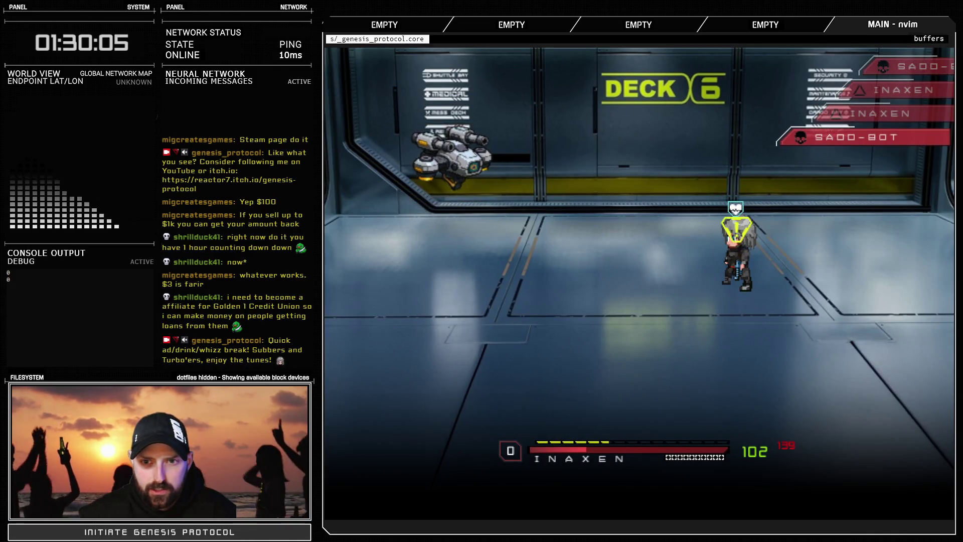
{"action": "key", "text": "Return"}
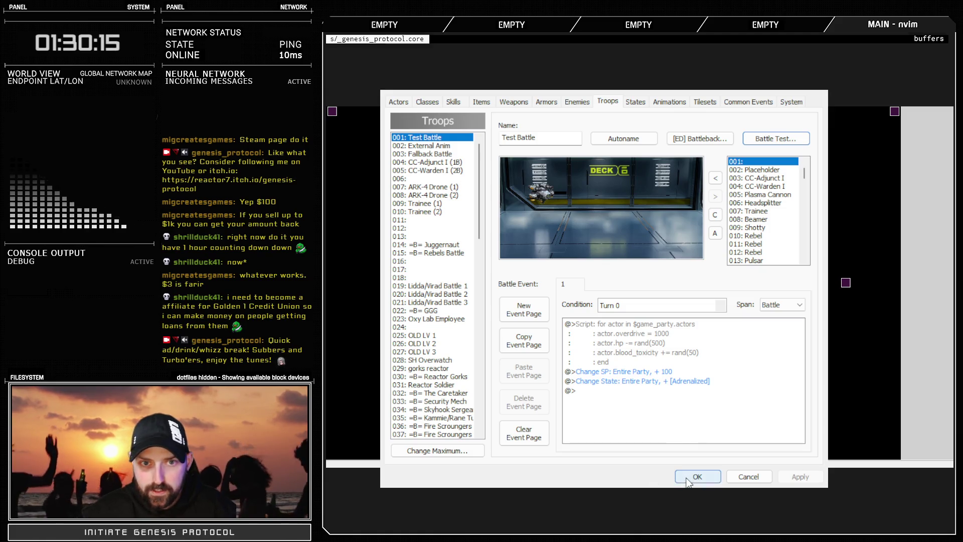
Give item 045 Adrenal Injection the Adrenalized state change and the 009: Buff target animation
{"action": "left_click", "coordinate": [482, 102]}
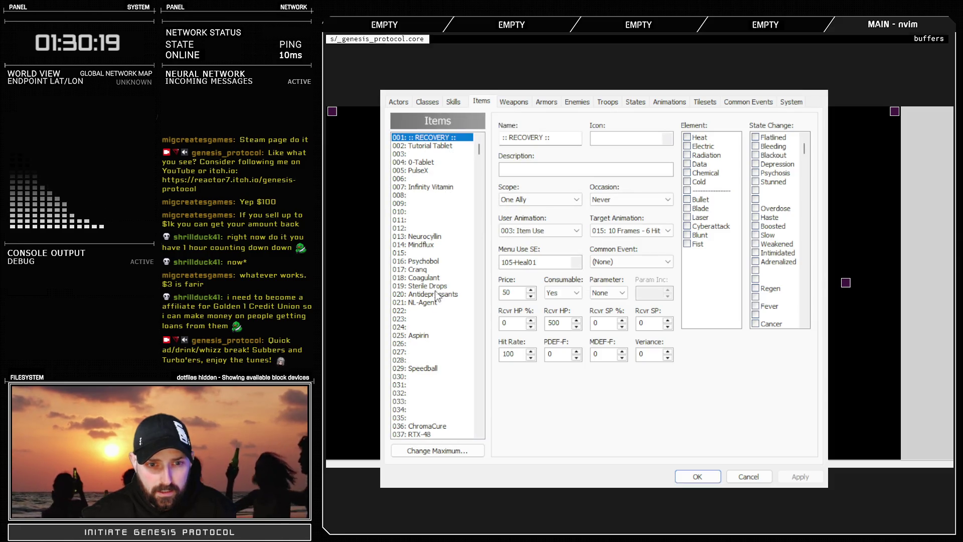
{"action": "scroll", "coordinate": [436, 300], "scroll_direction": "down", "scroll_amount": 8}
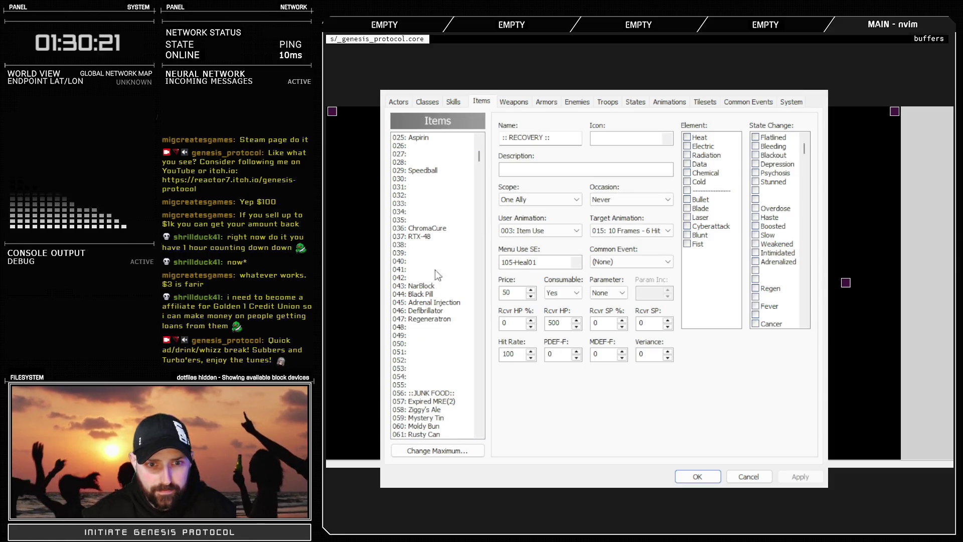
{"action": "left_click", "coordinate": [451, 302]}
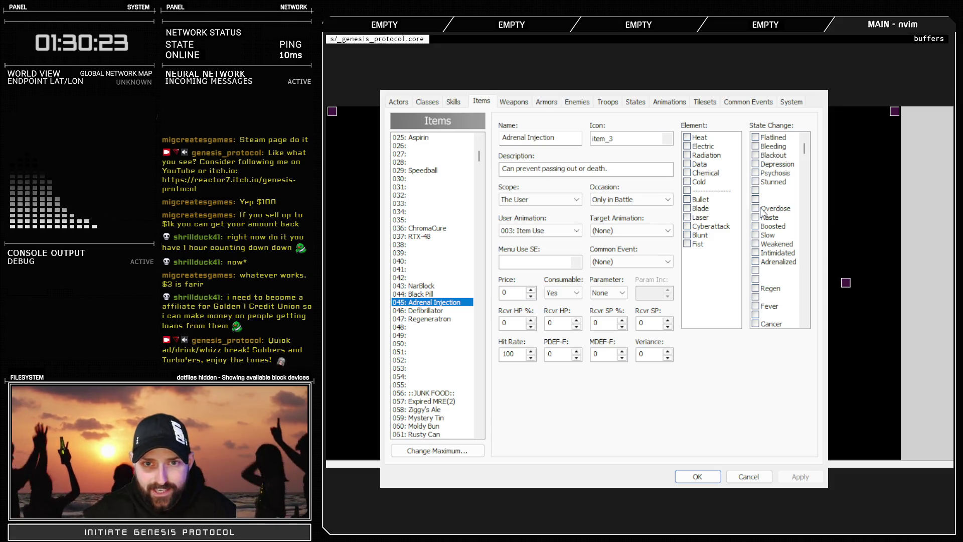
{"action": "left_click", "coordinate": [756, 262]}
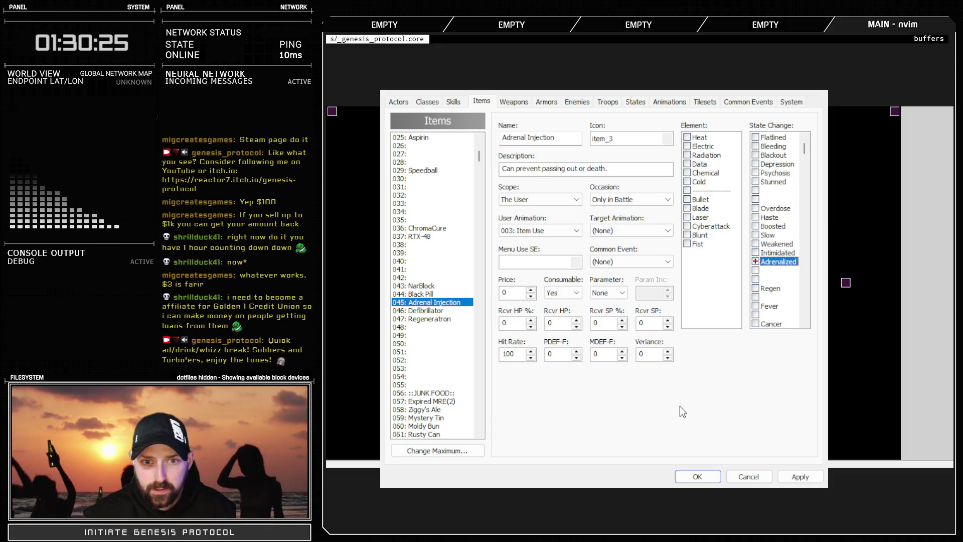
{"action": "left_click", "coordinate": [800, 476]}
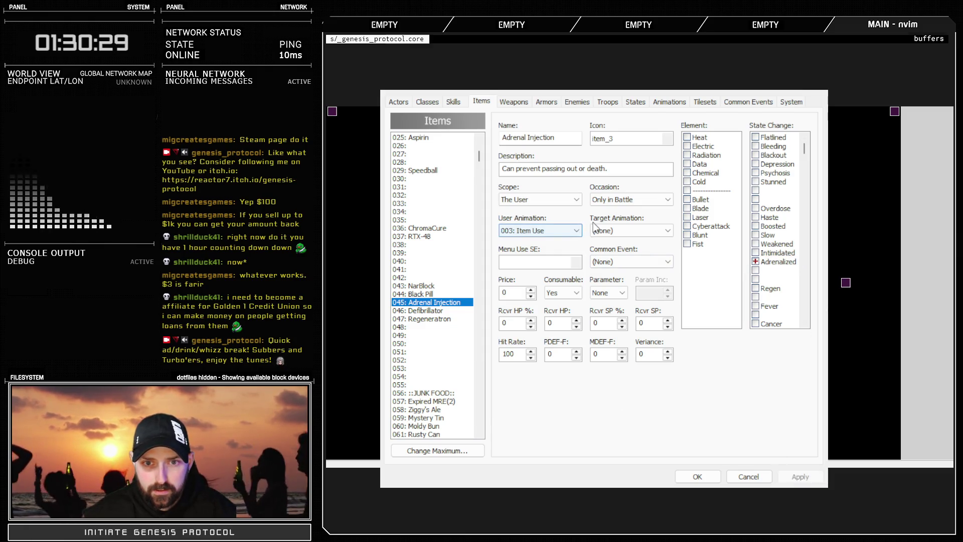
{"action": "left_click", "coordinate": [632, 232]}
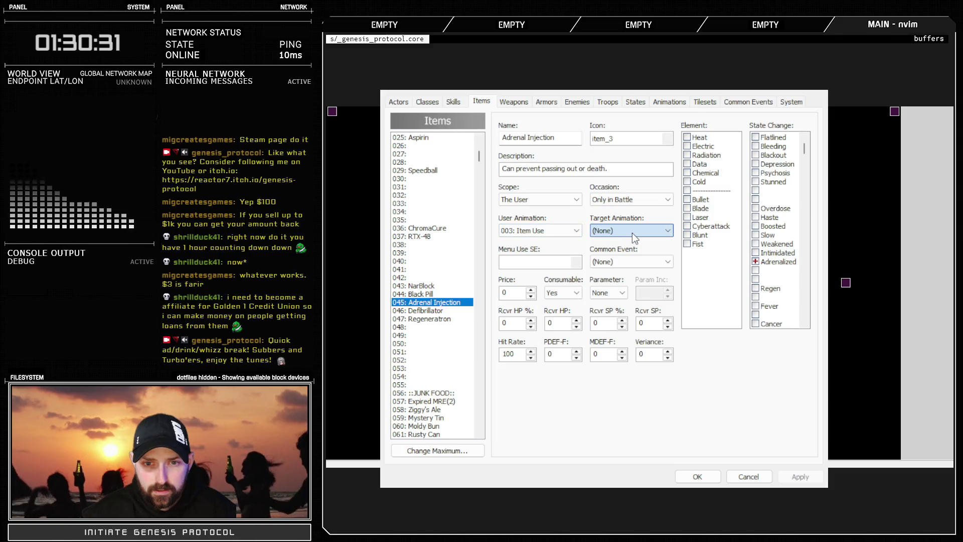
{"action": "left_click", "coordinate": [630, 320]}
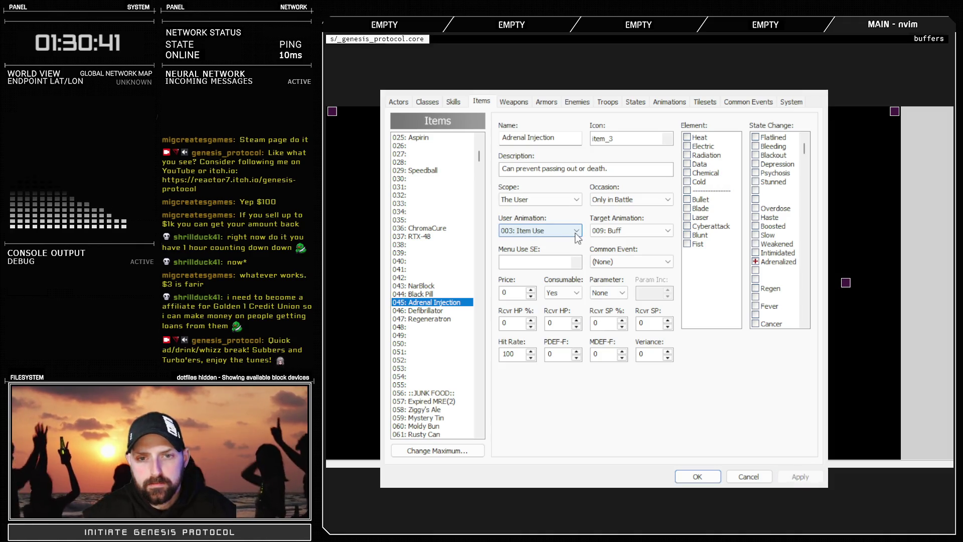
{"action": "left_click", "coordinate": [669, 101]}
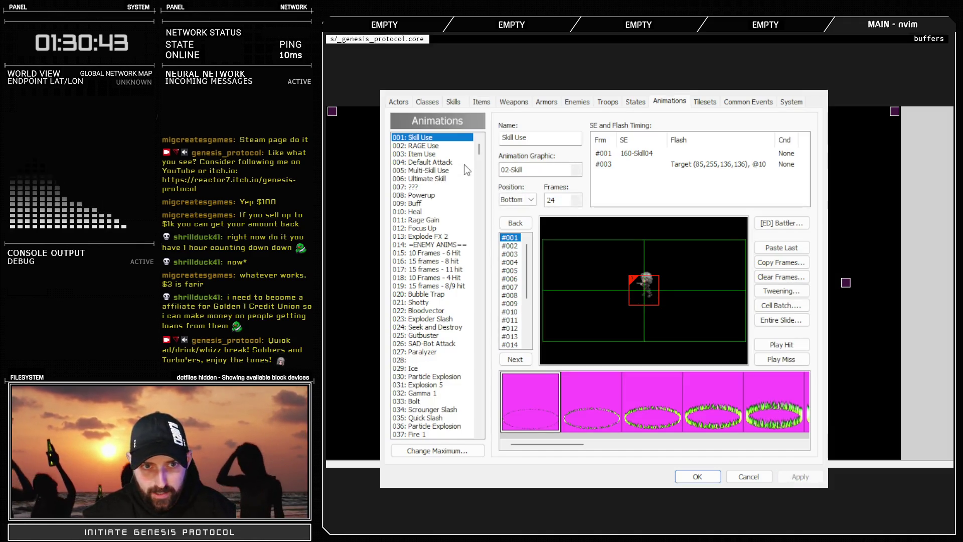
Preview the 009: Buff animation with Play Hit, then return to the Troops tab
{"action": "left_click", "coordinate": [421, 203]}
{"action": "left_click", "coordinate": [781, 344]}
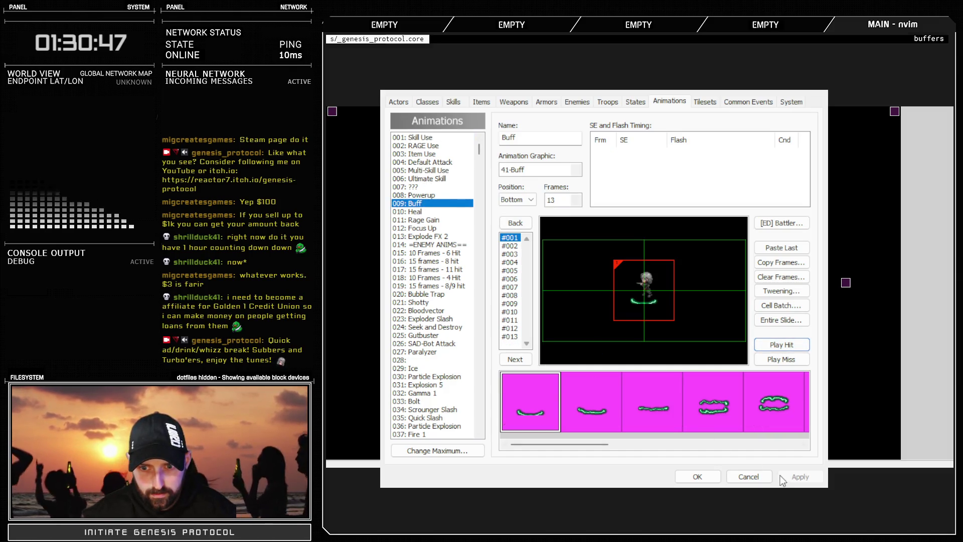
{"action": "left_click", "coordinate": [608, 102]}
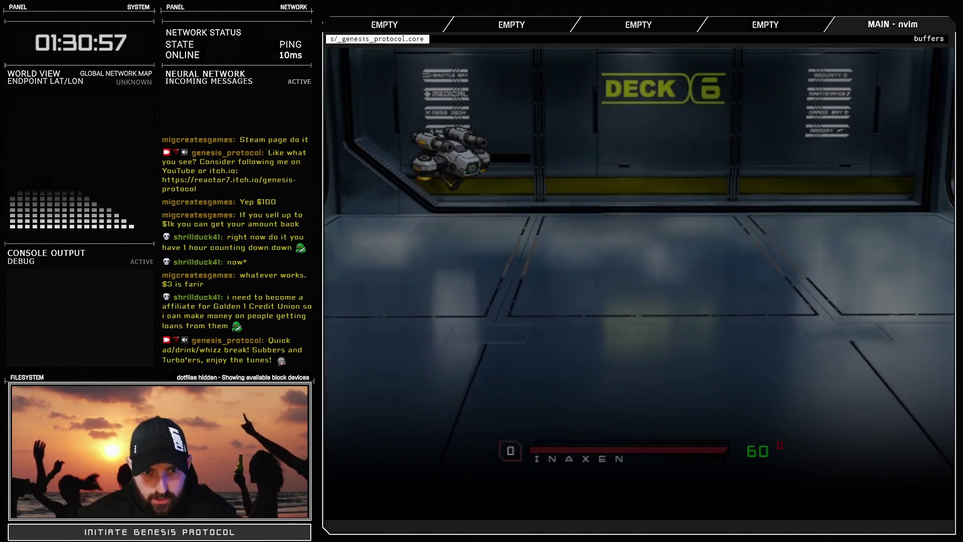
Close the battle test and remove the Change State: Adrenalized line from the troop event
{"action": "key", "text": "Down"}
{"action": "key", "text": "alt+F4"}
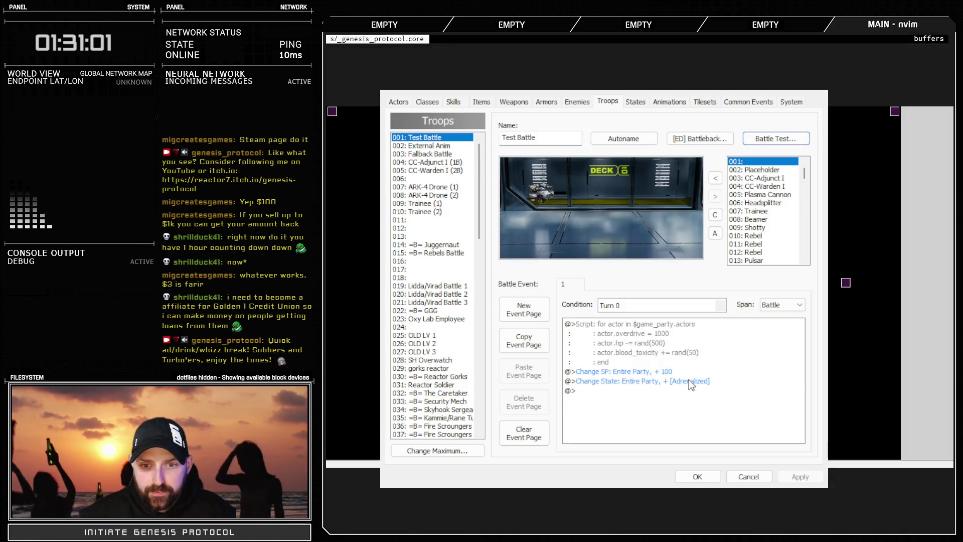
{"action": "left_click", "coordinate": [697, 381]}
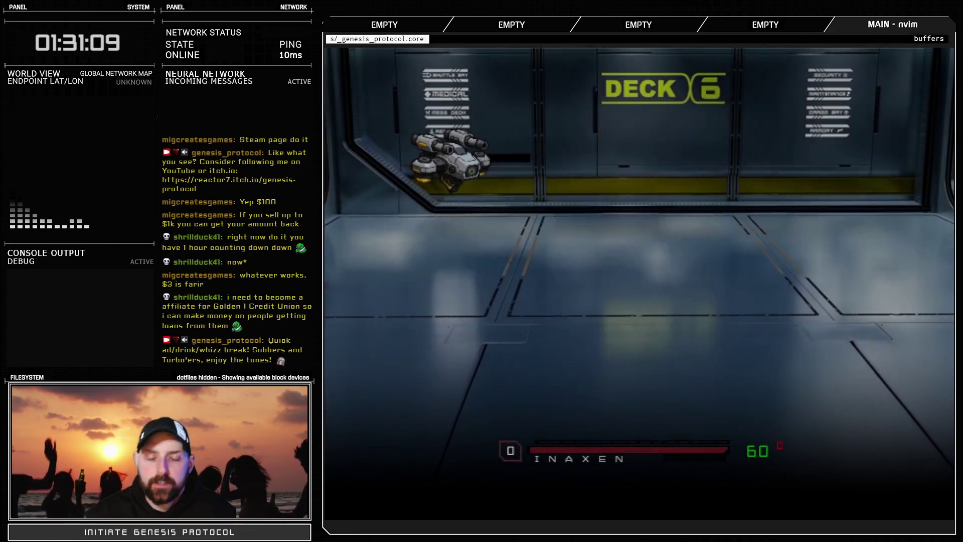
In a new battle test, use an Adrenal Injection on Inaxen, then choose Run
{"action": "key", "text": "Down"}
{"action": "key", "text": "Down"}
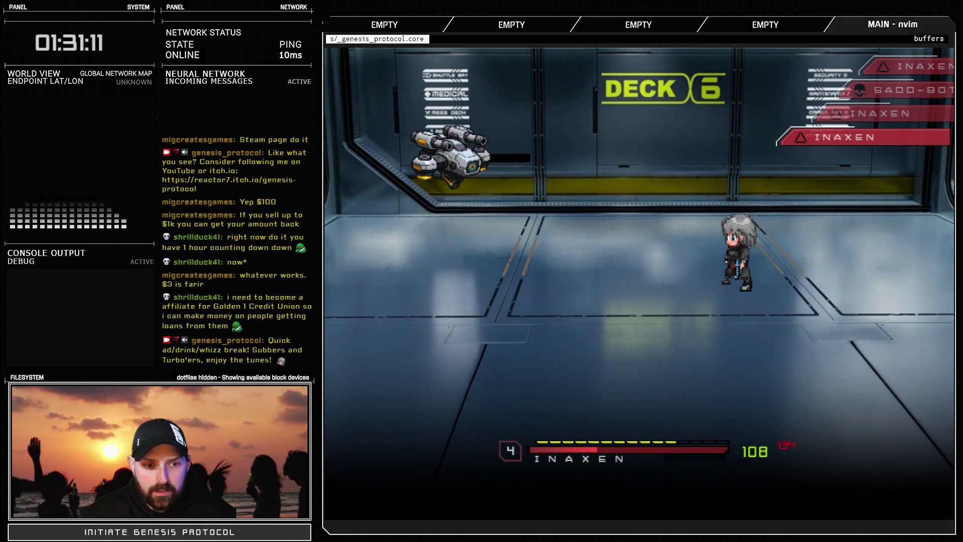
{"action": "key", "text": "Return"}
{"action": "key", "text": "Down"}
{"action": "key", "text": "Down"}
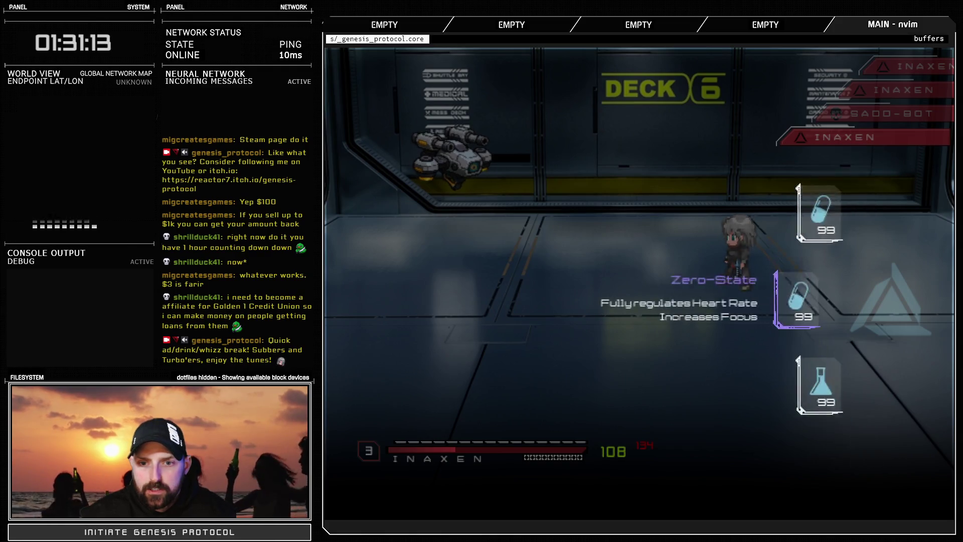
{"action": "key", "text": "Down"}
{"action": "key", "text": "Down"}
{"action": "key", "text": "Down"}
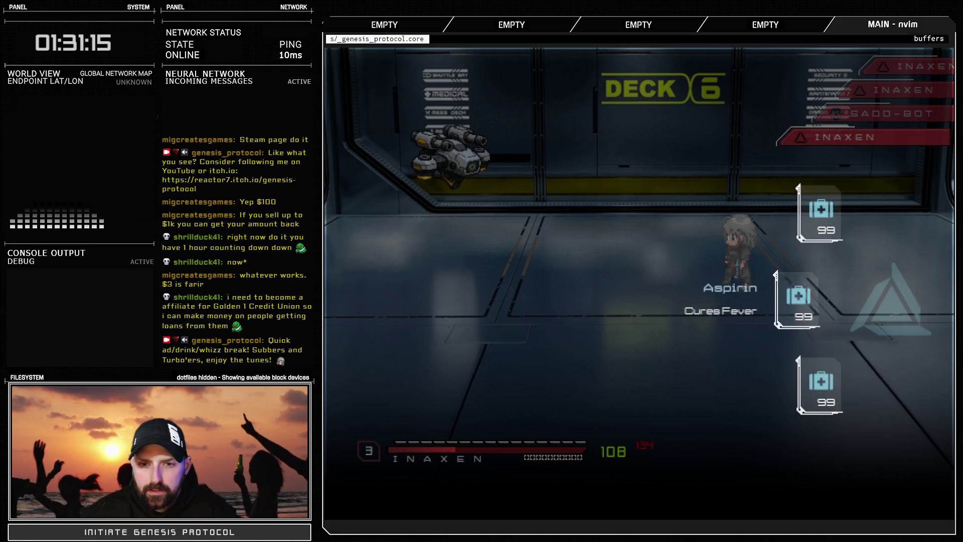
{"action": "key", "text": "Down"}
{"action": "key", "text": "Down"}
{"action": "key", "text": "Down"}
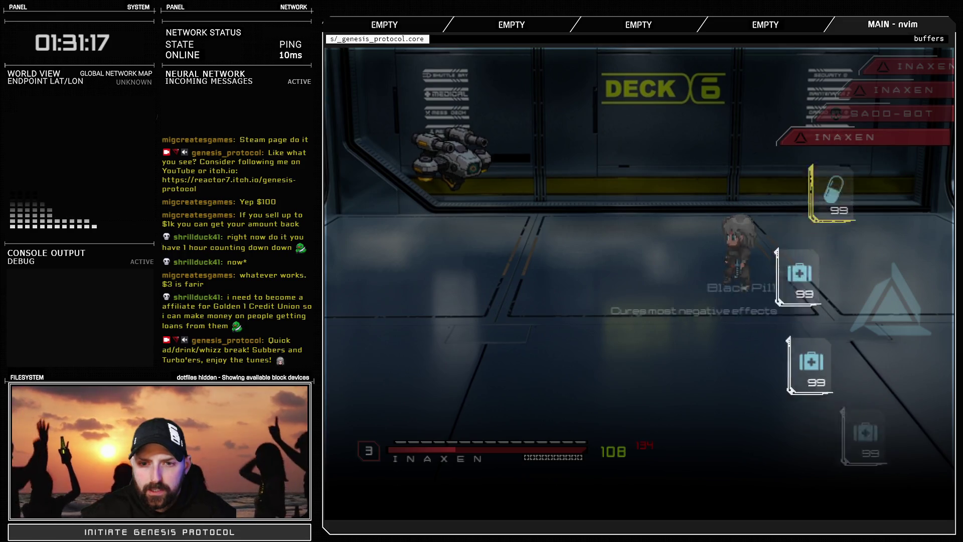
{"action": "key", "text": "Down"}
{"action": "key", "text": "Up"}
{"action": "key", "text": "Return"}
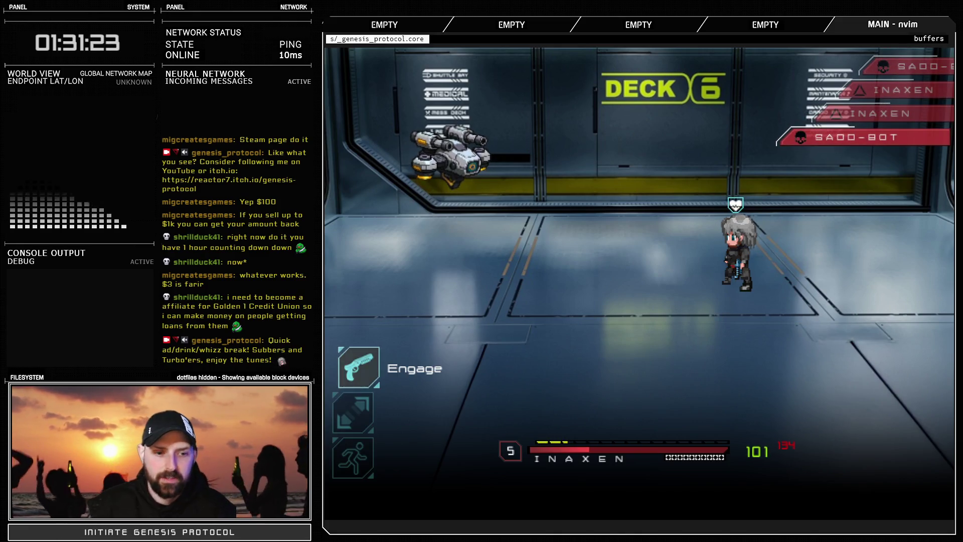
{"action": "key", "text": "Up"}
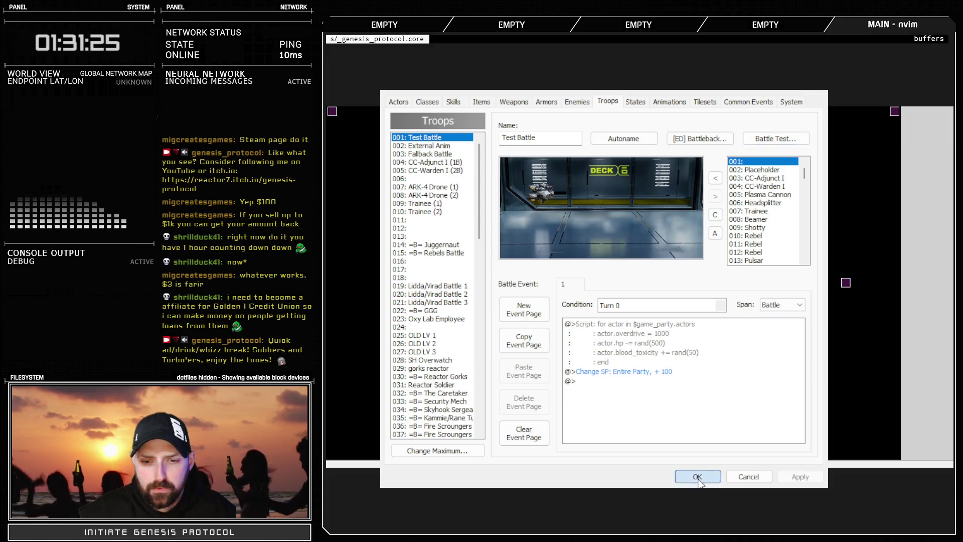
Confirm the Database with OK to save the troop changes
{"action": "left_click", "coordinate": [696, 475]}
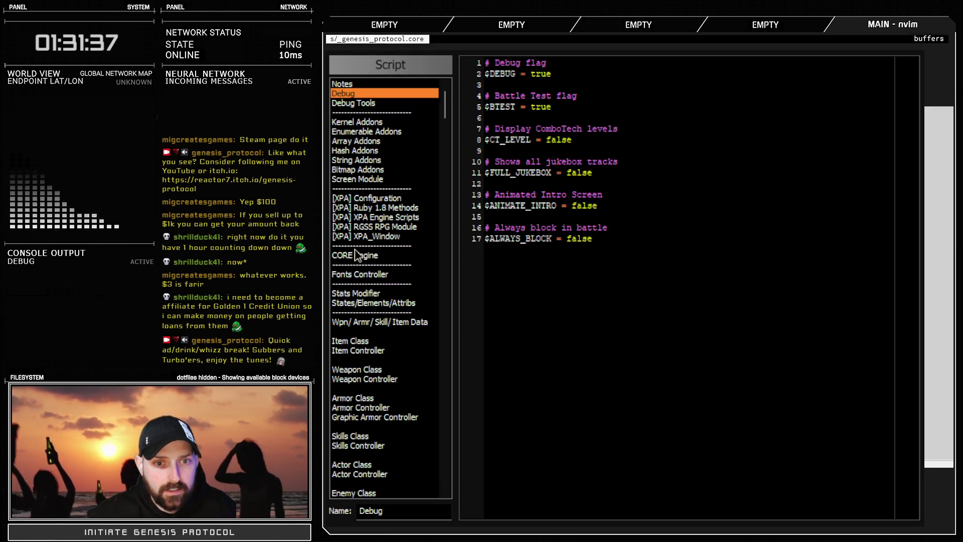
In Game_Battler 3, add a new line after self.hp -= self.damage on line 119
{"action": "left_click_drag", "start_coordinate": [444, 107], "coordinate": [450, 162]}
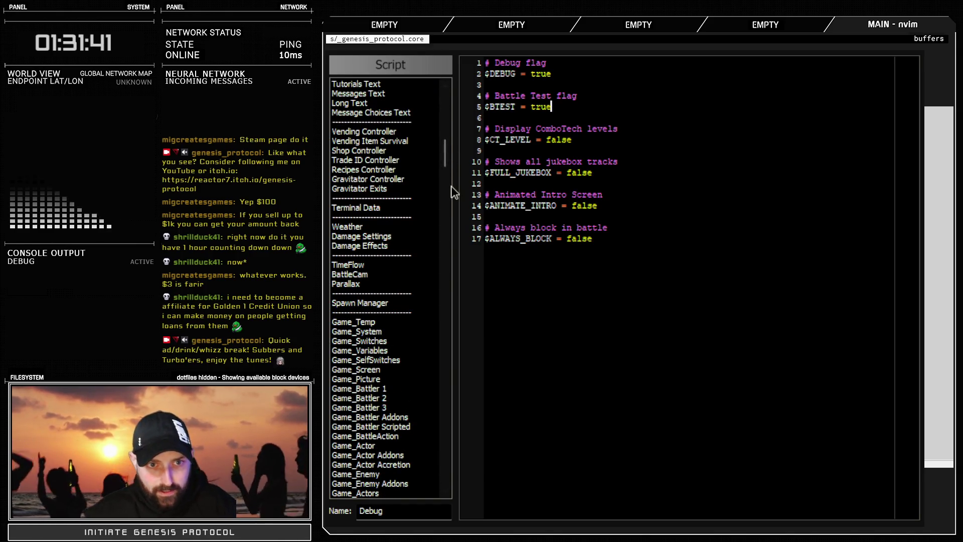
{"action": "mouse_move", "coordinate": [450, 158]}
{"action": "left_mouse_down"}
{"action": "mouse_move", "coordinate": [450, 206]}
{"action": "mouse_move", "coordinate": [451, 189]}
{"action": "left_mouse_up"}
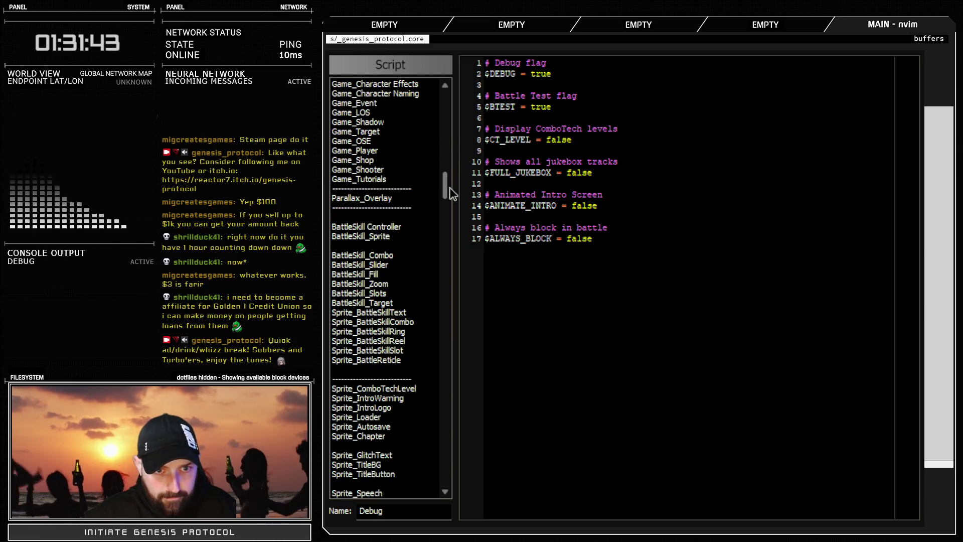
{"action": "scroll", "coordinate": [450, 180], "scroll_direction": "up", "scroll_amount": 4}
{"action": "scroll", "coordinate": [407, 191], "scroll_direction": "up", "scroll_amount": 4}
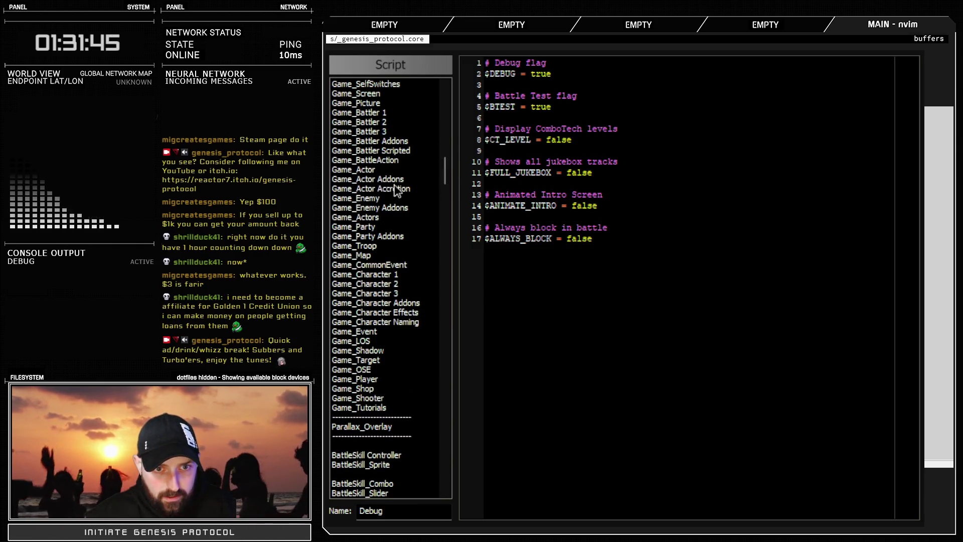
{"action": "left_click", "coordinate": [390, 130]}
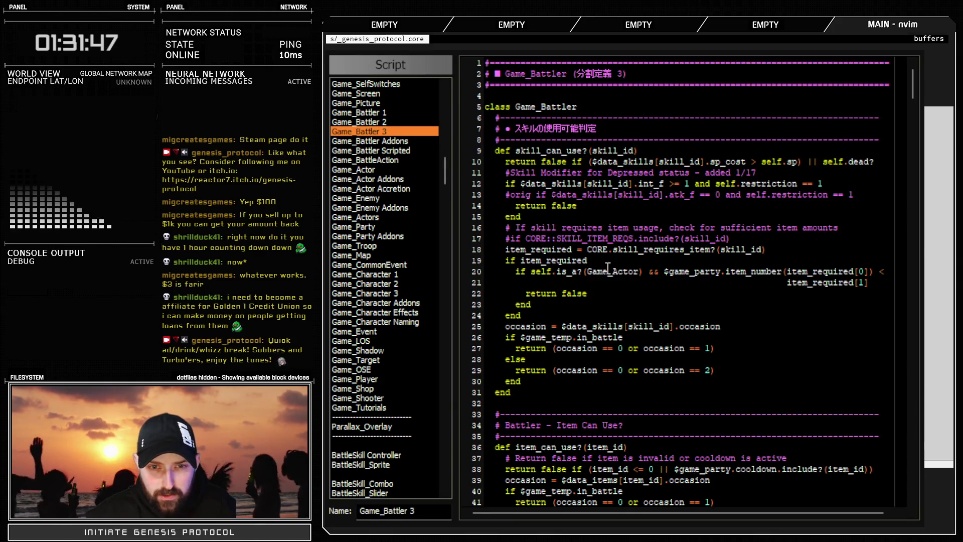
{"action": "scroll", "coordinate": [624, 342], "scroll_direction": "down", "scroll_amount": 10}
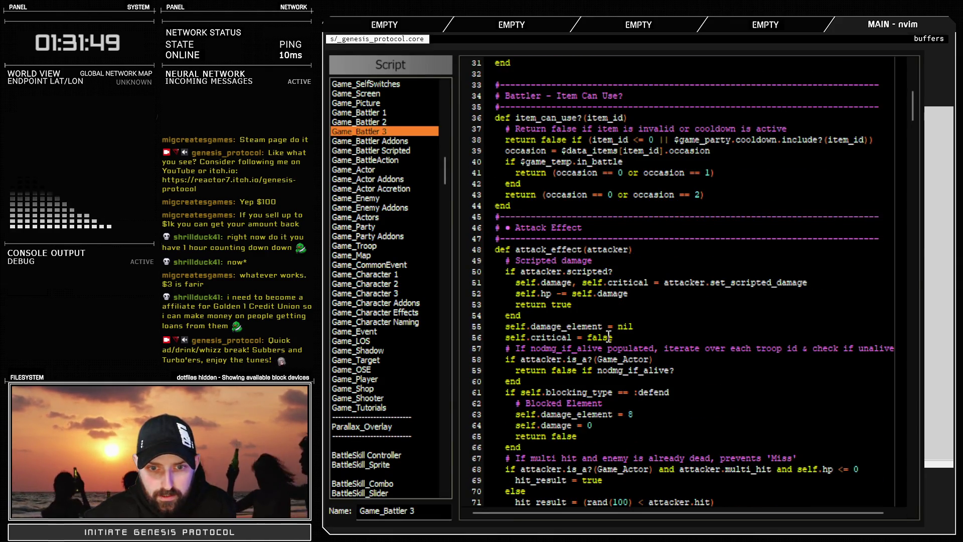
{"action": "scroll", "coordinate": [647, 346], "scroll_direction": "down", "scroll_amount": 20}
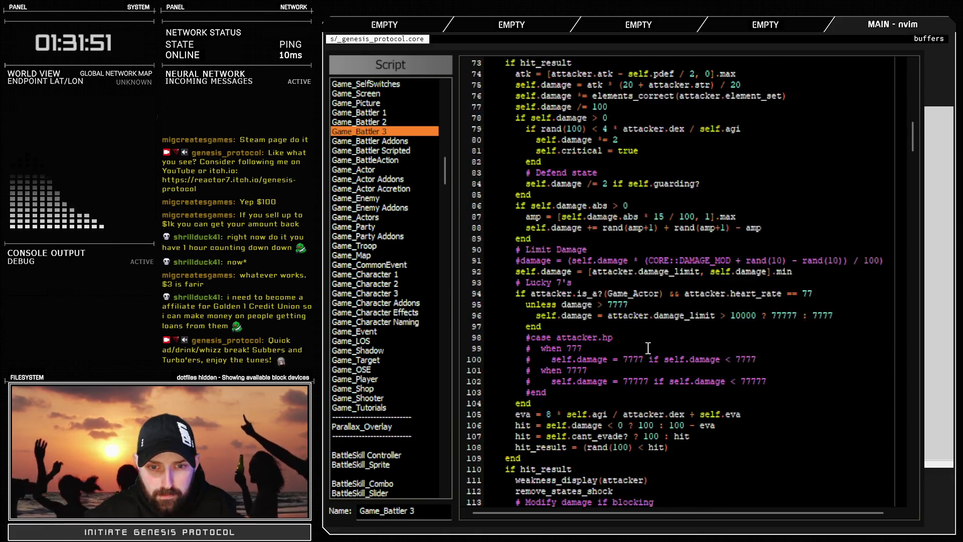
{"action": "scroll", "coordinate": [646, 348], "scroll_direction": "down", "scroll_amount": 2}
{"action": "scroll", "coordinate": [632, 321], "scroll_direction": "up", "scroll_amount": 2}
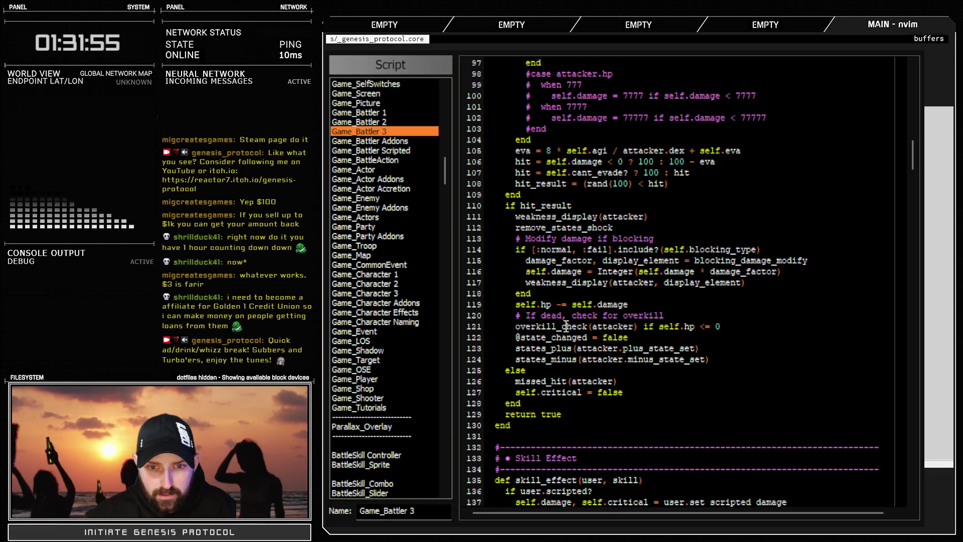
{"action": "left_click_drag", "start_coordinate": [563, 326], "coordinate": [717, 326]}
{"action": "left_click", "coordinate": [752, 327]}
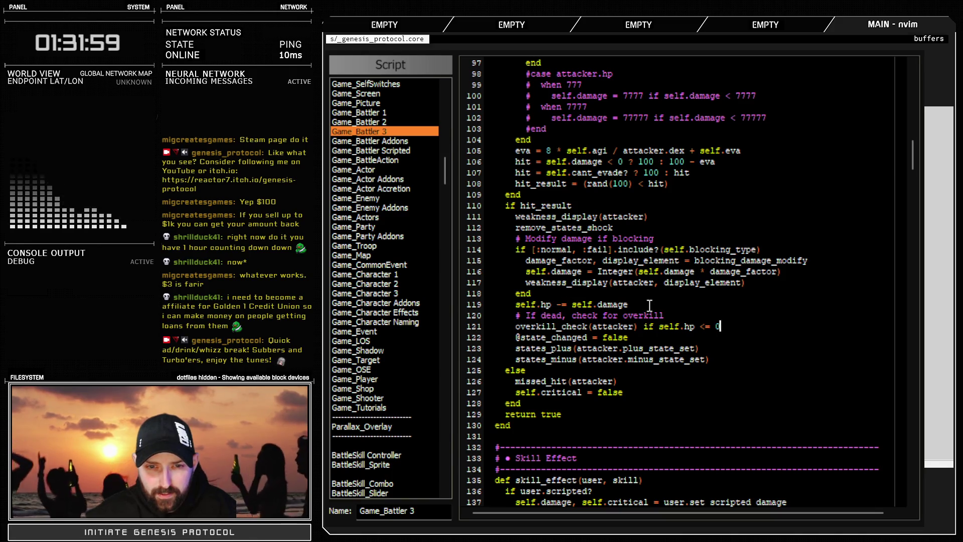
{"action": "key", "text": "Up"}
{"action": "key", "text": "Up"}
{"action": "key", "text": "Return"}
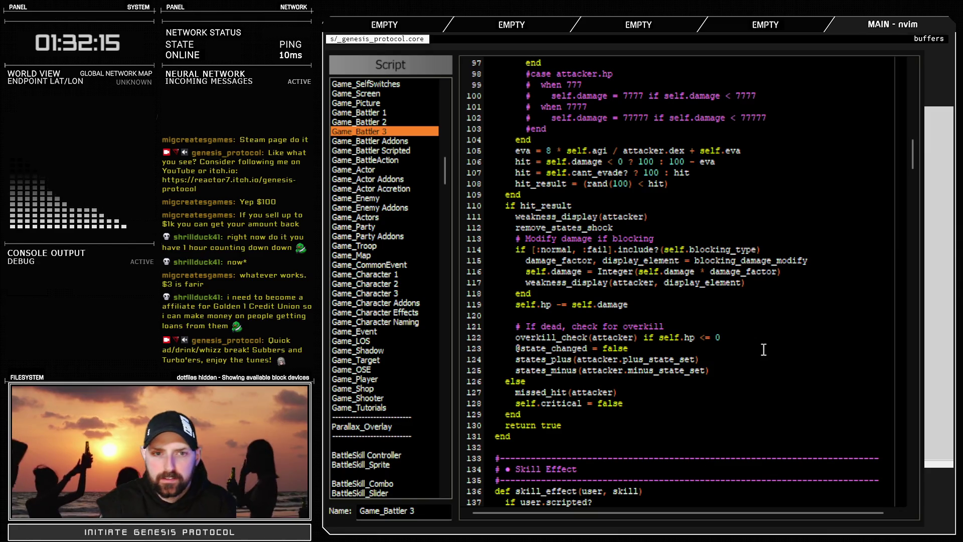
Check the states attribute in Game_Battler 1, then go back to Game_Battler 3
{"action": "left_click", "coordinate": [381, 113]}
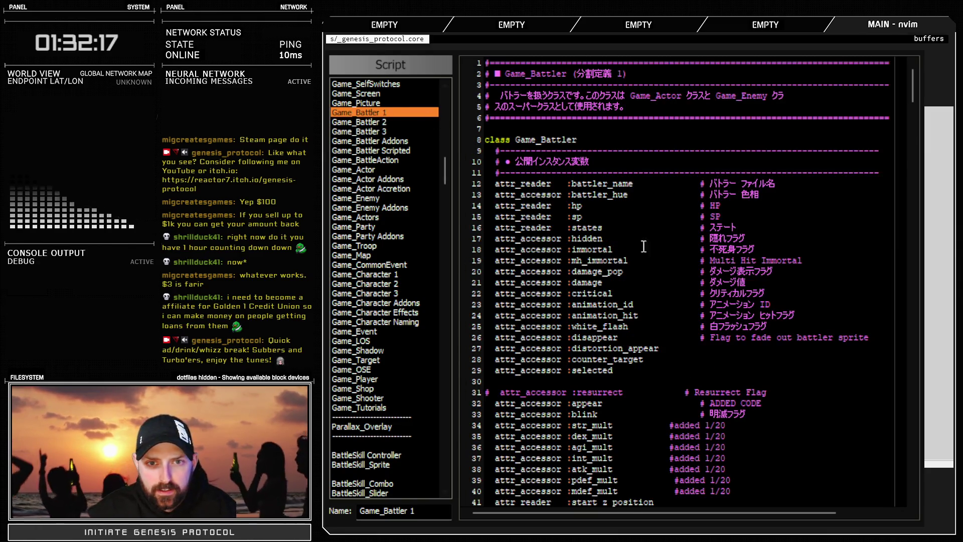
{"action": "double_click", "coordinate": [599, 229]}
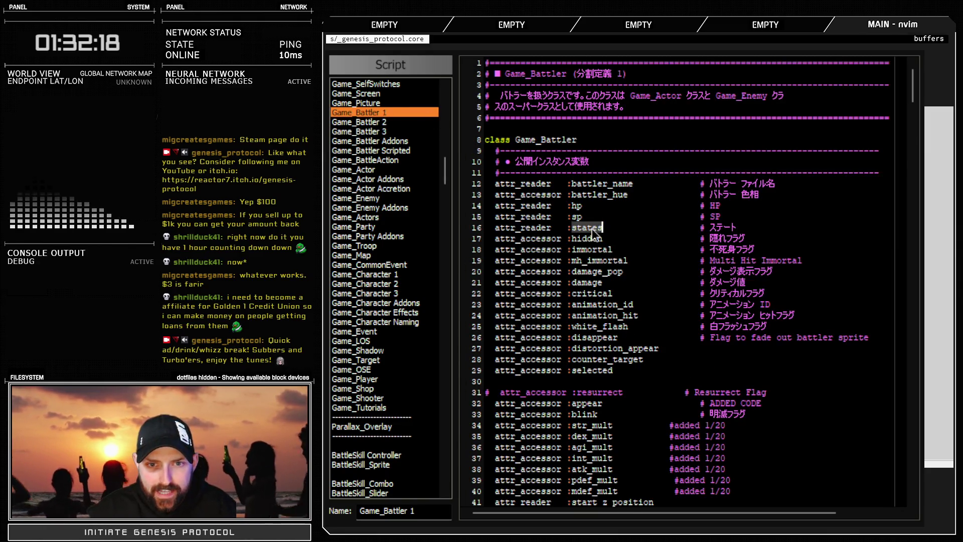
{"action": "left_click", "coordinate": [383, 132]}
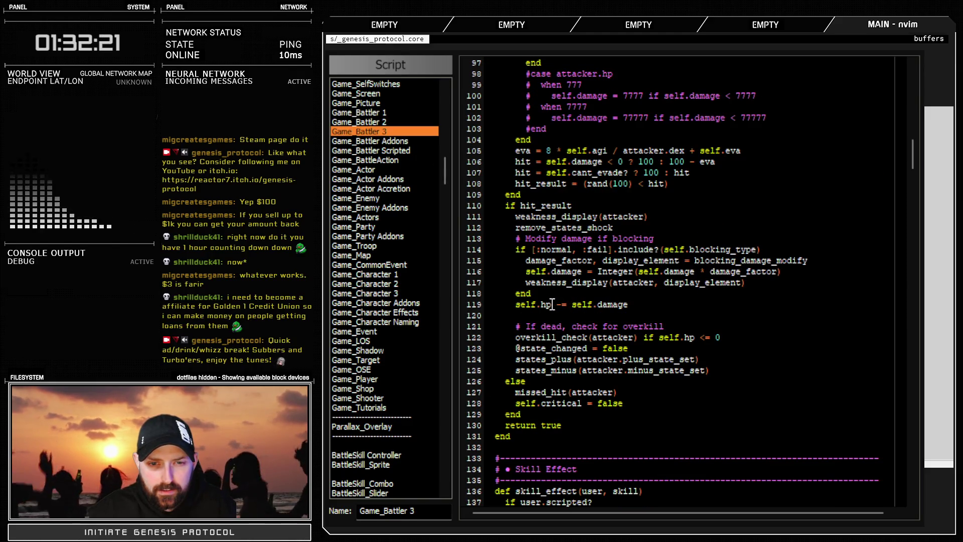
{"action": "scroll", "coordinate": [645, 335], "scroll_direction": "up", "scroll_amount": 8}
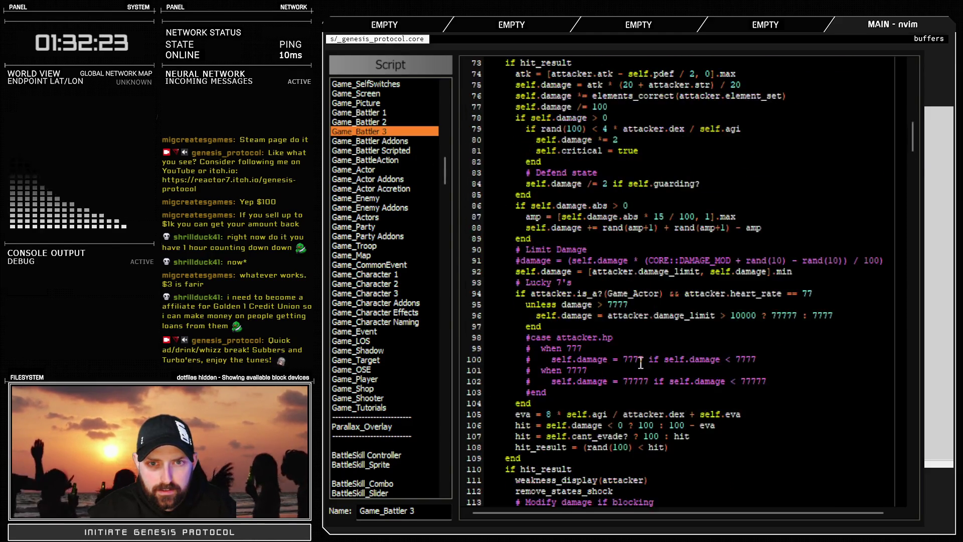
{"action": "scroll", "coordinate": [641, 365], "scroll_direction": "down", "scroll_amount": 12}
{"action": "scroll", "coordinate": [638, 374], "scroll_direction": "up", "scroll_amount": 4}
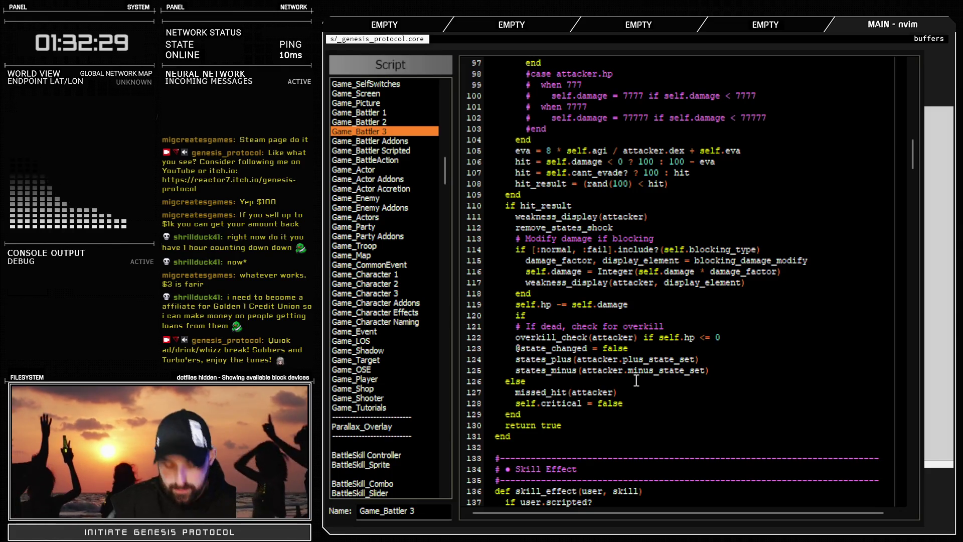
Write a check_if_adrenalized call on line 120, right after the damage subtraction
{"action": "key", "text": "BackSpace"}
{"action": "key", "text": "BackSpace"}
{"action": "type", "text": "adren"}
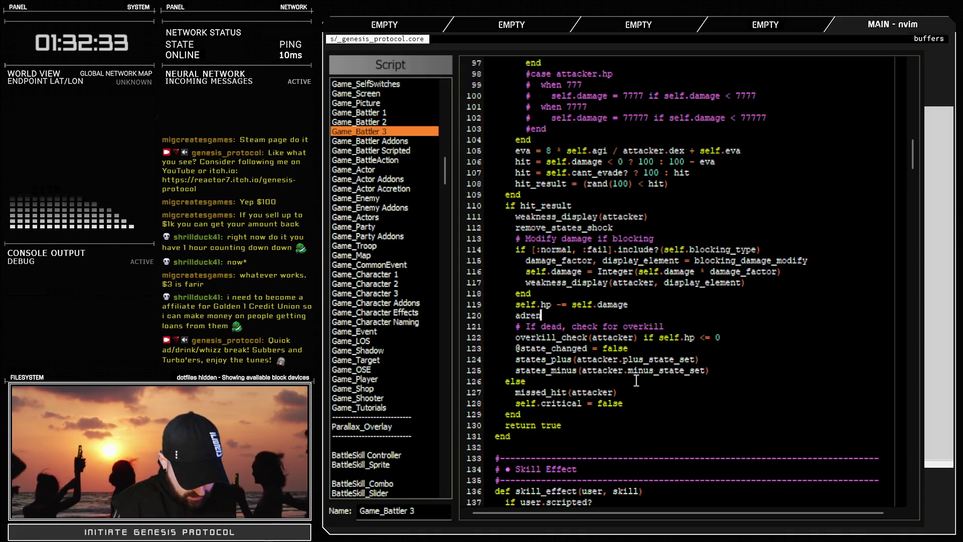
{"action": "type", "text": "alized_check if "}
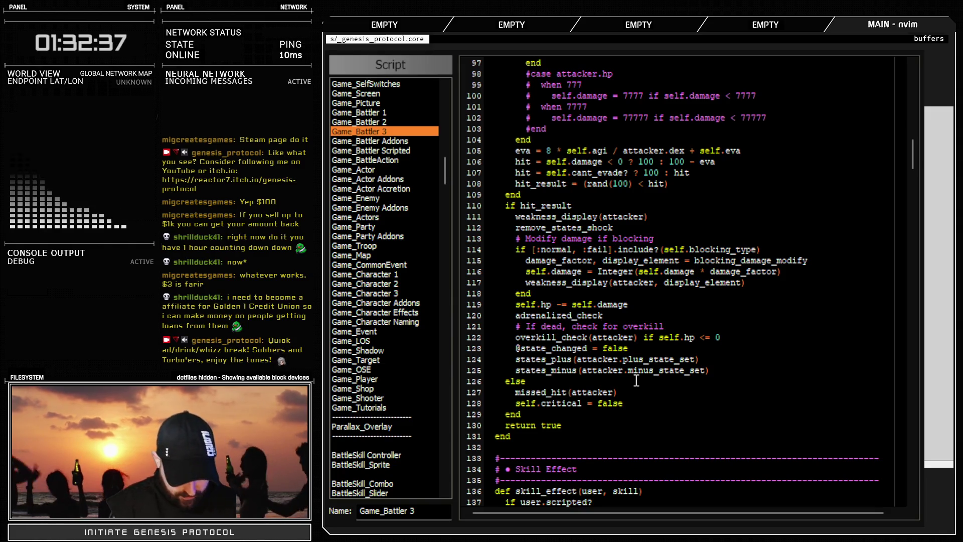
{"action": "type", "text": "at"}
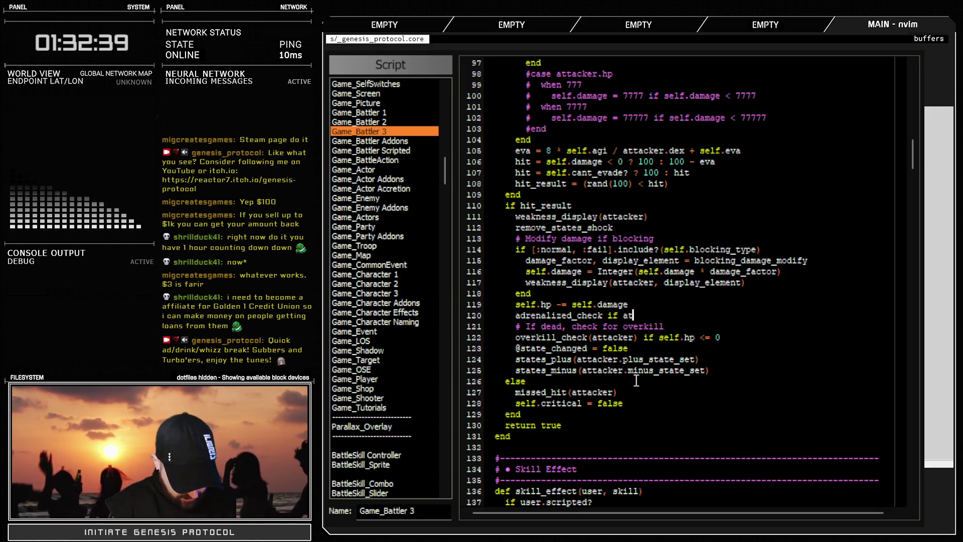
{"action": "type", "text": "tacker.is_a/(Game_"}
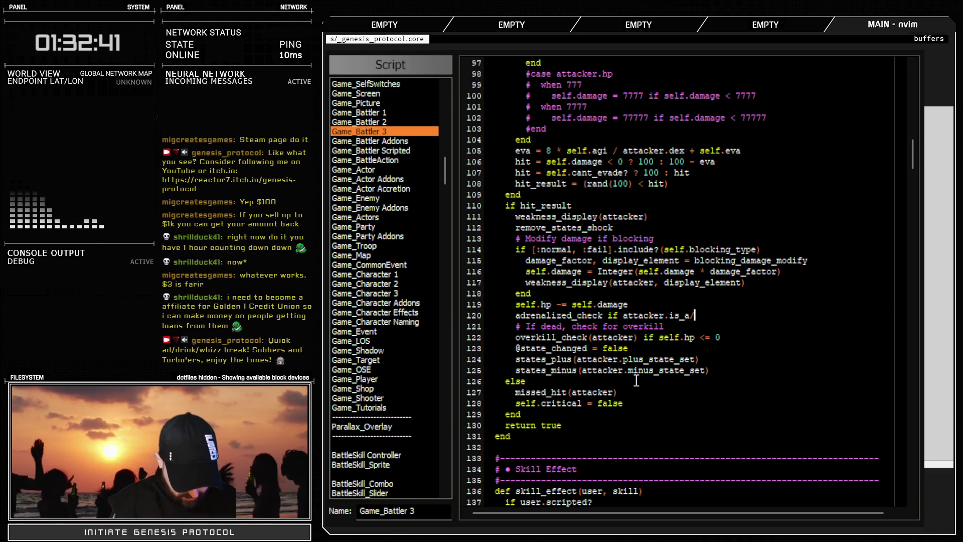
{"action": "type", "text": "Enemy)"}
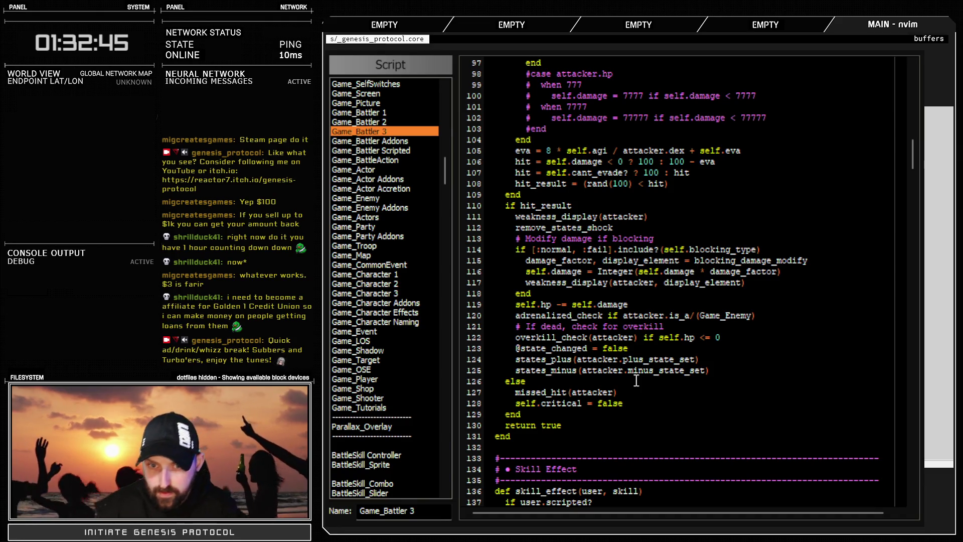
{"action": "left_click", "coordinate": [694, 315]}
{"action": "key", "text": "BackSpace"}
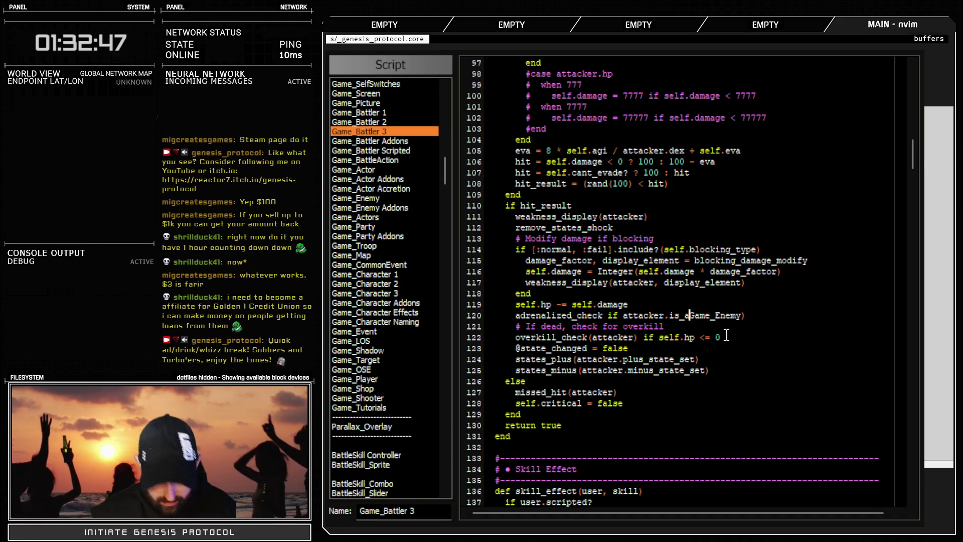
{"action": "type", "text": "a?("}
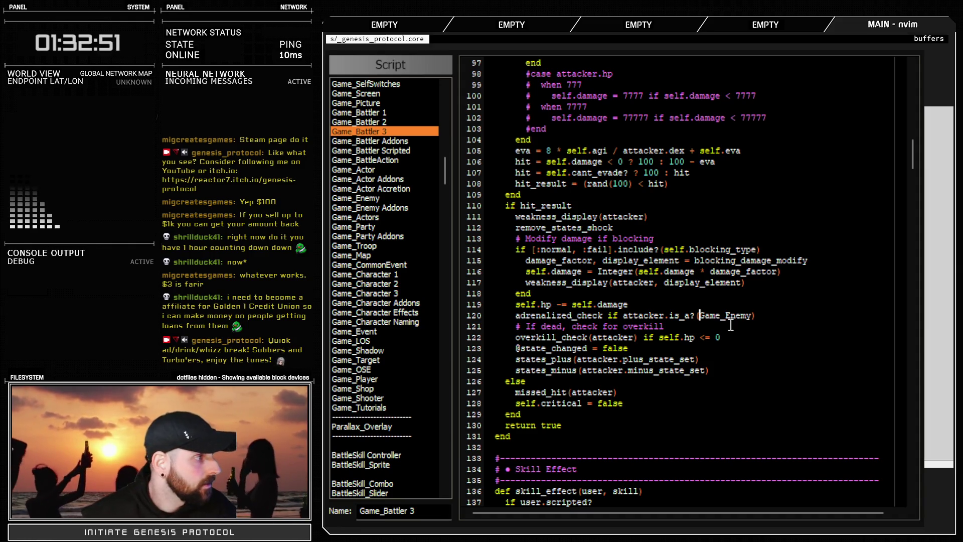
{"action": "key", "text": "Down"}
{"action": "left_click", "coordinate": [785, 317]}
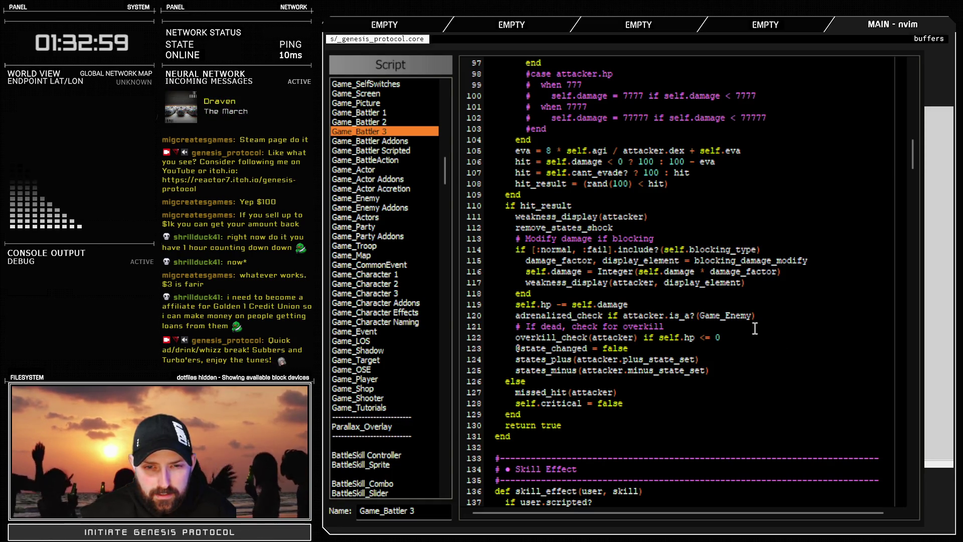
{"action": "left_click_drag", "start_coordinate": [608, 316], "coordinate": [753, 315]}
{"action": "key", "text": "BackSpace"}
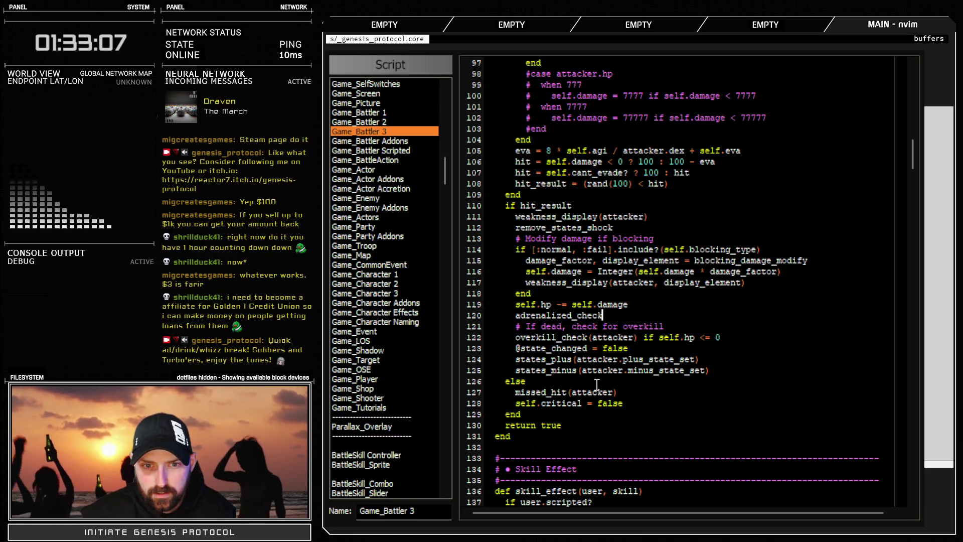
{"action": "key", "text": "BackSpace"}
{"action": "key", "text": "BackSpace"}
{"action": "key", "text": "BackSpace"}
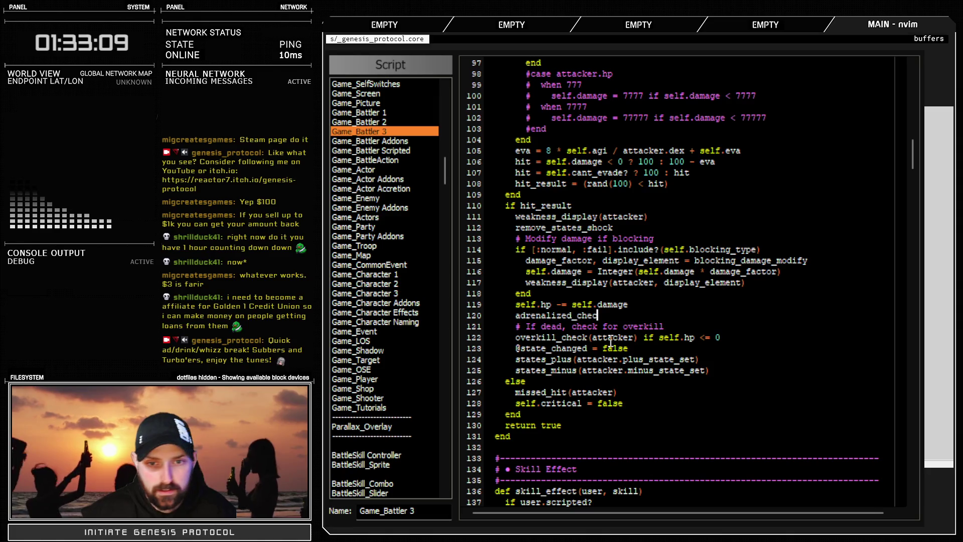
{"action": "key", "text": "BackSpace"}
{"action": "left_click", "coordinate": [520, 316]}
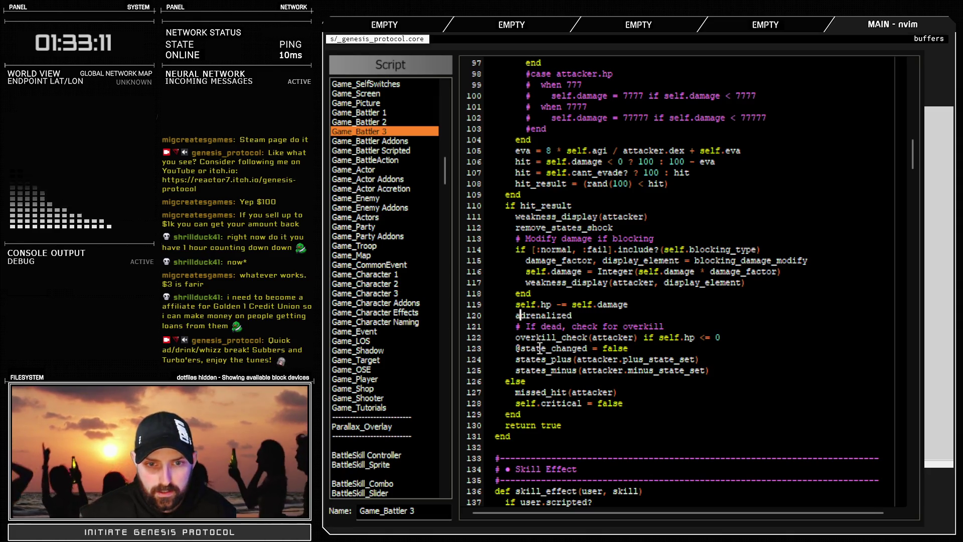
{"action": "type", "text": "cehck if"}
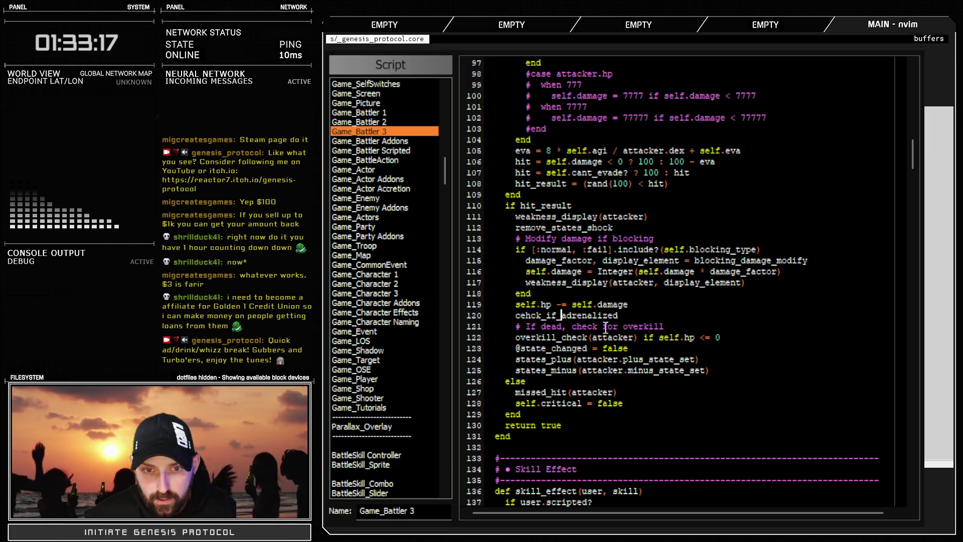
{"action": "left_click", "coordinate": [532, 316]}
{"action": "key", "text": "BackSpace"}
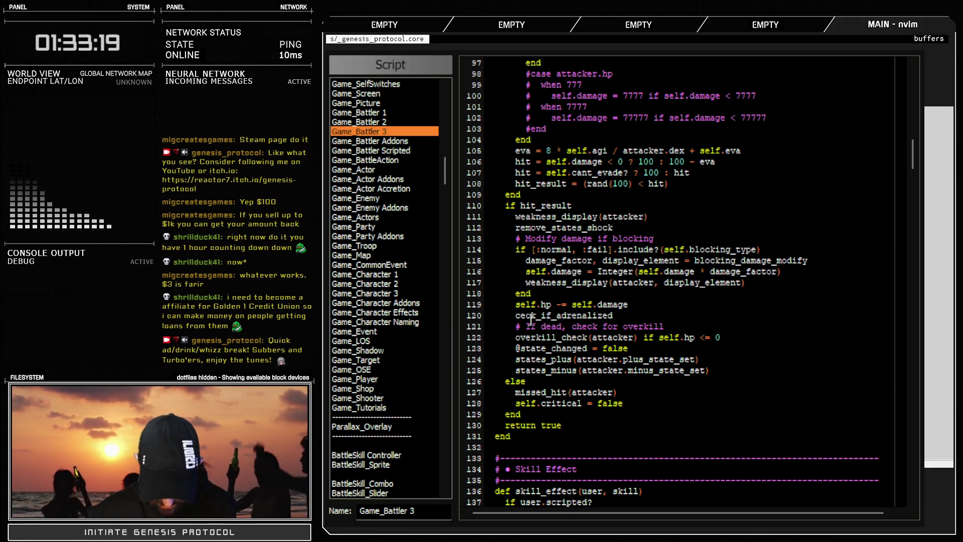
{"action": "type", "text": "h"}
{"action": "left_click", "coordinate": [648, 306]}
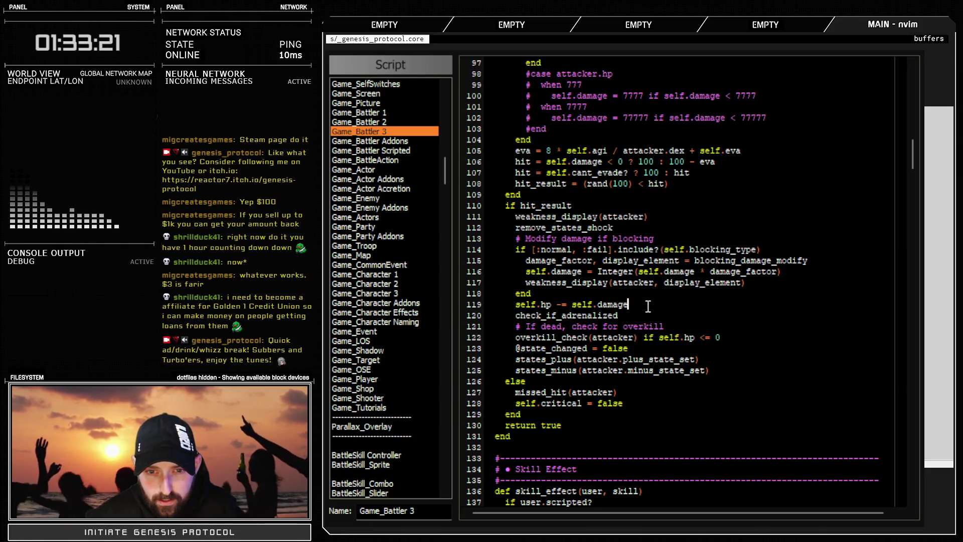
Add 'if self.hp <= 0' on its own line below the check_if_adrenalized call
{"action": "left_click", "coordinate": [624, 326]}
{"action": "type", "text": "if"}
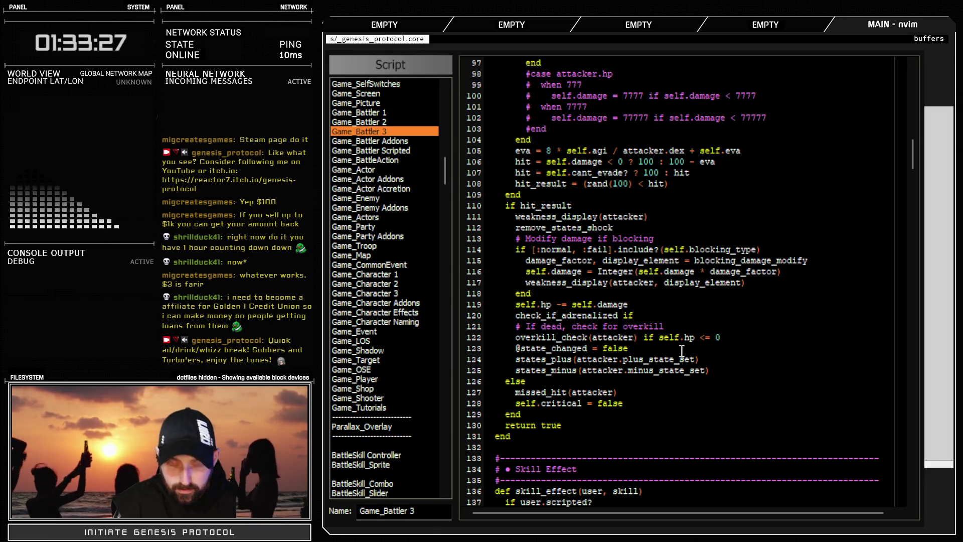
{"action": "type", "text": "self.hp <="}
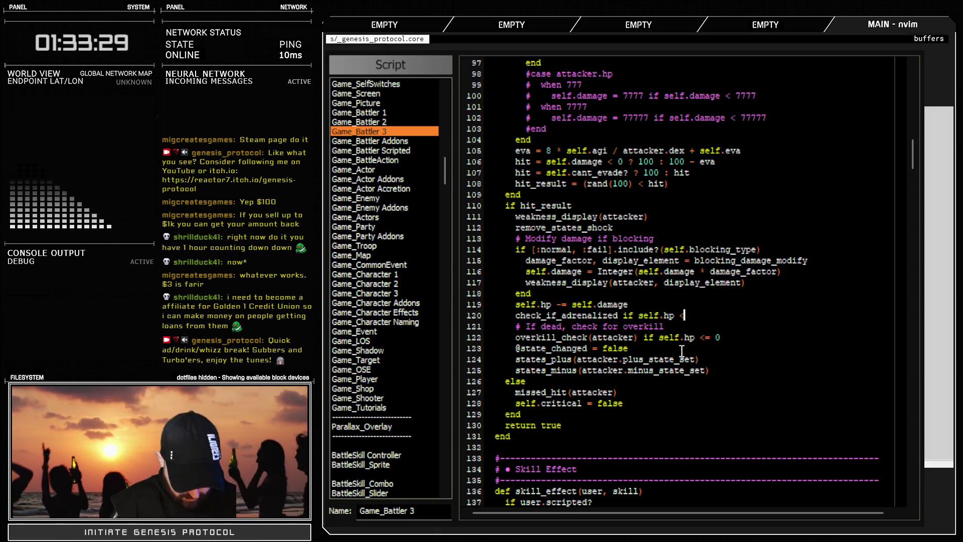
{"action": "type", "text": " 0"}
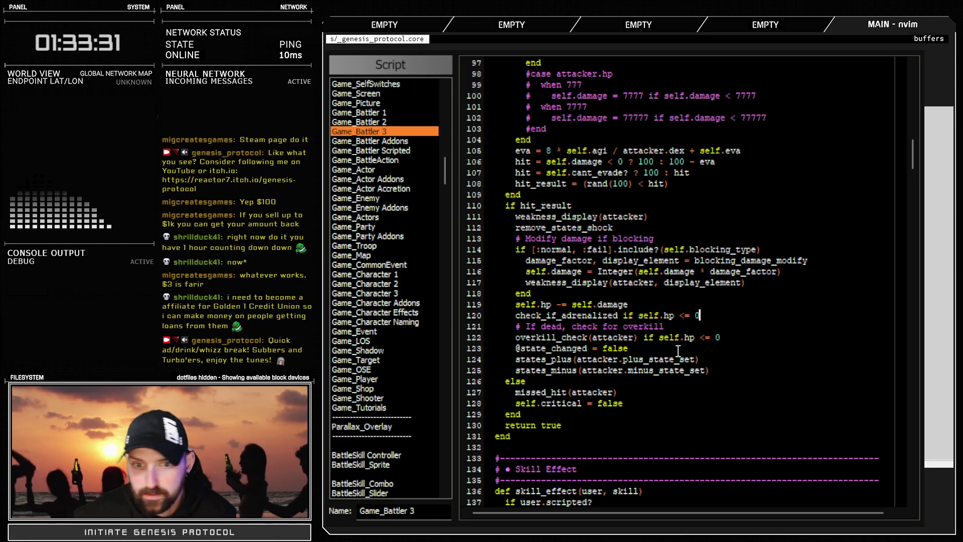
{"action": "left_click", "coordinate": [626, 316]}
{"action": "key", "text": "Return"}
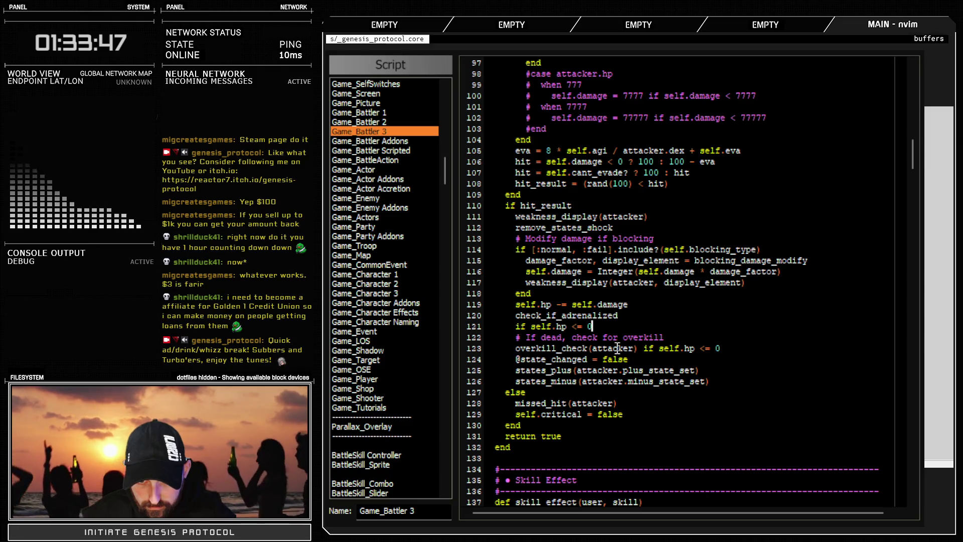
Delete the check_if_adrenalized call line below the damage subtraction
{"action": "key", "text": "o"}
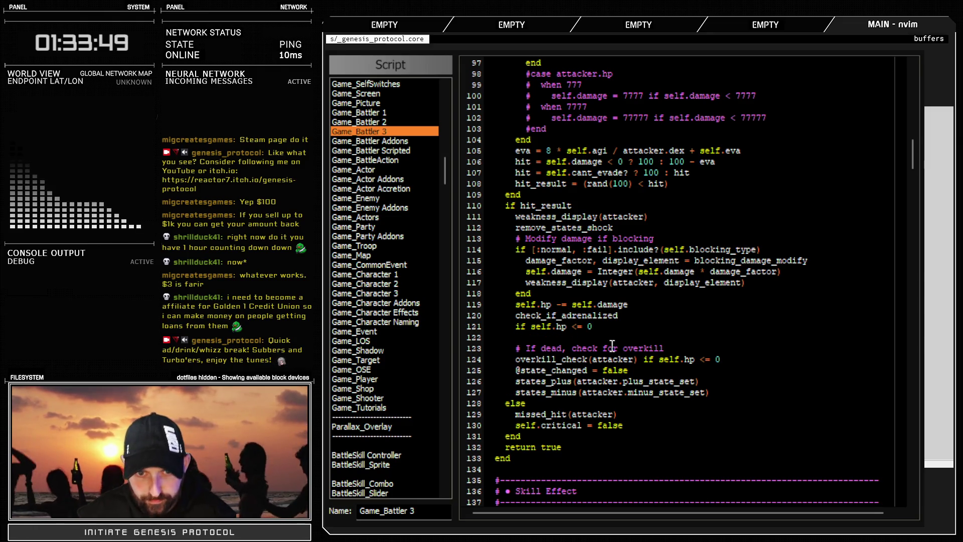
{"action": "left_click_drag", "start_coordinate": [514, 316], "coordinate": [637, 312]}
{"action": "key", "text": "Escape"}
{"action": "key", "text": "d"}
{"action": "key", "text": "d"}
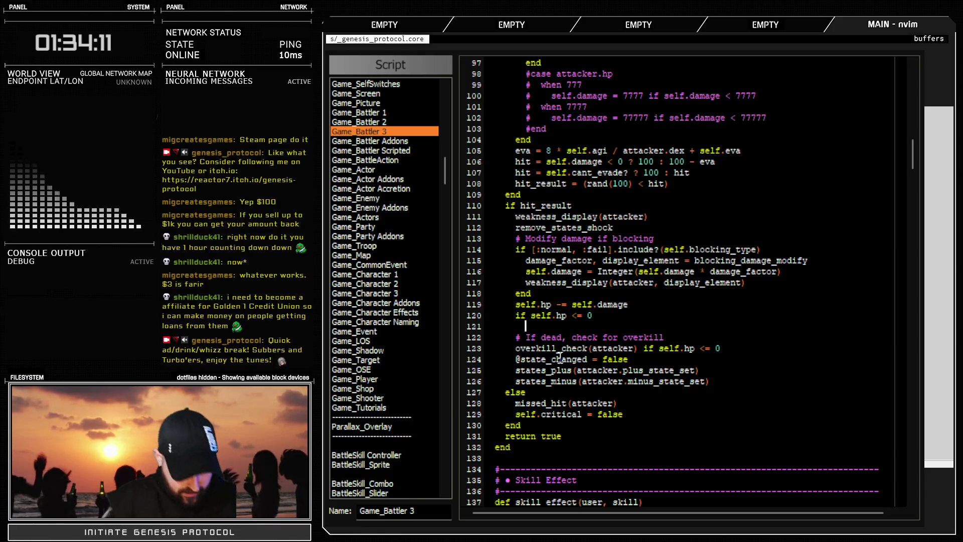
Write an 'if adrenalized? / else / end' block under 'if self.hp <= 0', leaving else empty
{"action": "type", "text": "if s"}
{"action": "type", "text": "enalized?"}
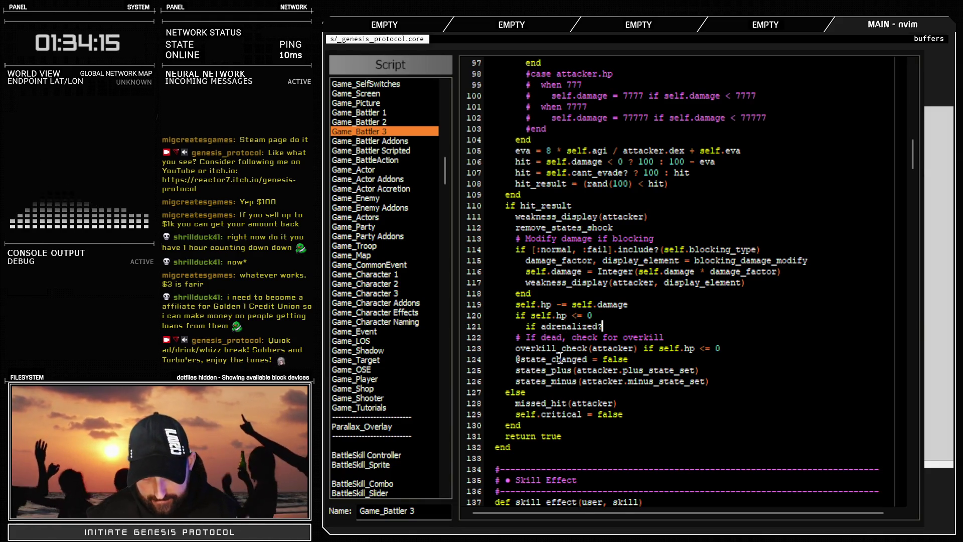
{"action": "key", "text": "Return"}
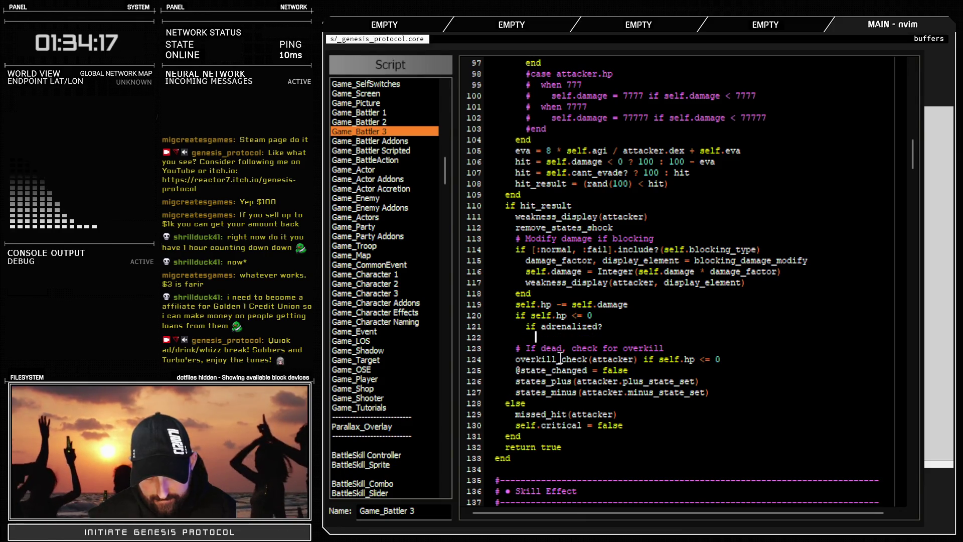
{"action": "type", "text": "else"}
{"action": "key", "text": "Return"}
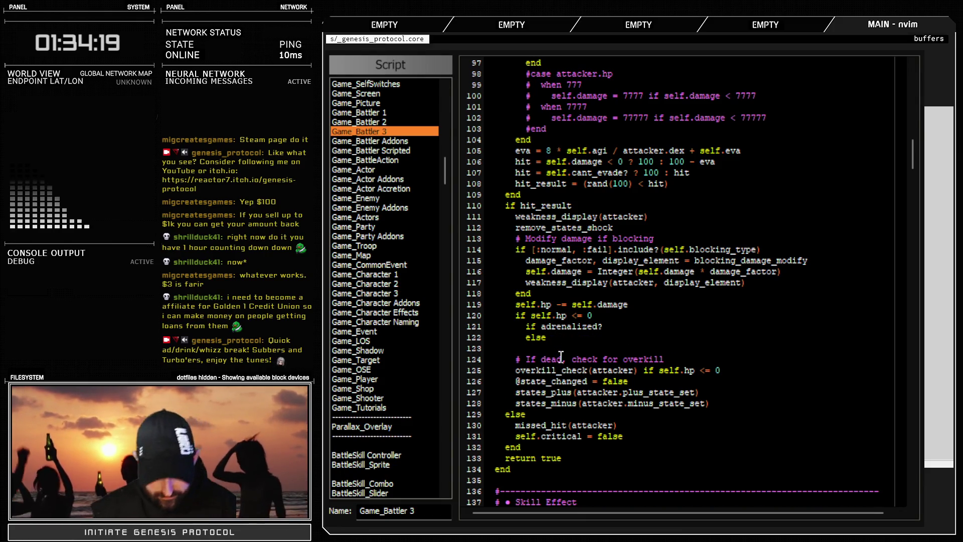
{"action": "type", "text": "end"}
{"action": "key", "text": "Return"}
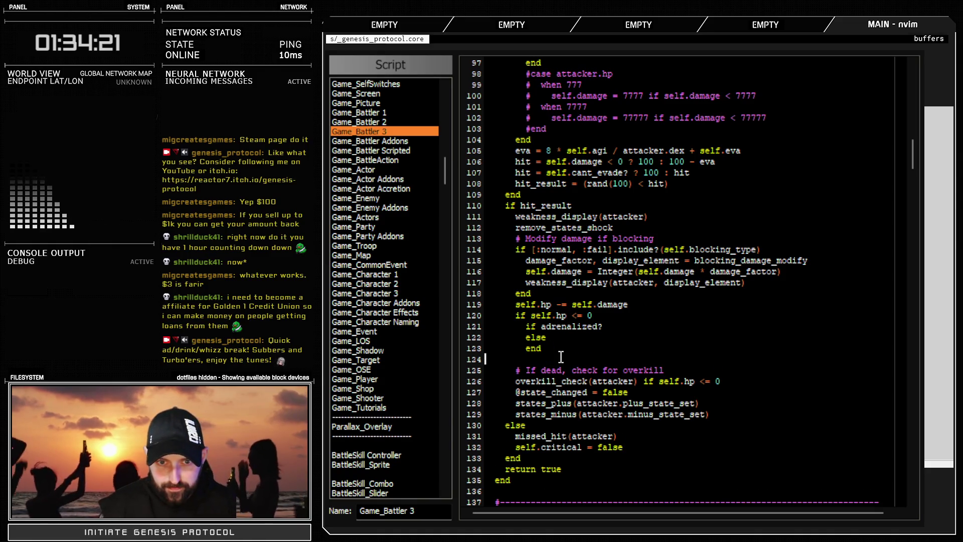
{"action": "key", "text": "BackSpace"}
{"action": "left_click", "coordinate": [564, 337]}
{"action": "key", "text": "Return"}
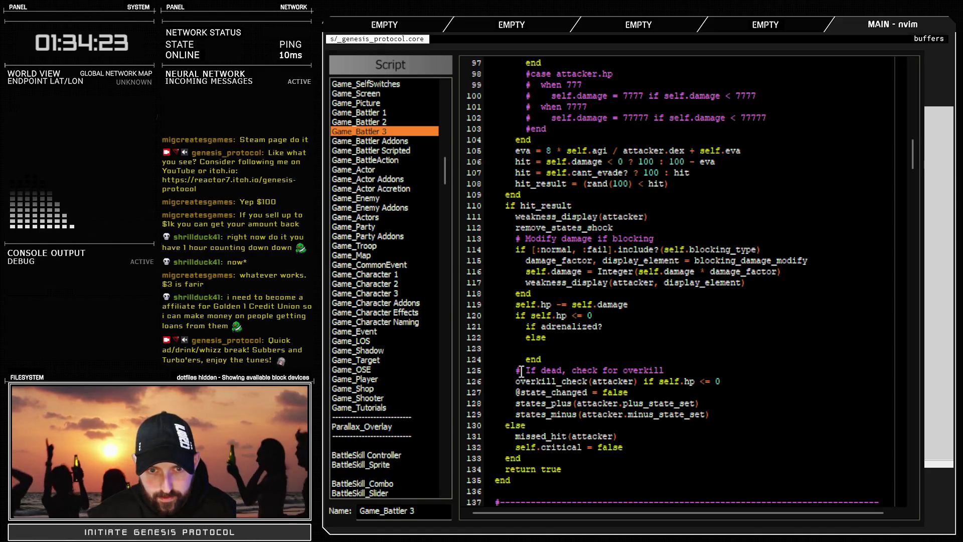
{"action": "left_click_drag", "start_coordinate": [474, 371], "coordinate": [510, 380]}
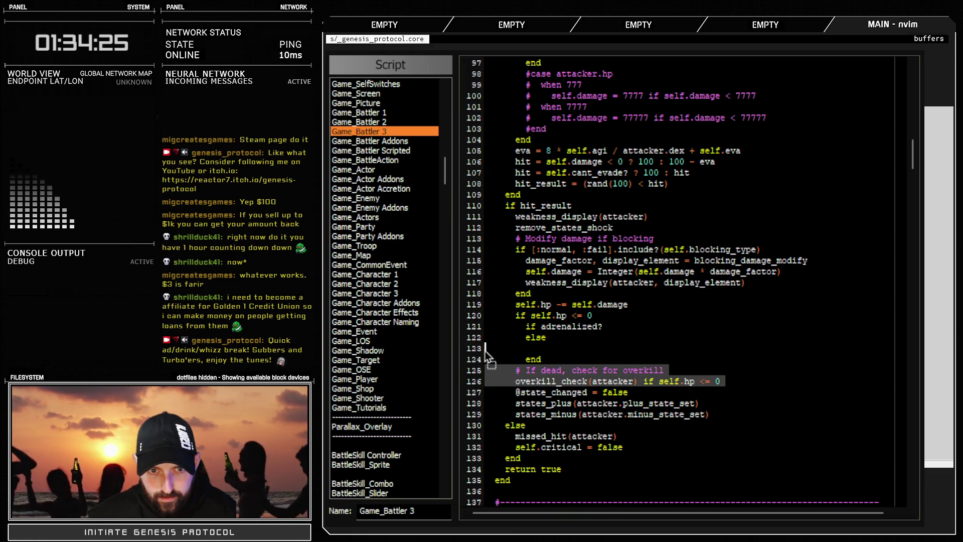
Move the overkill comment and check into the else branch and indent them one level
{"action": "key", "text": "K"}
{"action": "key", "text": "K"}
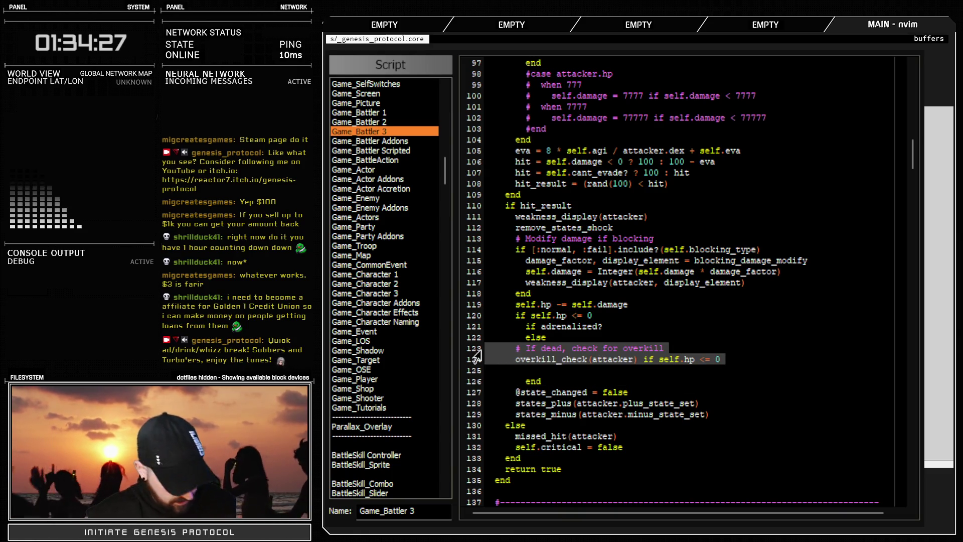
{"action": "key", "text": "greater"}
{"action": "key", "text": "greater"}
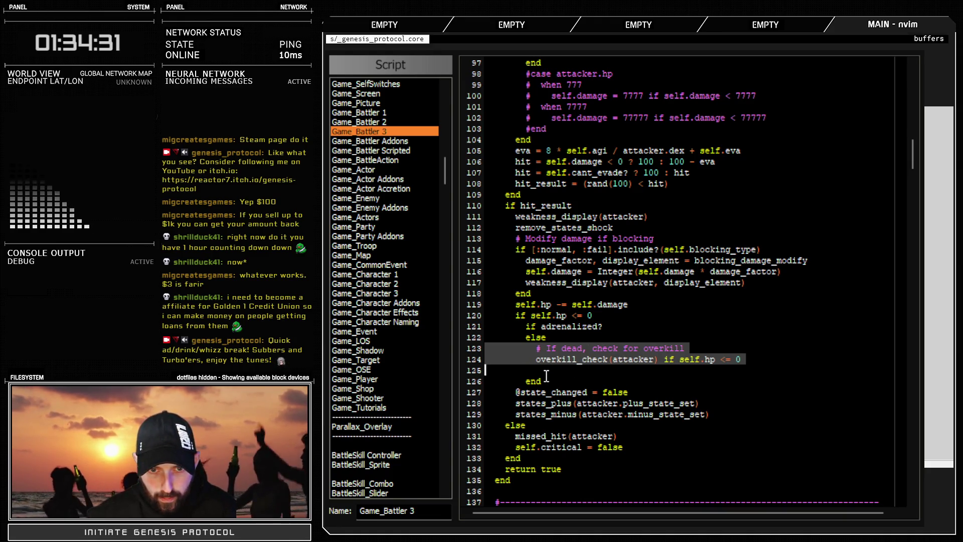
{"action": "left_click", "coordinate": [547, 377]}
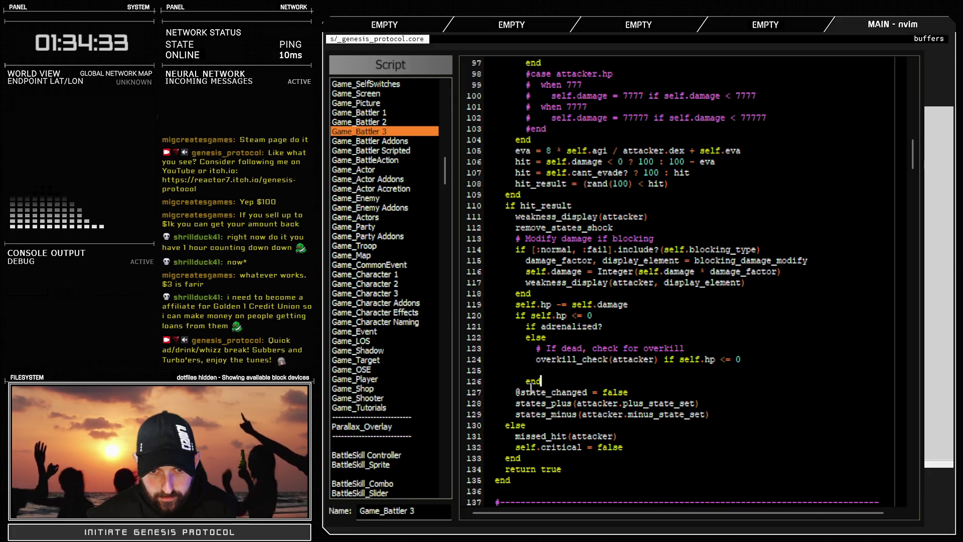
{"action": "left_click_drag", "start_coordinate": [517, 392], "coordinate": [616, 424]}
{"action": "left_click", "coordinate": [638, 414]}
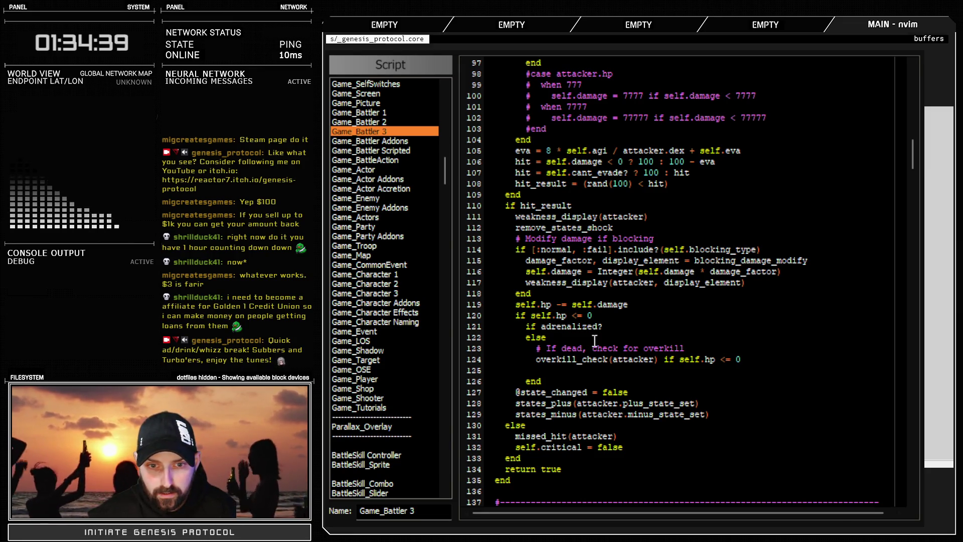
Add 'self.hp = 1' under 'if adrenalized?' and remove the stray blank line
{"action": "left_click", "coordinate": [607, 328]}
{"action": "key", "text": "Return"}
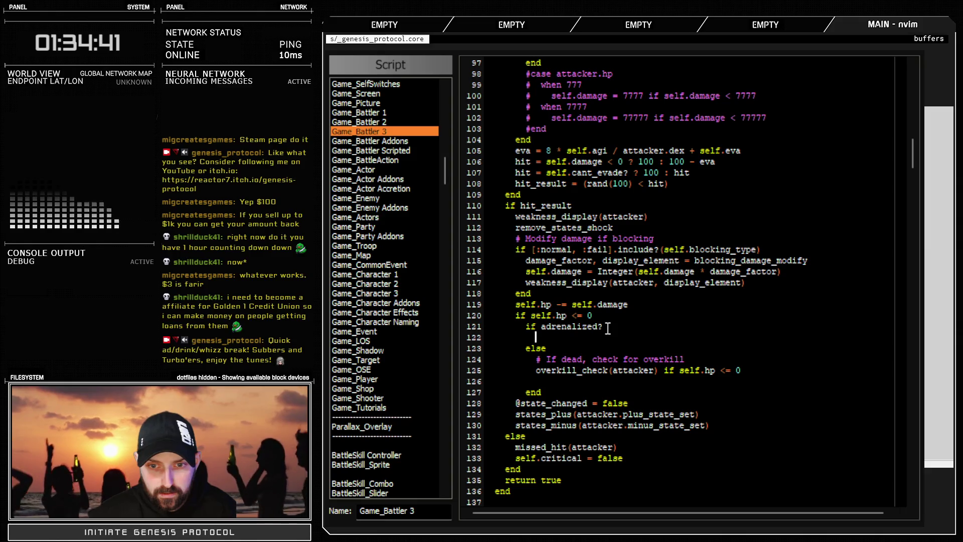
{"action": "left_click", "coordinate": [750, 372]}
{"action": "key", "text": "Delete"}
{"action": "left_click", "coordinate": [565, 341]}
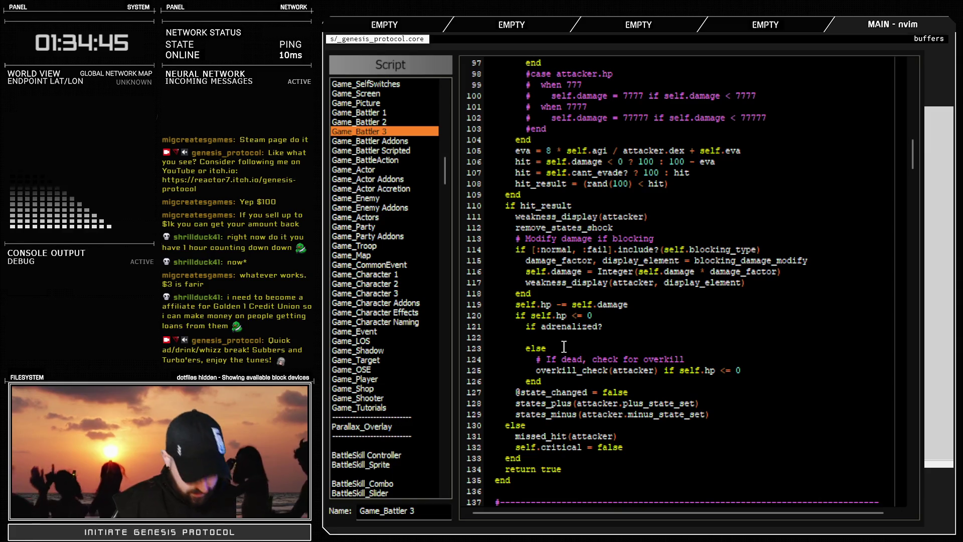
{"action": "type", "text": "self.hp = 1"}
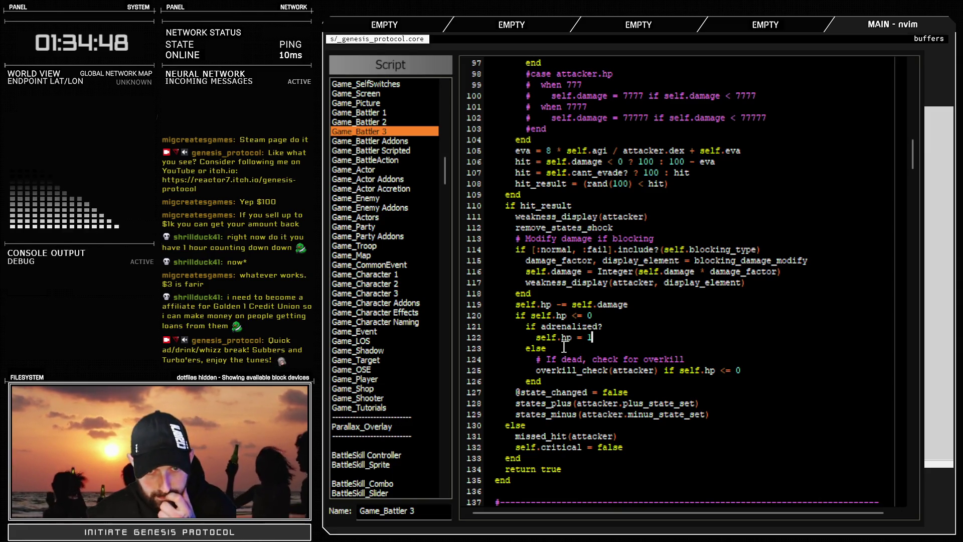
{"action": "left_click", "coordinate": [611, 328]}
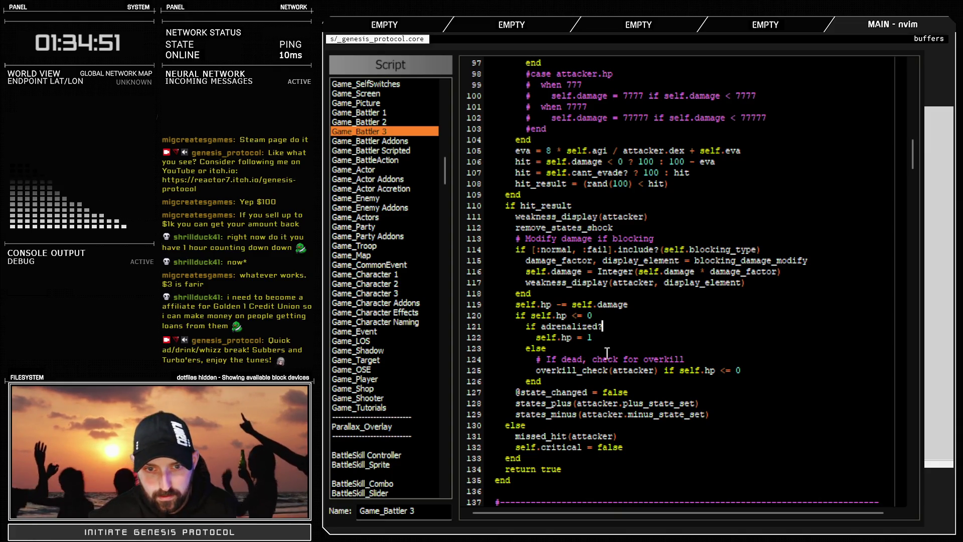
{"action": "left_click", "coordinate": [621, 337]}
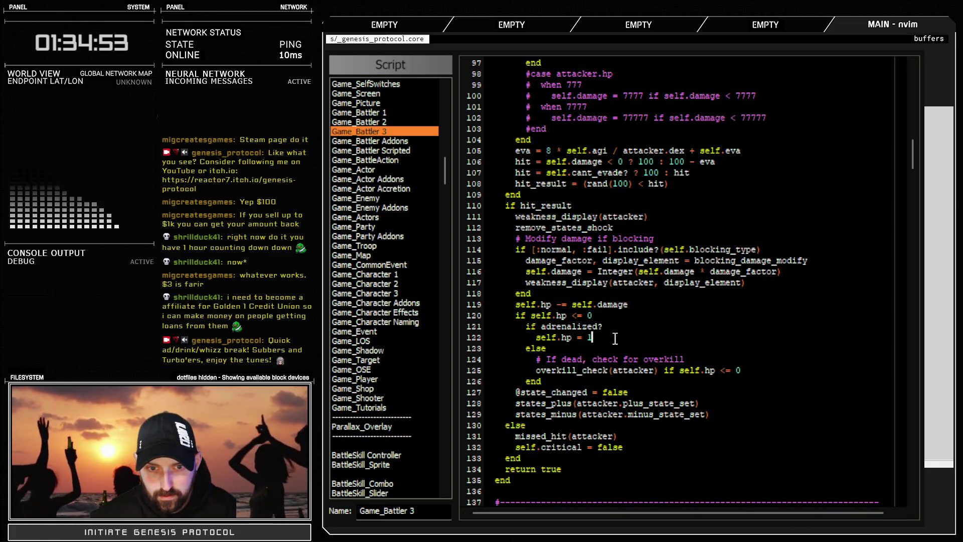
{"action": "key", "text": "Return"}
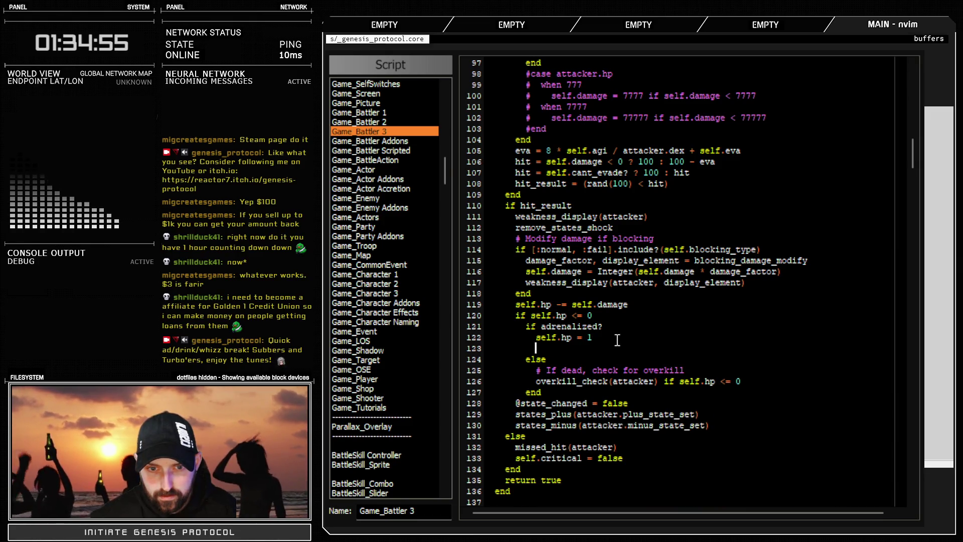
{"action": "key", "text": "BackSpace"}
{"action": "scroll", "coordinate": [617, 340], "scroll_direction": "down", "scroll_amount": 4}
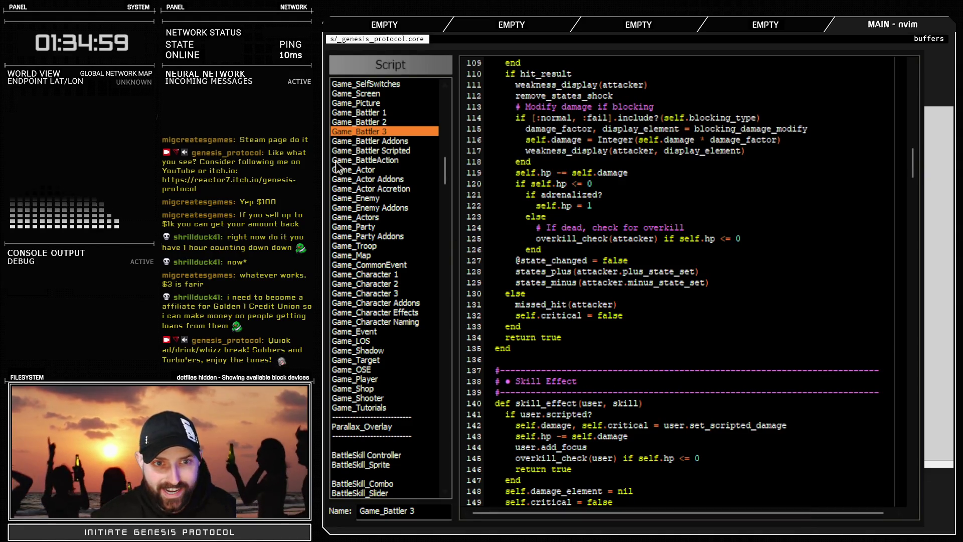
In Game_Battler Addons, duplicate the commented Fight command block below itself
{"action": "left_click", "coordinate": [384, 141]}
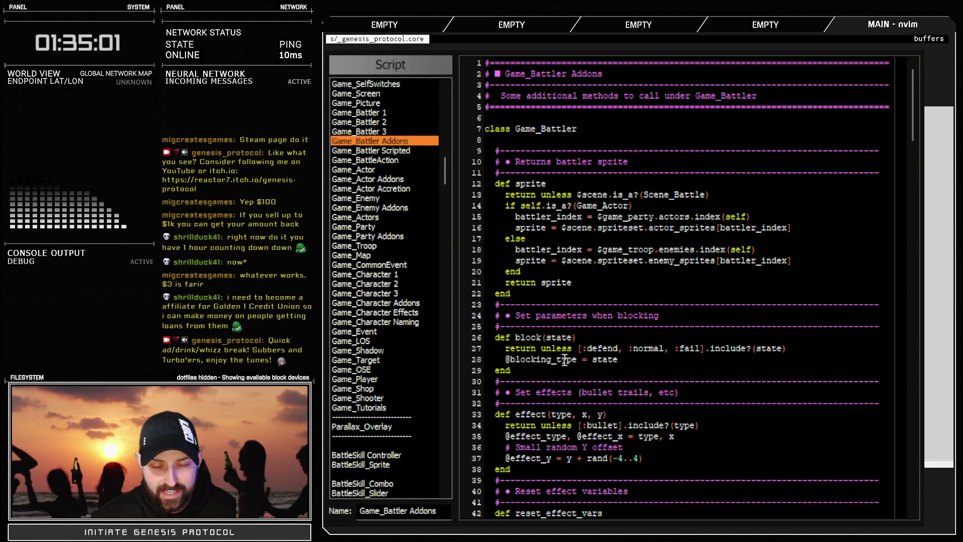
{"action": "scroll", "coordinate": [567, 353], "scroll_direction": "down", "scroll_amount": 20}
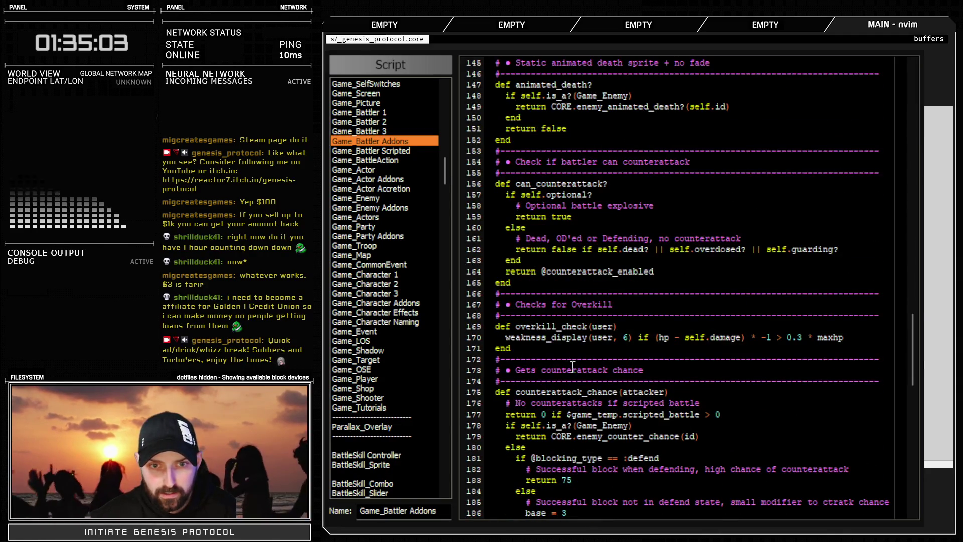
{"action": "scroll", "coordinate": [572, 361], "scroll_direction": "down", "scroll_amount": 10}
{"action": "scroll", "coordinate": [574, 379], "scroll_direction": "down", "scroll_amount": 10}
{"action": "scroll", "coordinate": [574, 379], "scroll_direction": "down", "scroll_amount": 4}
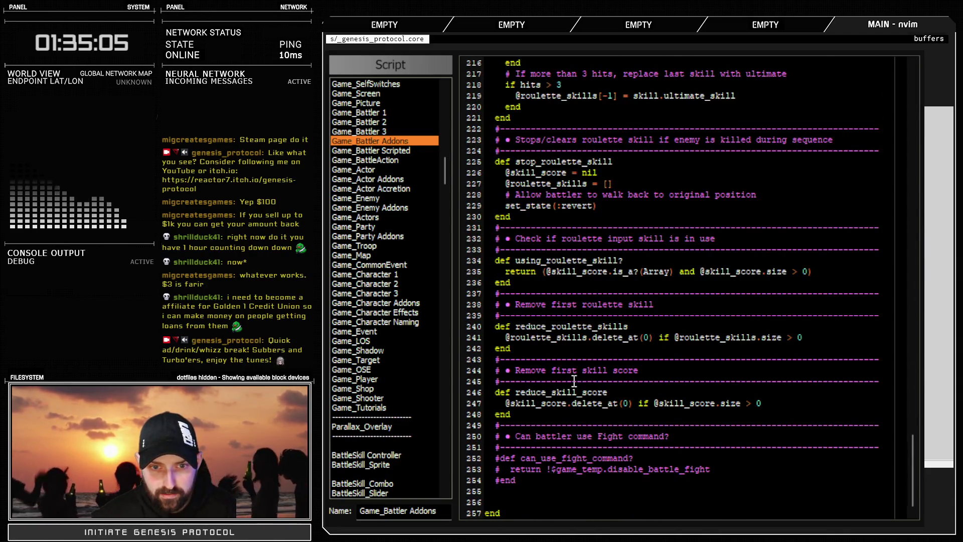
{"action": "left_click", "coordinate": [534, 416]}
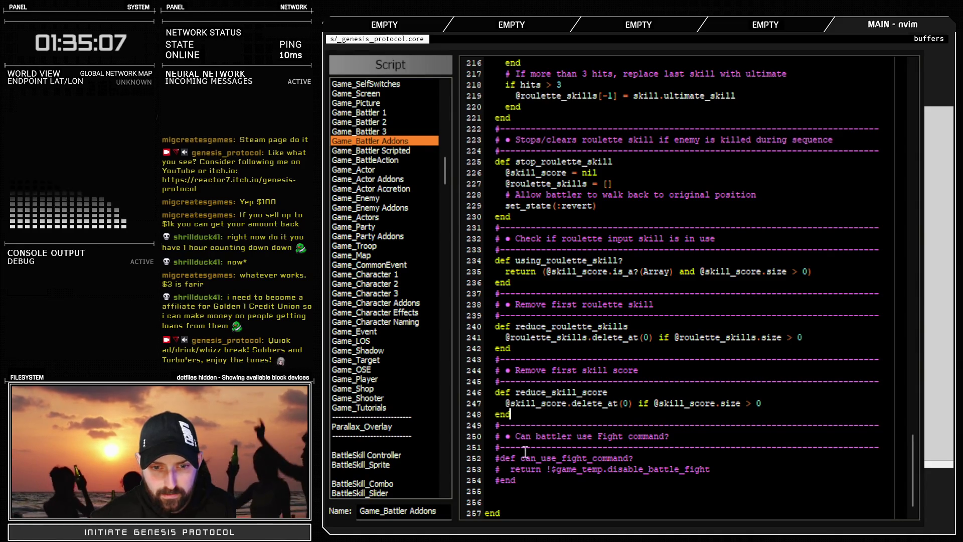
{"action": "left_click", "coordinate": [500, 480]}
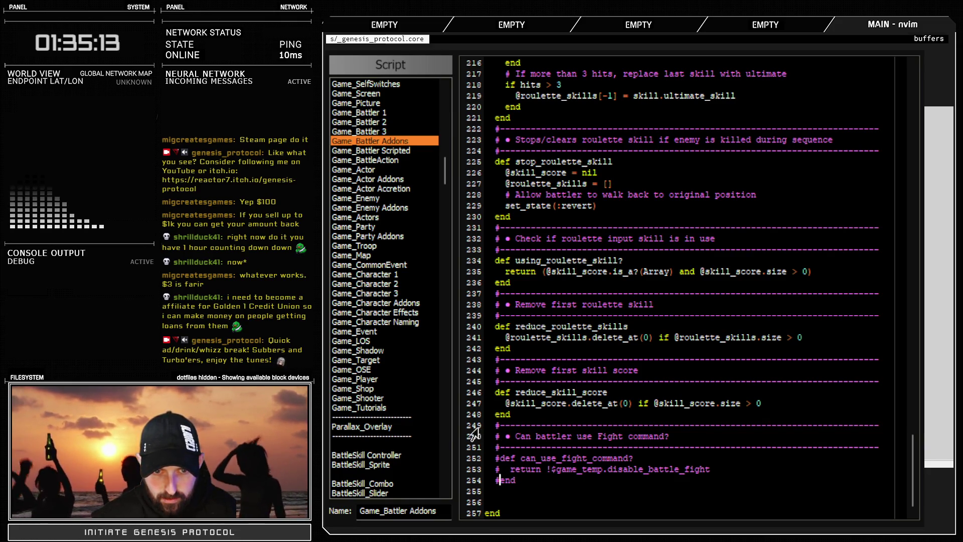
{"action": "left_click_drag", "start_coordinate": [484, 425], "coordinate": [486, 482]}
{"action": "key", "text": "ctrl+c"}
{"action": "key", "text": "ctrl+v"}
Retitle the copy 'Is battler adrenalized?' and uncomment its def, return and end lines
{"action": "left_click_drag", "start_coordinate": [516, 457], "coordinate": [671, 460]}
{"action": "type", "text": "I"}
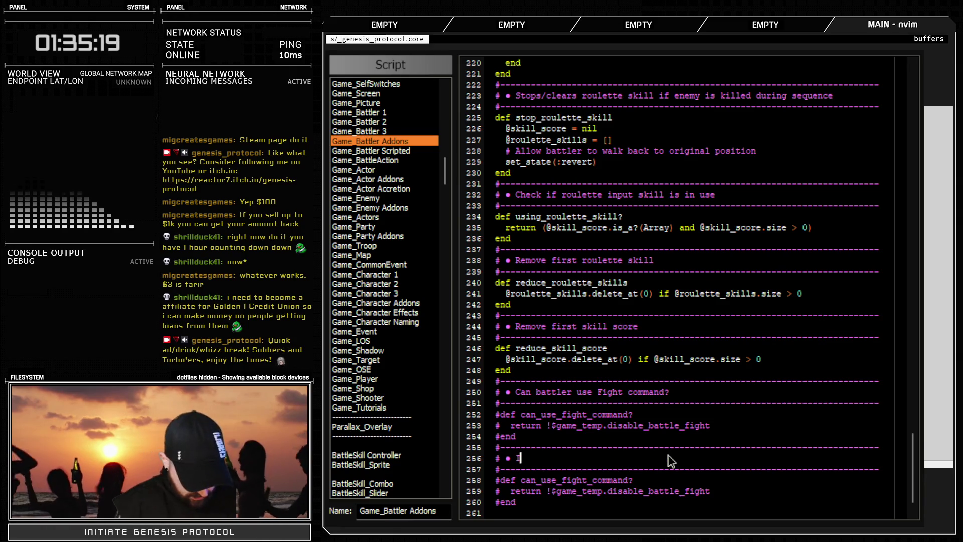
{"action": "type", "text": "s battler a"}
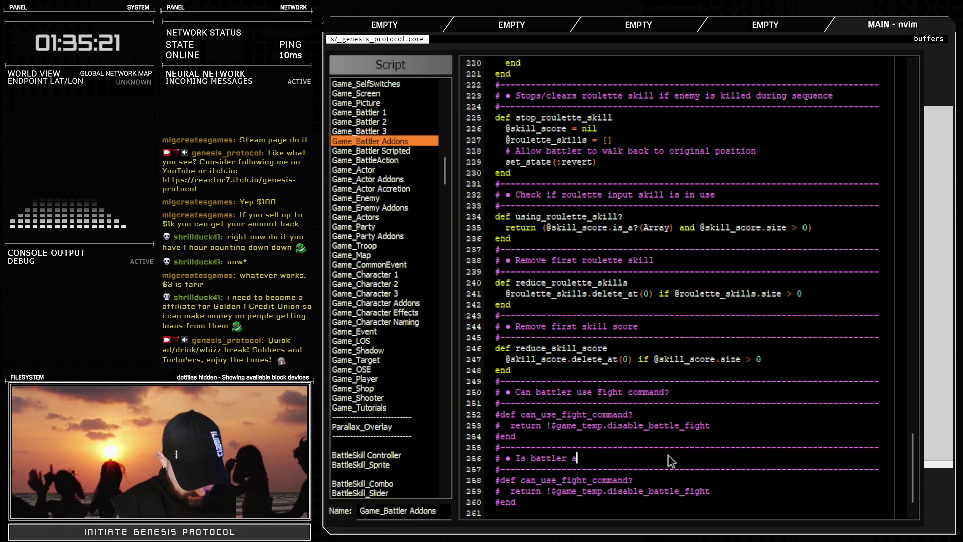
{"action": "type", "text": "drenalized>"}
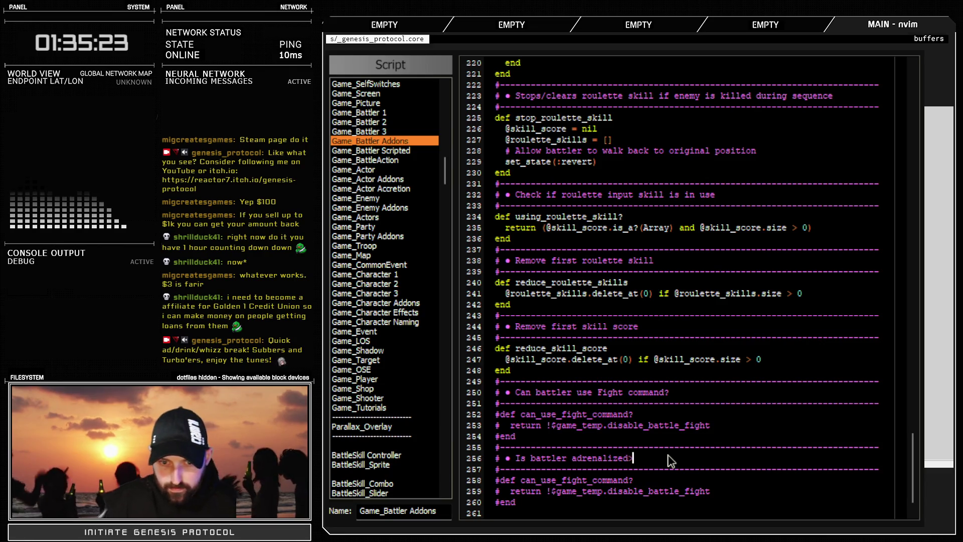
{"action": "key", "text": "BackSpace"}
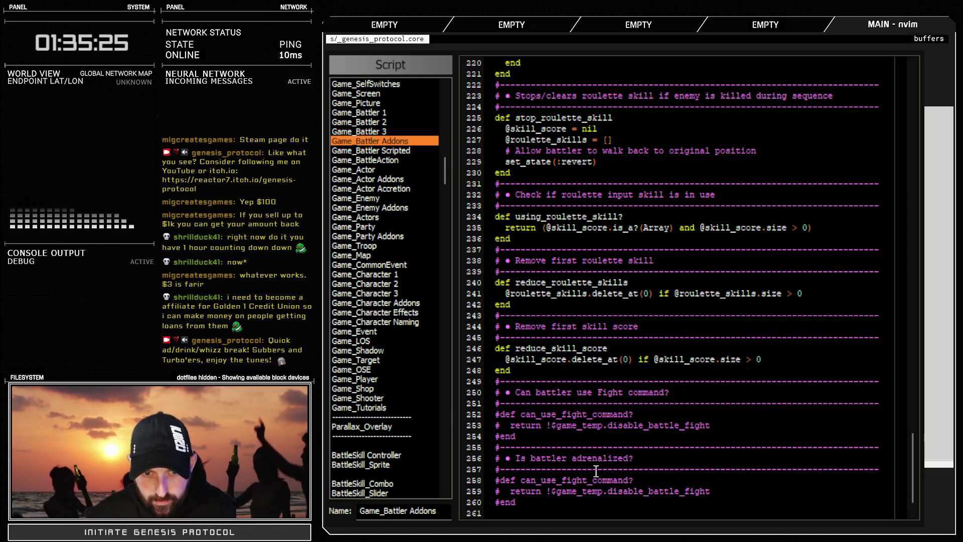
{"action": "left_click_drag", "start_coordinate": [576, 458], "coordinate": [603, 459]}
{"action": "left_click", "coordinate": [496, 480]}
{"action": "key", "text": "Delete"}
{"action": "left_click", "coordinate": [498, 491]}
{"action": "key", "text": "Delete"}
{"action": "left_click", "coordinate": [497, 502]}
{"action": "key", "text": "Delete"}
{"action": "left_click_drag", "start_coordinate": [518, 480], "coordinate": [635, 480]}
{"action": "type", "text": "adrenalized?"}
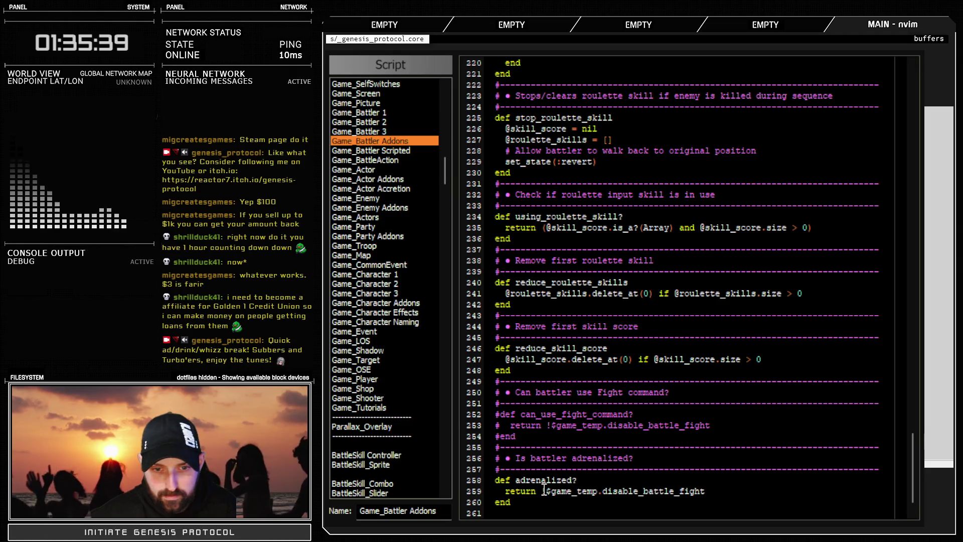
{"action": "left_click_drag", "start_coordinate": [544, 491], "coordinate": [726, 499]}
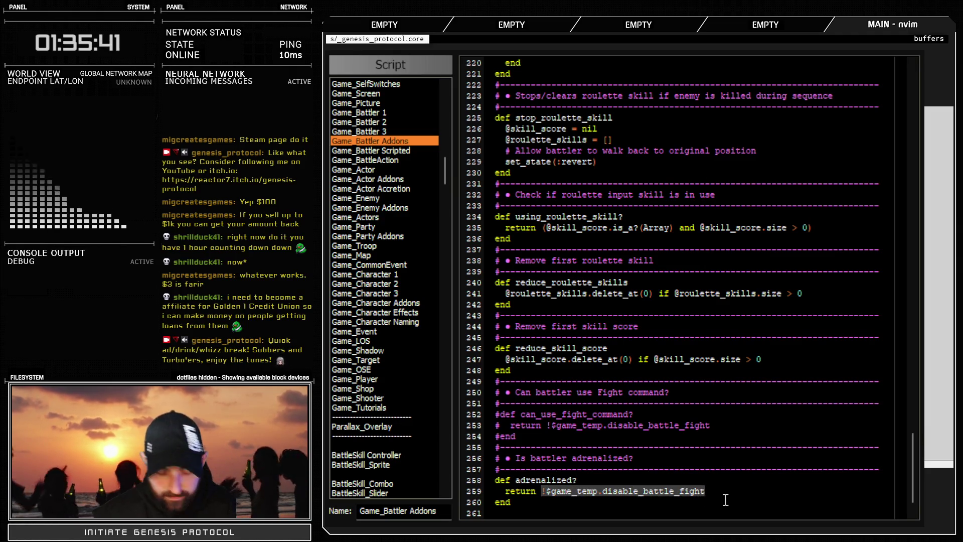
{"action": "type", "text": "@sta"}
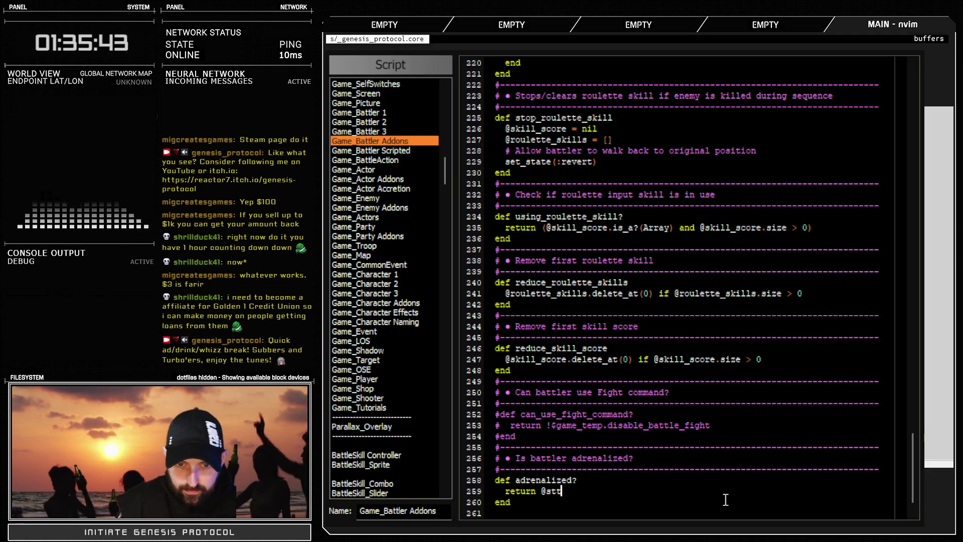
{"action": "type", "text": "tes."}
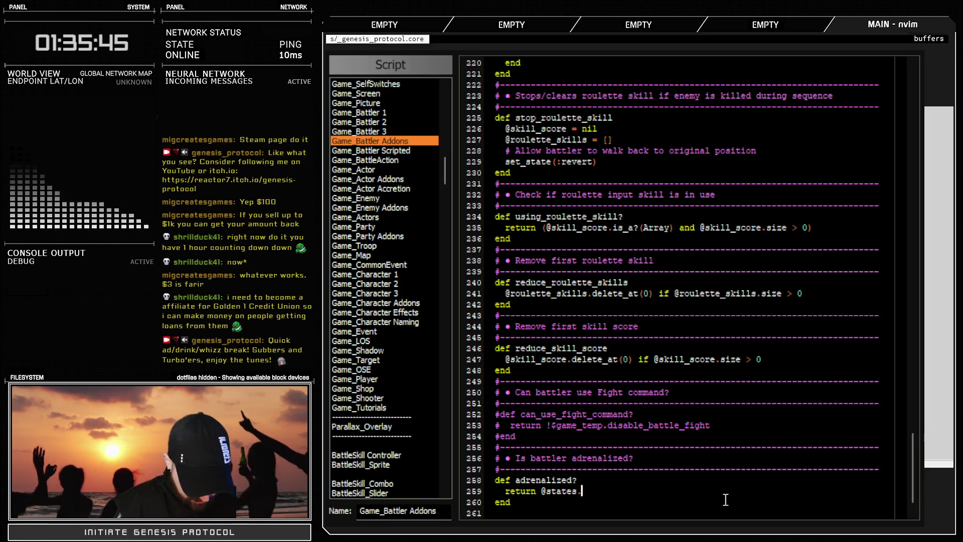
{"action": "type", "text": "include?("}
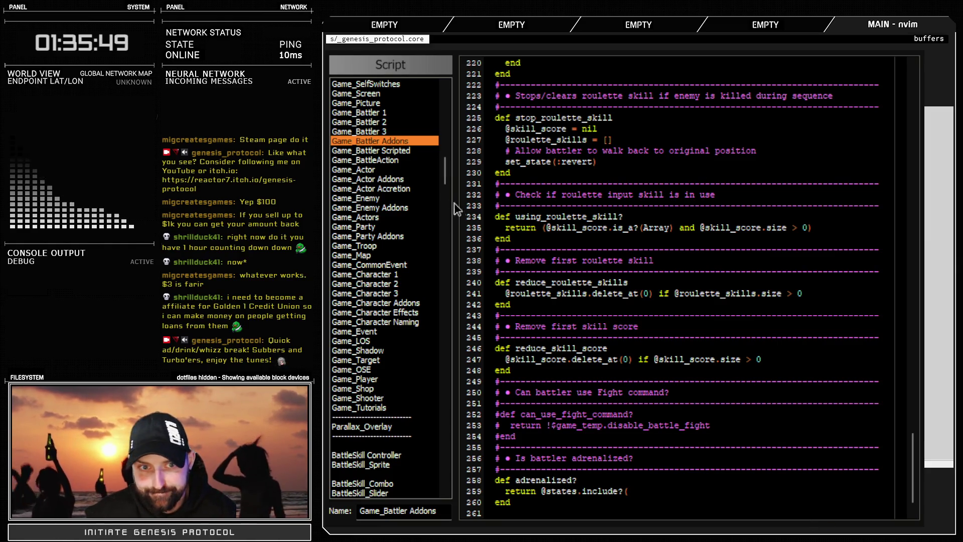
{"action": "scroll", "coordinate": [392, 189], "scroll_direction": "up", "scroll_amount": 10}
{"action": "scroll", "coordinate": [391, 188], "scroll_direction": "up", "scroll_amount": 3}
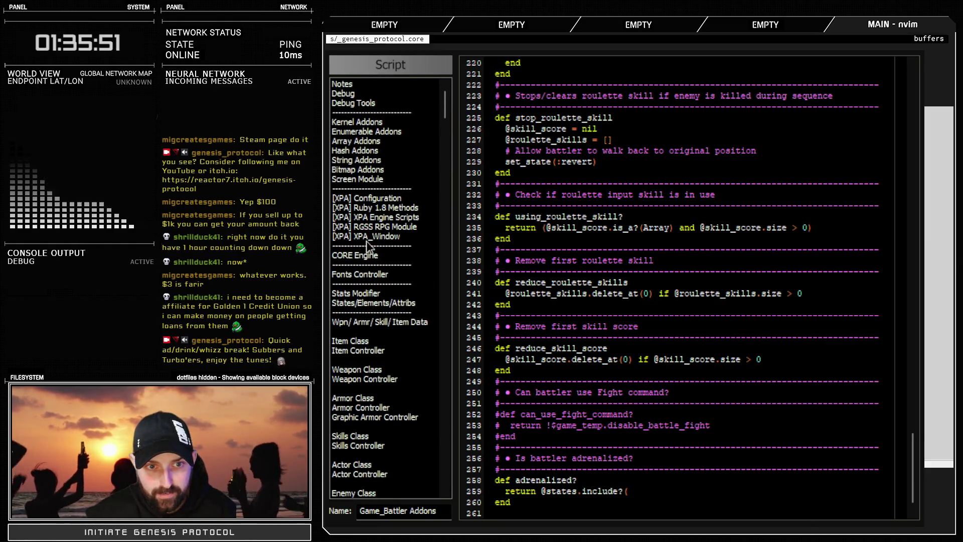
Add 'ADRENALIZED_ID = 15' on a new line after NARBLOCK_ID = 43 in the CORE Engine script
{"action": "left_click", "coordinate": [366, 254]}
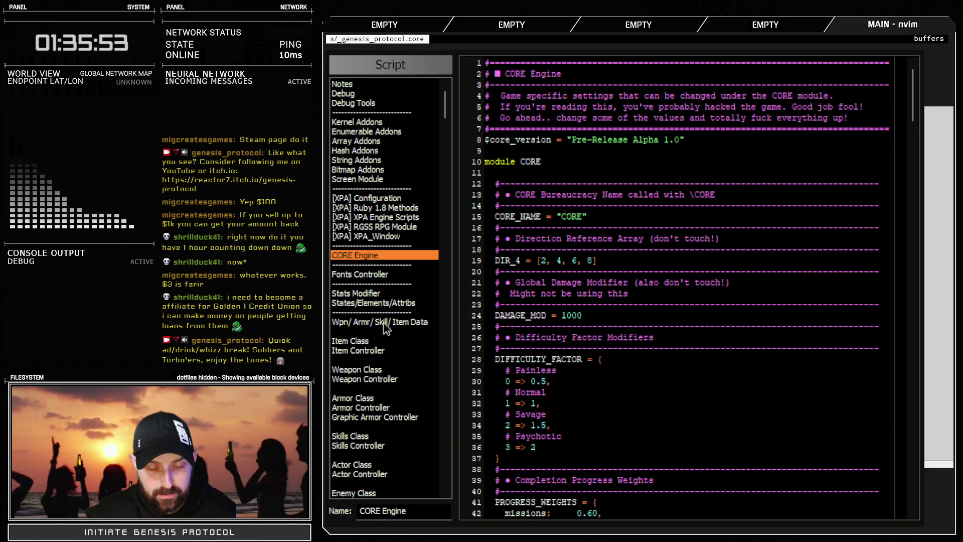
{"action": "left_click", "coordinate": [385, 304]}
{"action": "scroll", "coordinate": [635, 287], "scroll_direction": "down", "scroll_amount": 6}
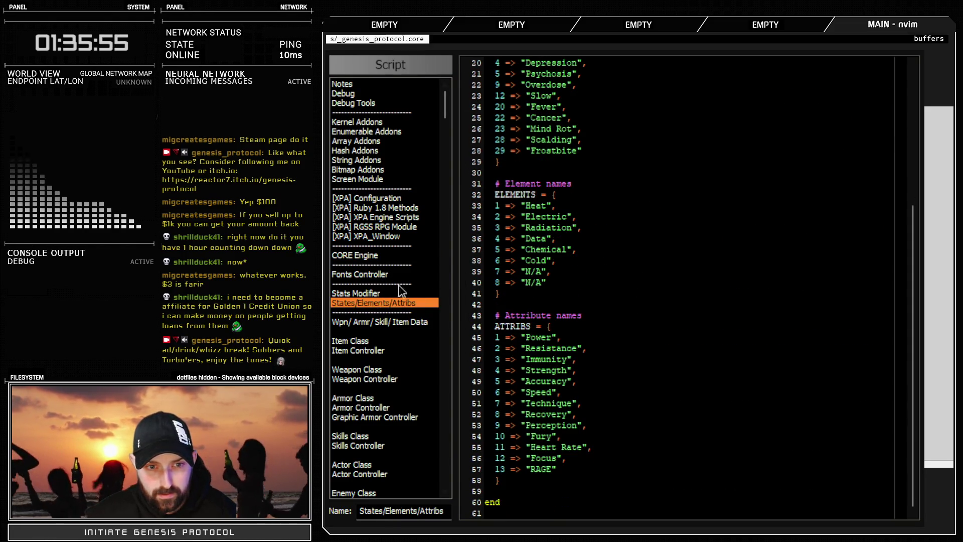
{"action": "left_click", "coordinate": [360, 257]}
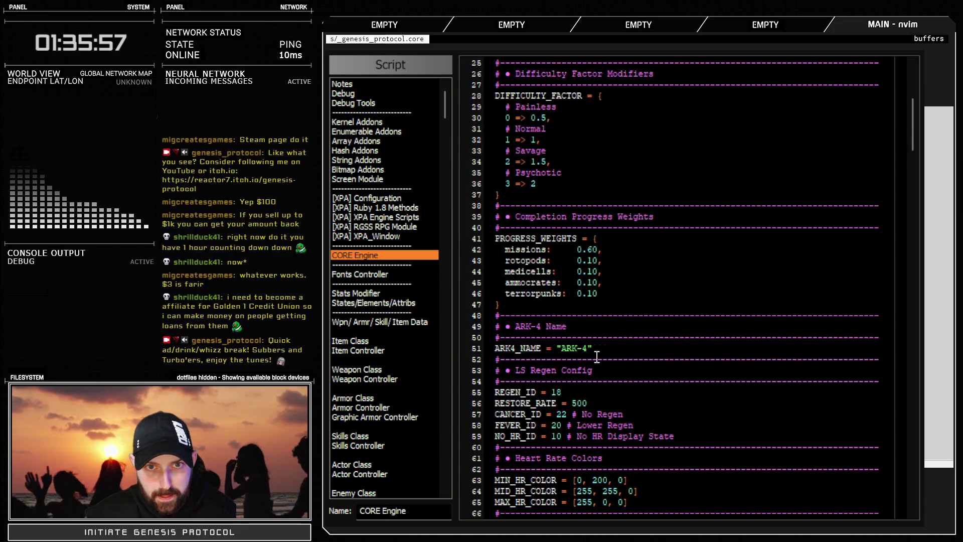
{"action": "scroll", "coordinate": [595, 353], "scroll_direction": "down", "scroll_amount": 10}
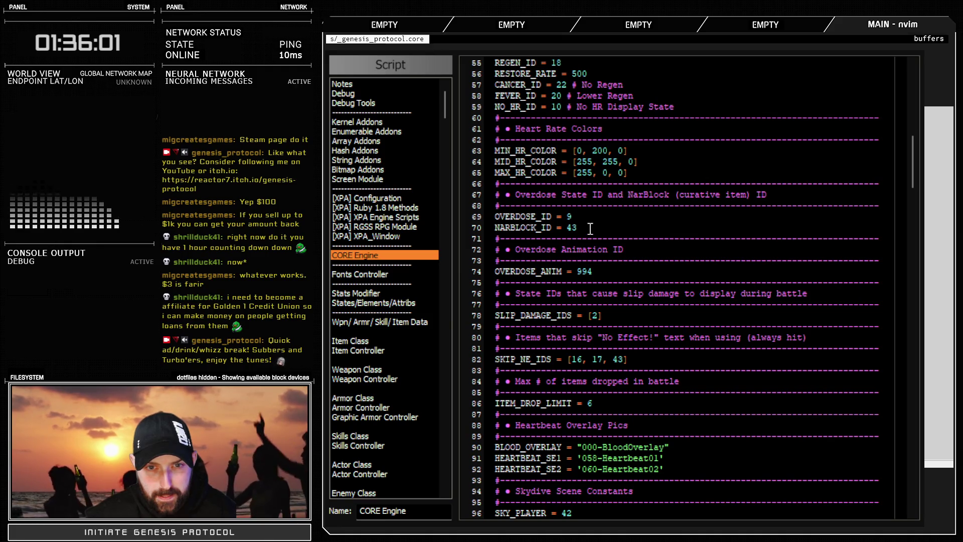
{"action": "key", "text": "Return"}
{"action": "type", "text": "ADR"}
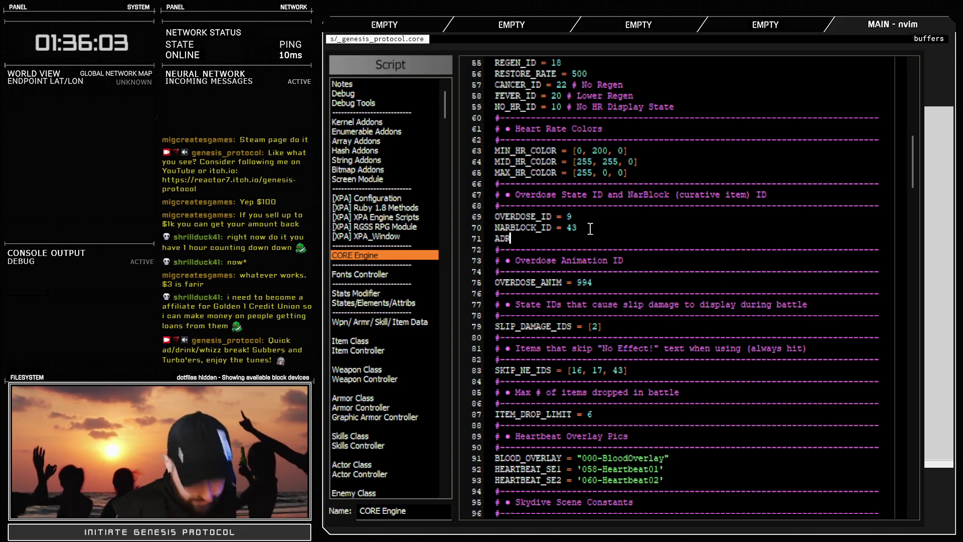
{"action": "type", "text": "ENALIZ"}
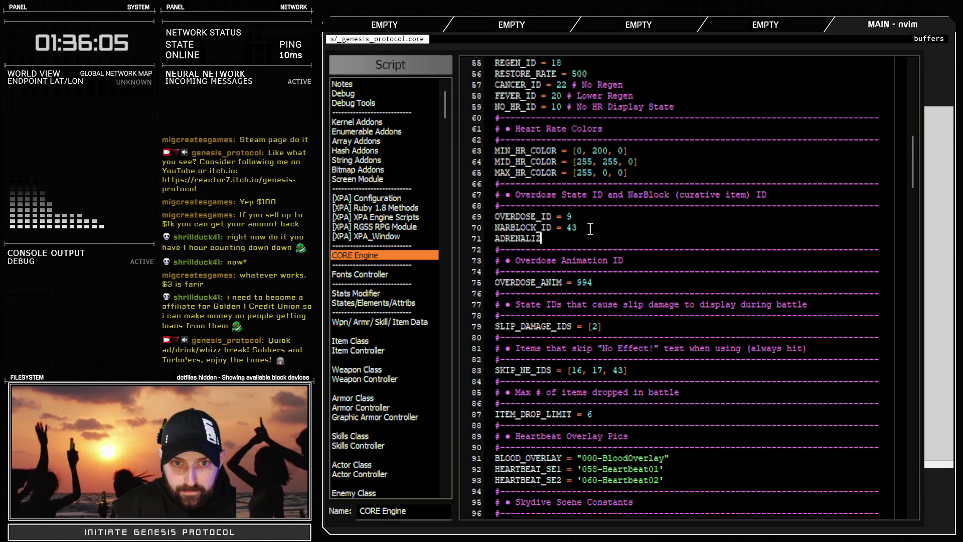
{"action": "type", "text": "ED"}
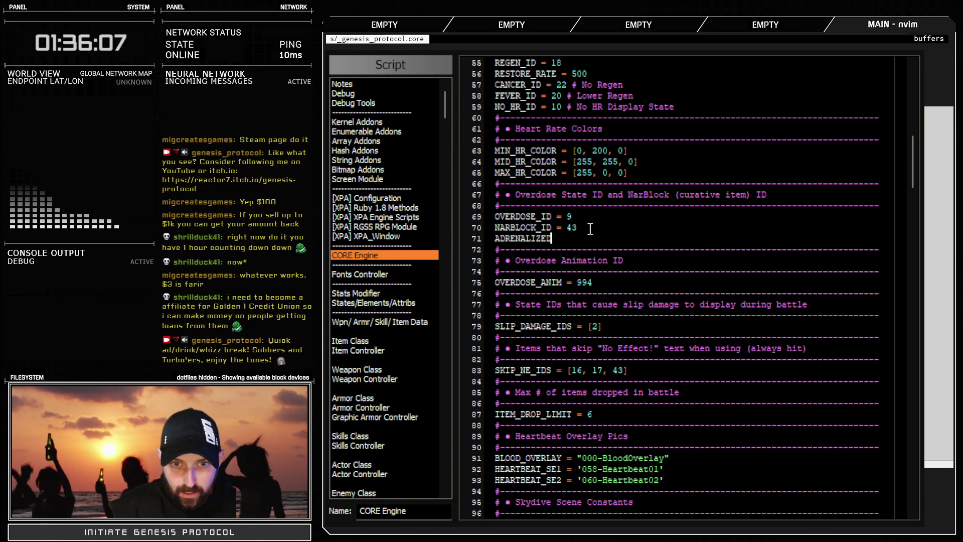
{"action": "type", "text": "_ID = 15"}
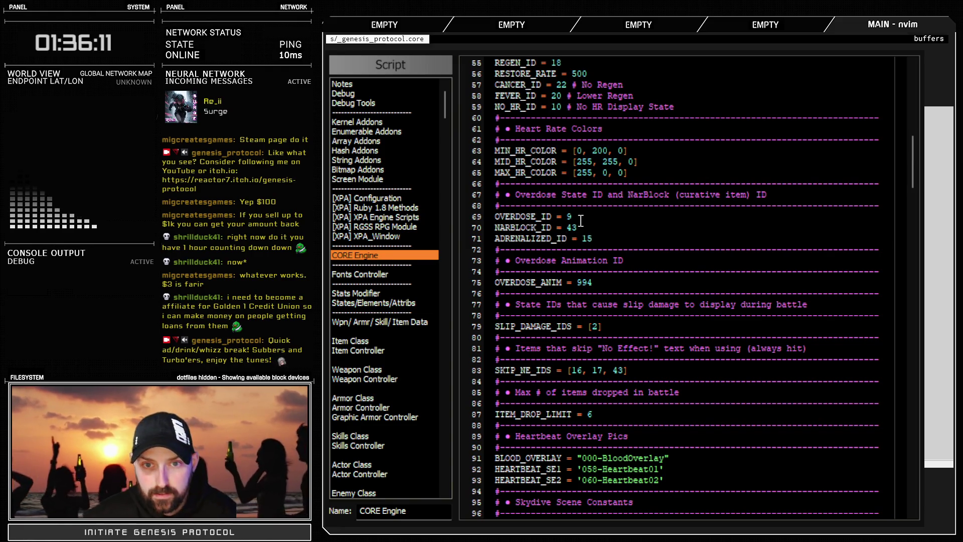
{"action": "double_click", "coordinate": [540, 238]}
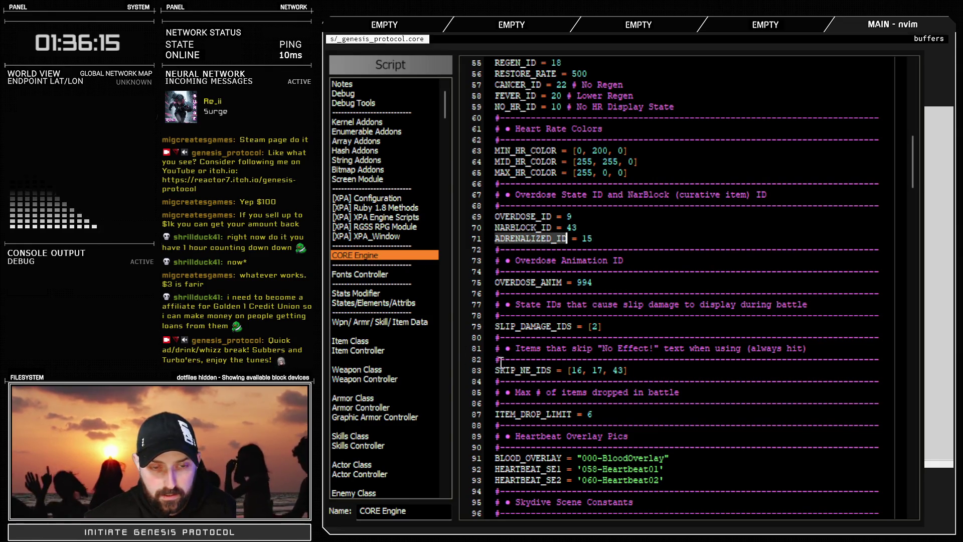
{"action": "scroll", "coordinate": [378, 331], "scroll_direction": "down", "scroll_amount": 20}
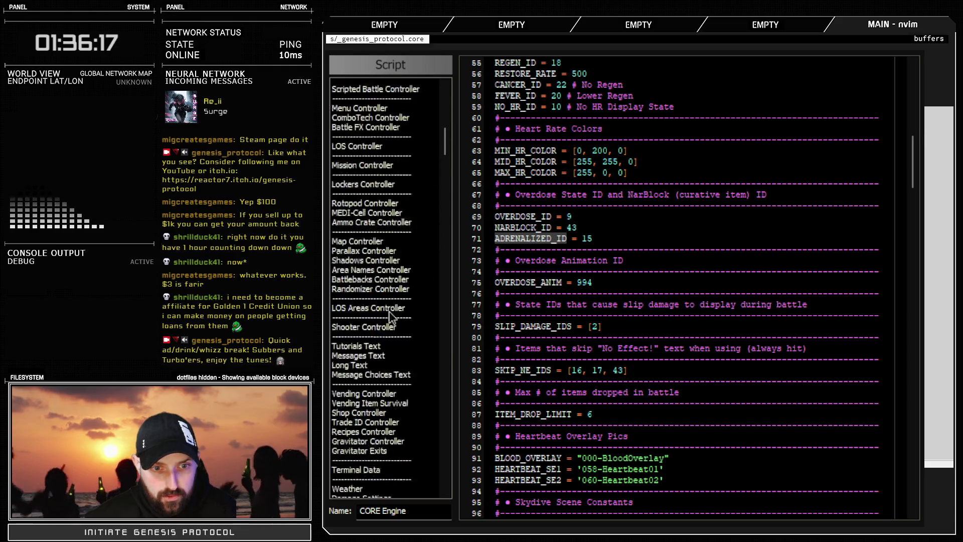
Finish line 259 of Game_Battler Addons so adrenalized? tests include?(CORE::ADRENALIZED_ID)
{"action": "scroll", "coordinate": [389, 292], "scroll_direction": "up", "scroll_amount": 3}
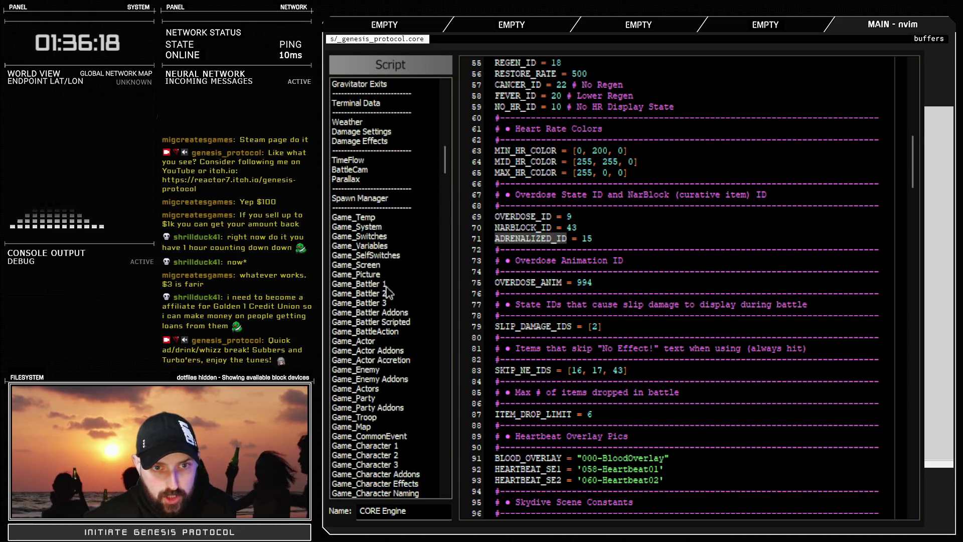
{"action": "left_click", "coordinate": [394, 312]}
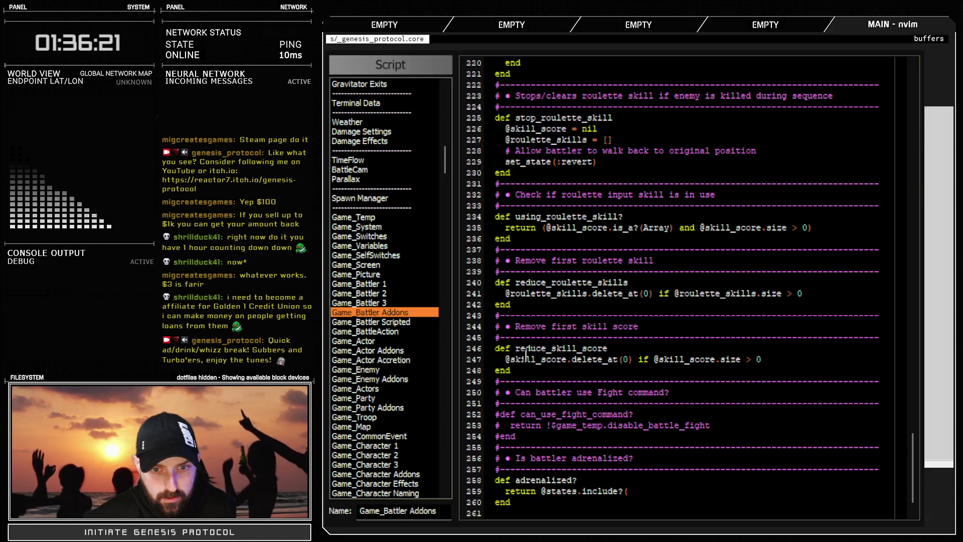
{"action": "type", "text": "CORE::ADRENALIZED_ID"}
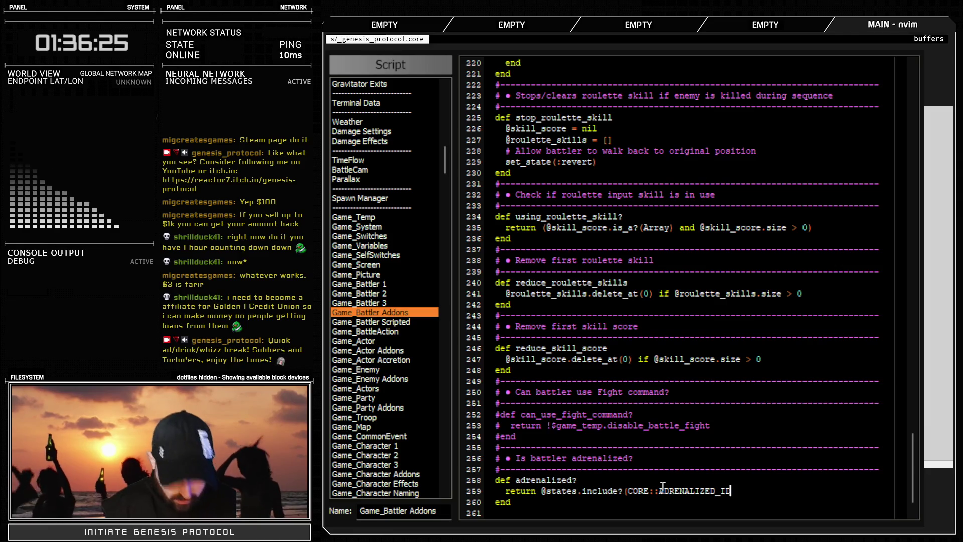
{"action": "scroll", "coordinate": [704, 446], "scroll_direction": "down", "scroll_amount": 1}
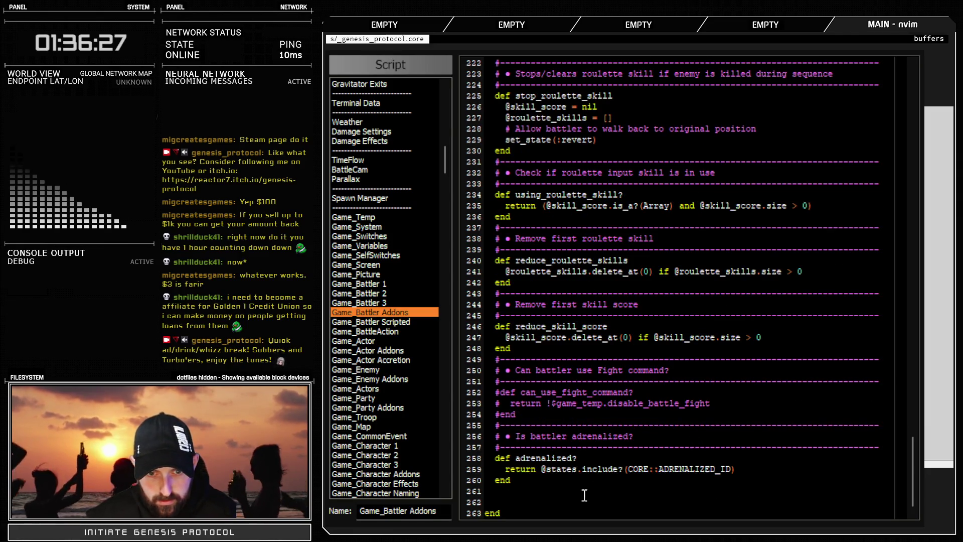
{"action": "left_click_drag", "start_coordinate": [584, 469], "coordinate": [758, 470]}
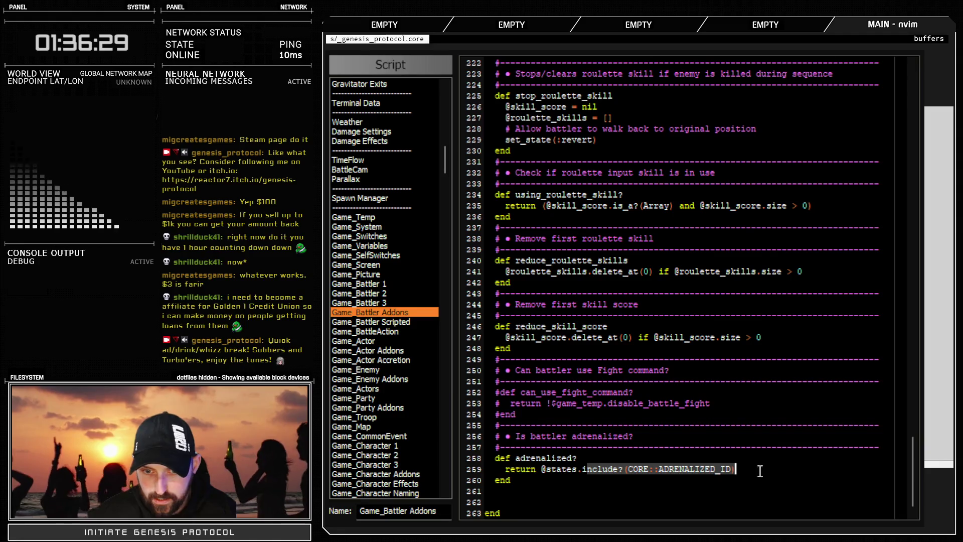
{"action": "left_click", "coordinate": [779, 470]}
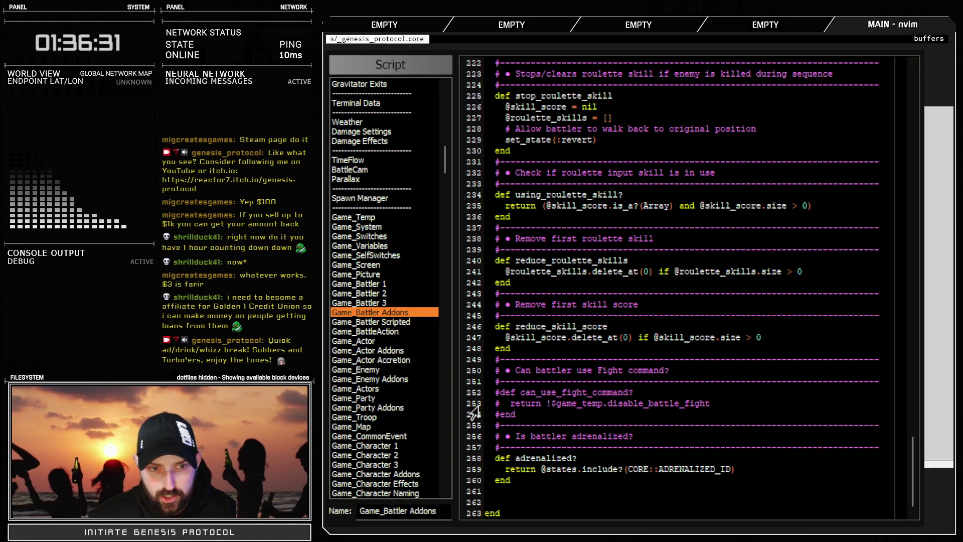
{"action": "left_click", "coordinate": [394, 302]}
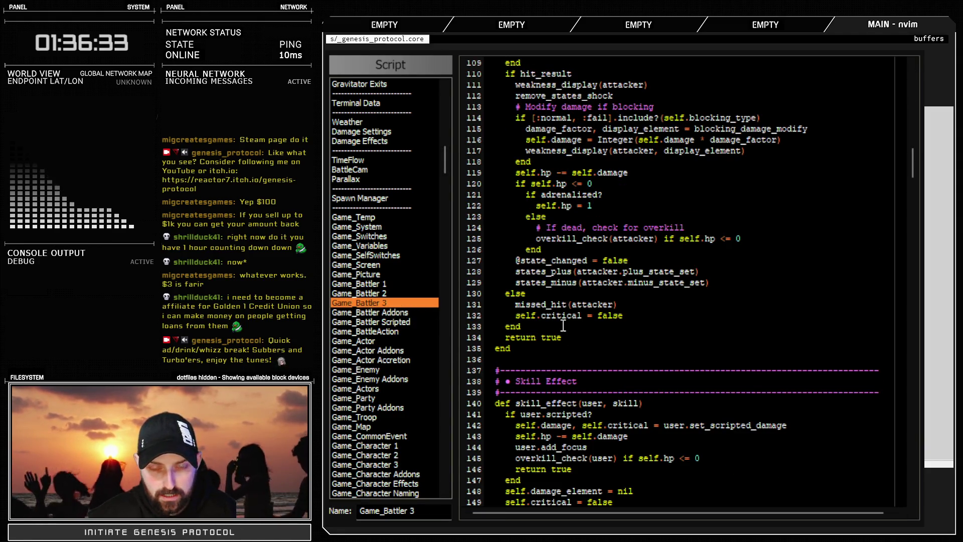
{"action": "left_click", "coordinate": [593, 206]}
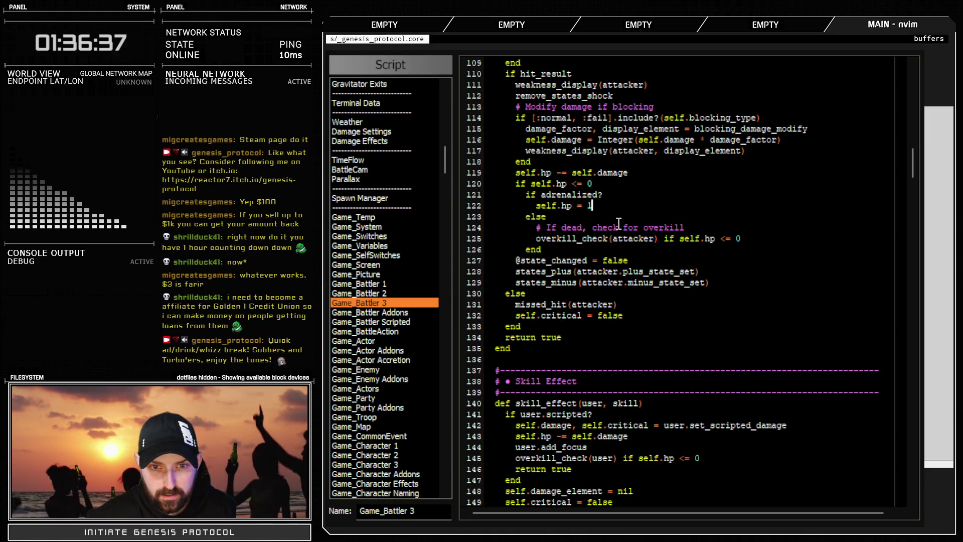
{"action": "key", "text": "Return"}
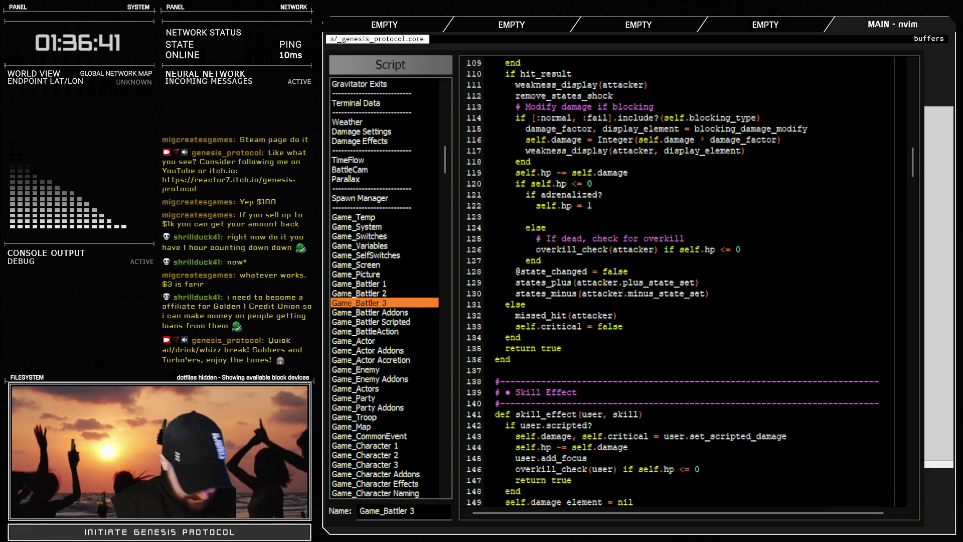
{"action": "type", "text": "@stat"}
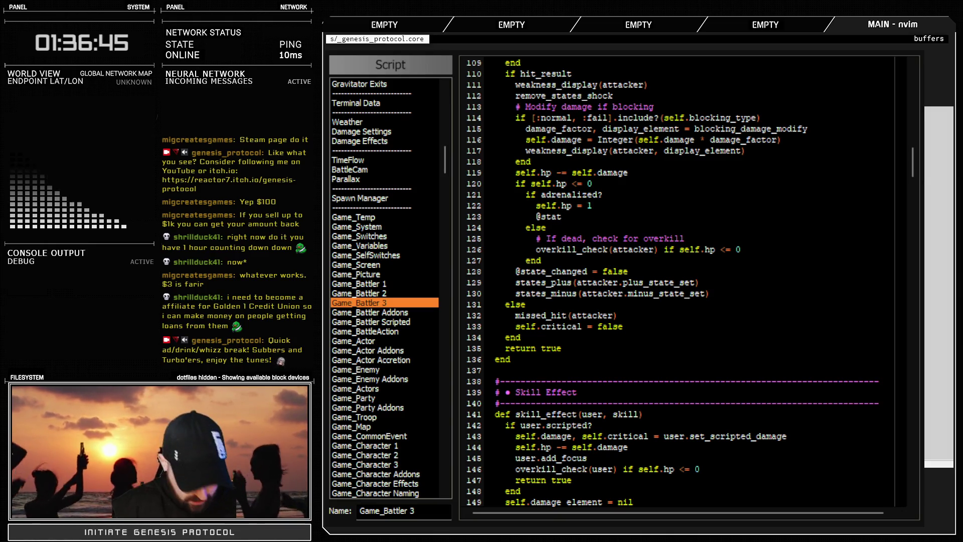
{"action": "type", "text": "es.de"}
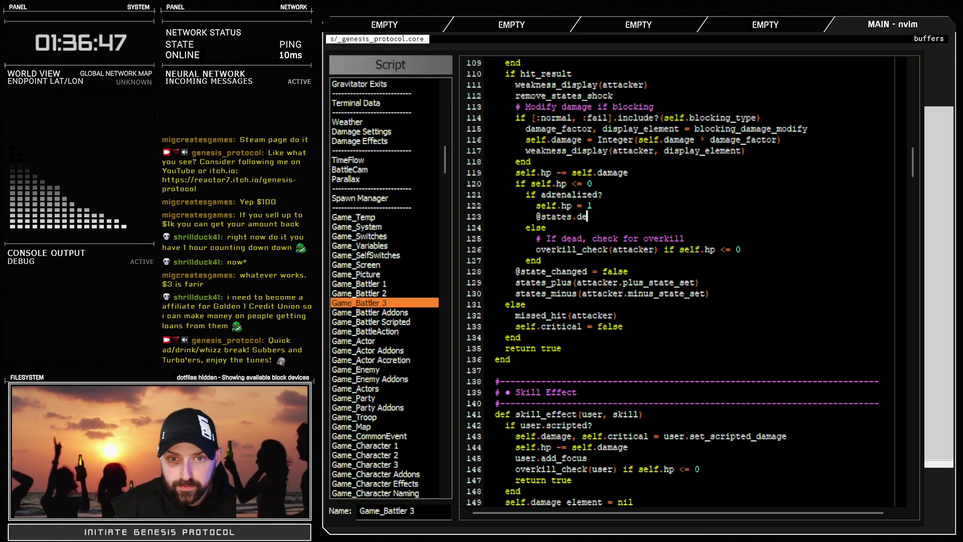
{"action": "type", "text": "lete(COR"}
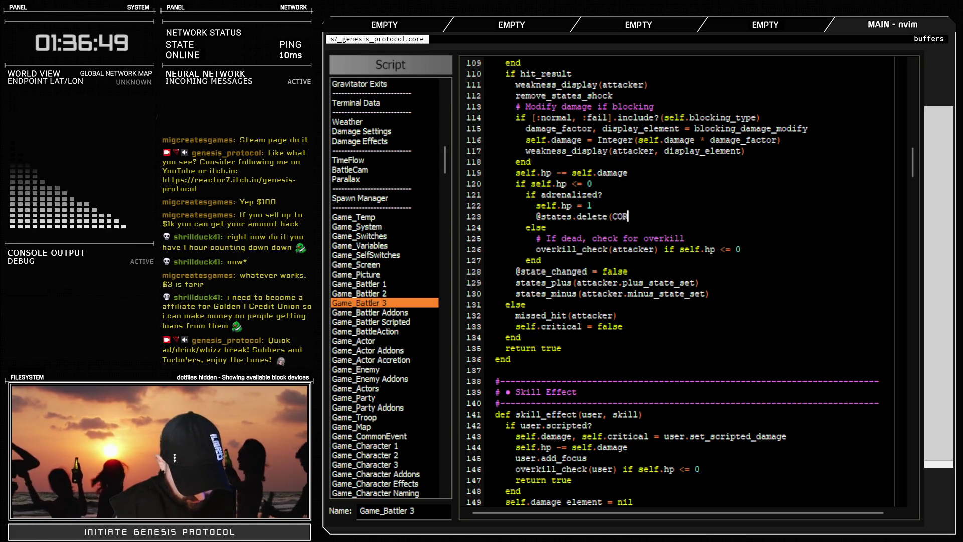
{"action": "type", "text": "E::ADRENALIZED_ID"}
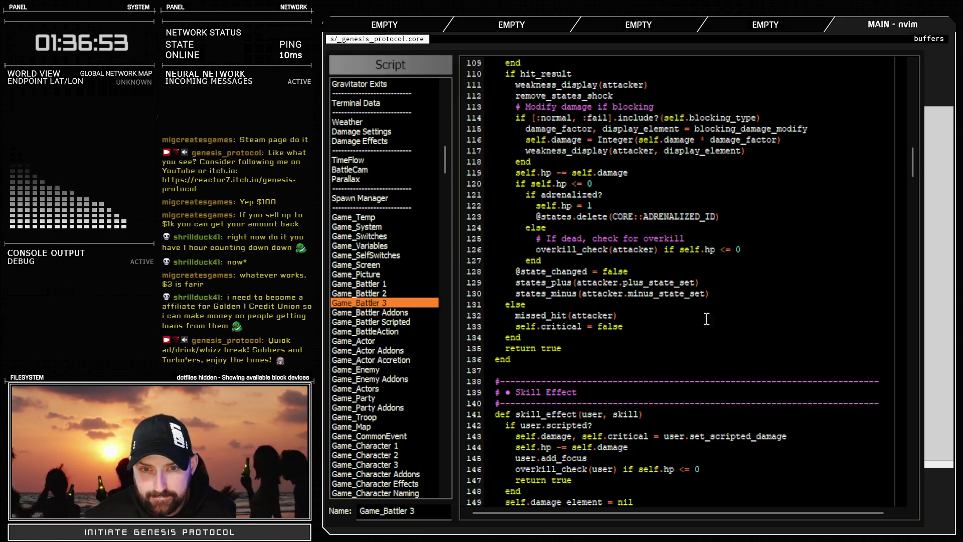
{"action": "left_click_drag", "start_coordinate": [542, 214], "coordinate": [699, 208]}
{"action": "left_click_drag", "start_coordinate": [477, 194], "coordinate": [473, 227]}
{"action": "key", "text": "ctrl+c"}
{"action": "scroll", "coordinate": [621, 249], "scroll_direction": "down", "scroll_amount": 20}
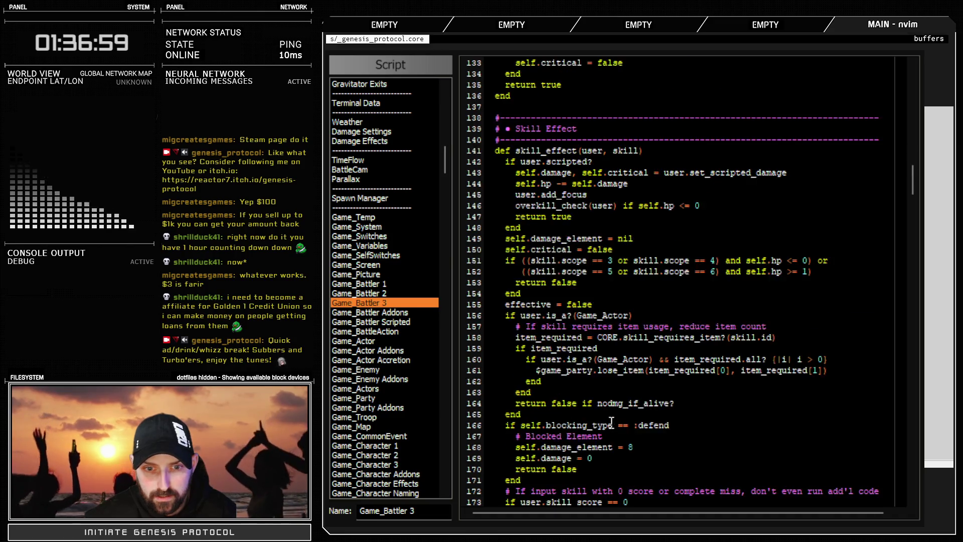
Paste the adrenalized 1-HP block after the add_focus line in the skill damage code
{"action": "scroll", "coordinate": [604, 406], "scroll_direction": "down", "scroll_amount": 20}
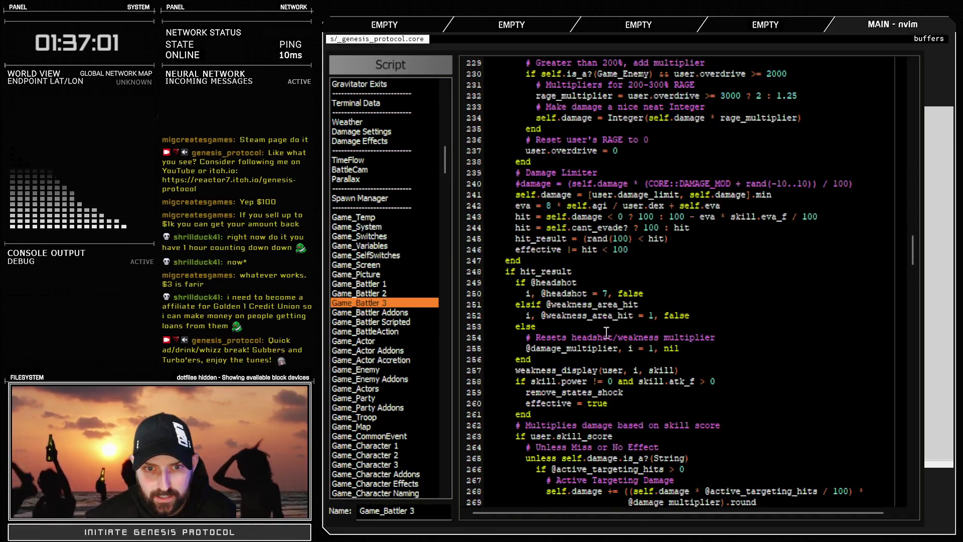
{"action": "scroll", "coordinate": [606, 335], "scroll_direction": "down", "scroll_amount": 4}
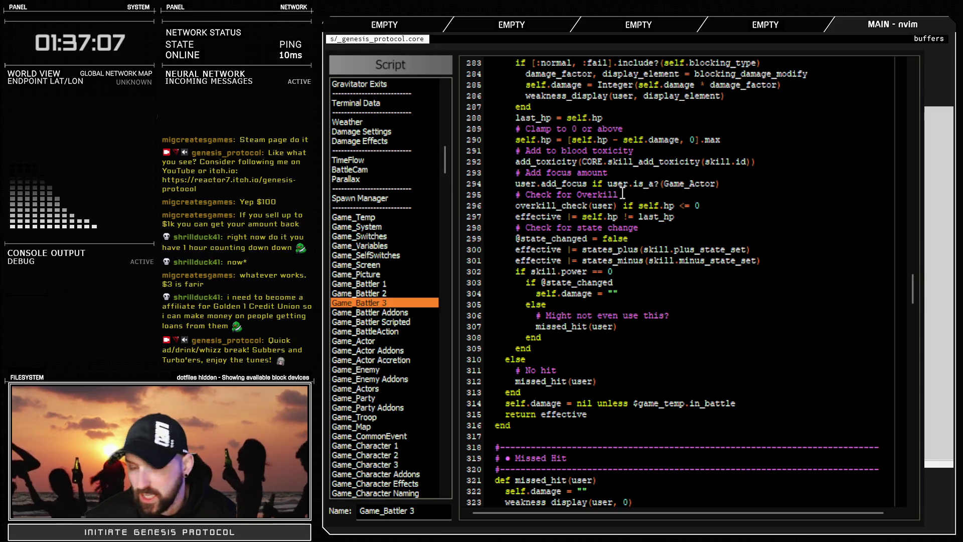
{"action": "key", "text": "Return"}
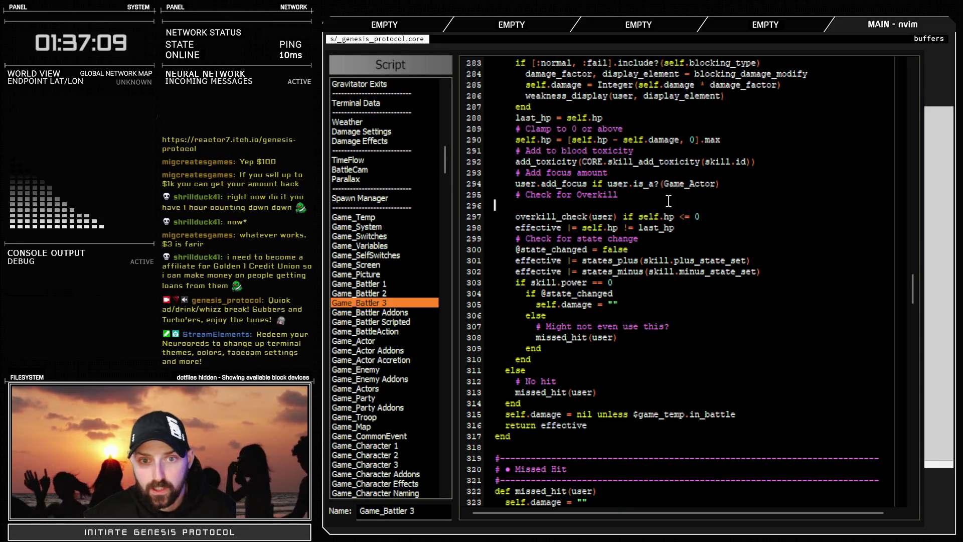
{"action": "key", "text": "BackSpace"}
{"action": "key", "text": "BackSpace"}
{"action": "key", "text": "BackSpace"}
{"action": "left_click", "coordinate": [735, 180]}
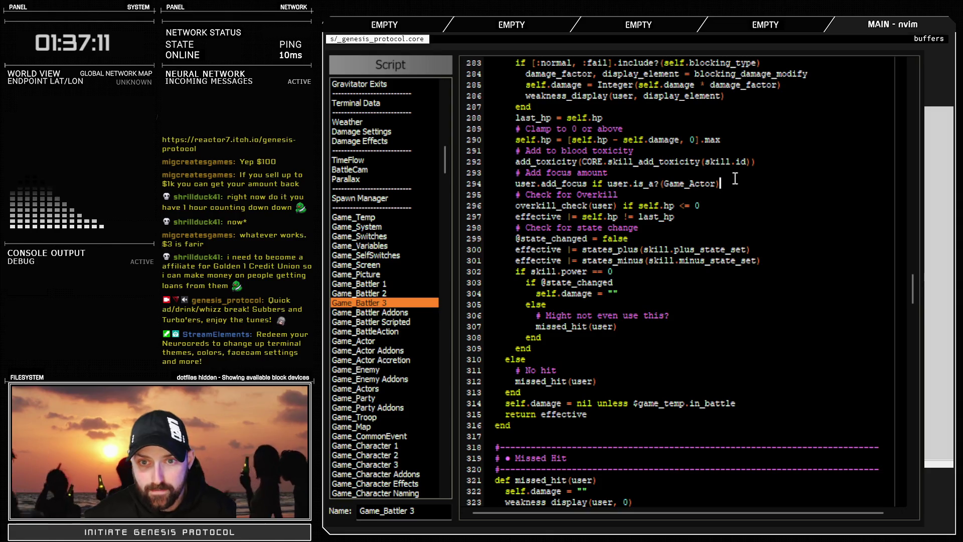
{"action": "key", "text": "Return"}
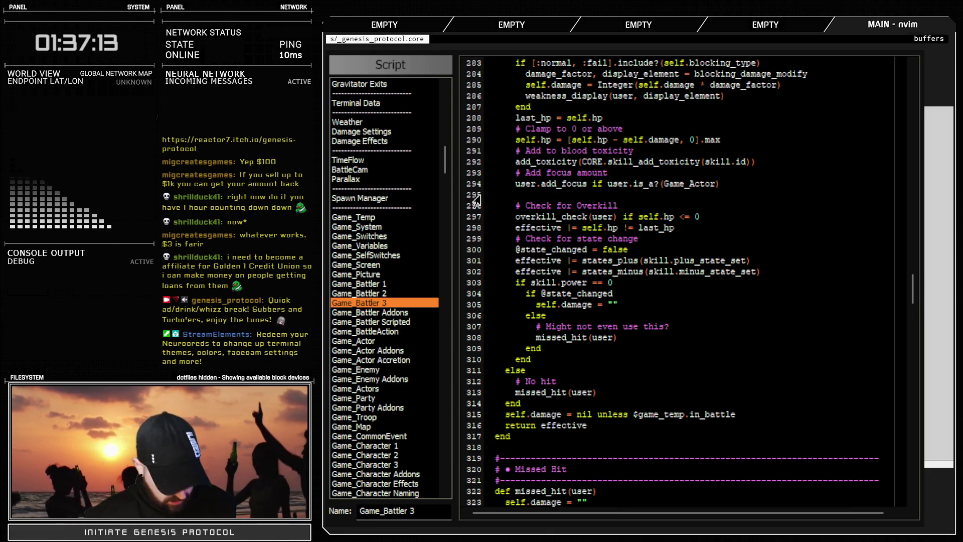
{"action": "key", "text": "ctrl+v"}
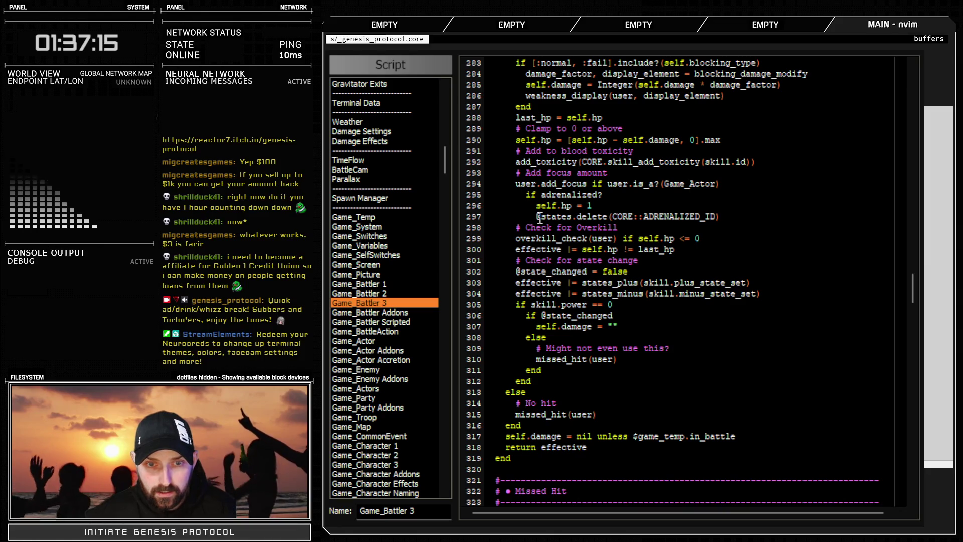
Add an 'if self.hp <= 0' guard above the block and an else after the states.delete line
{"action": "left_click", "coordinate": [545, 199]}
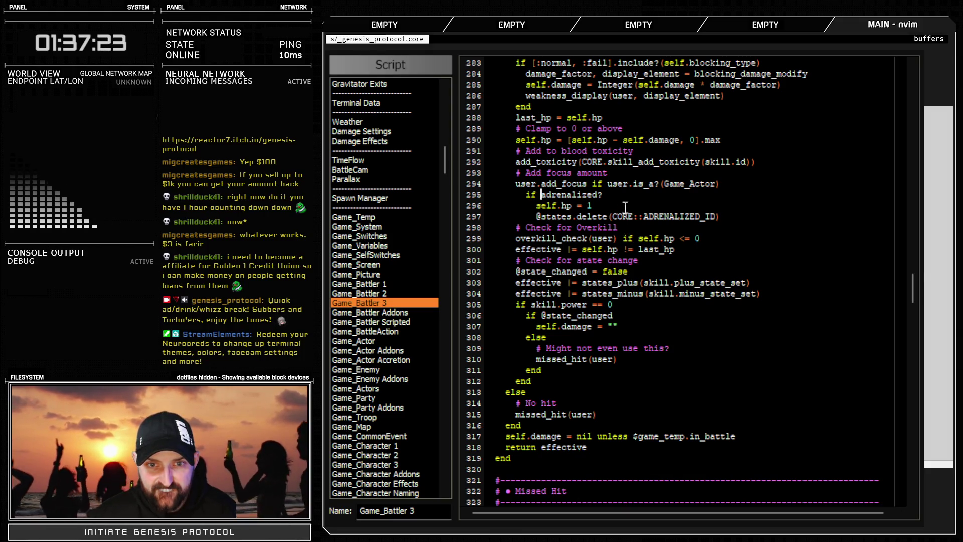
{"action": "key", "text": "Return"}
{"action": "mouse_move", "coordinate": [622, 250]}
{"action": "left_mouse_down"}
{"action": "mouse_move", "coordinate": [703, 249]}
{"action": "mouse_move", "coordinate": [528, 196]}
{"action": "left_mouse_up"}
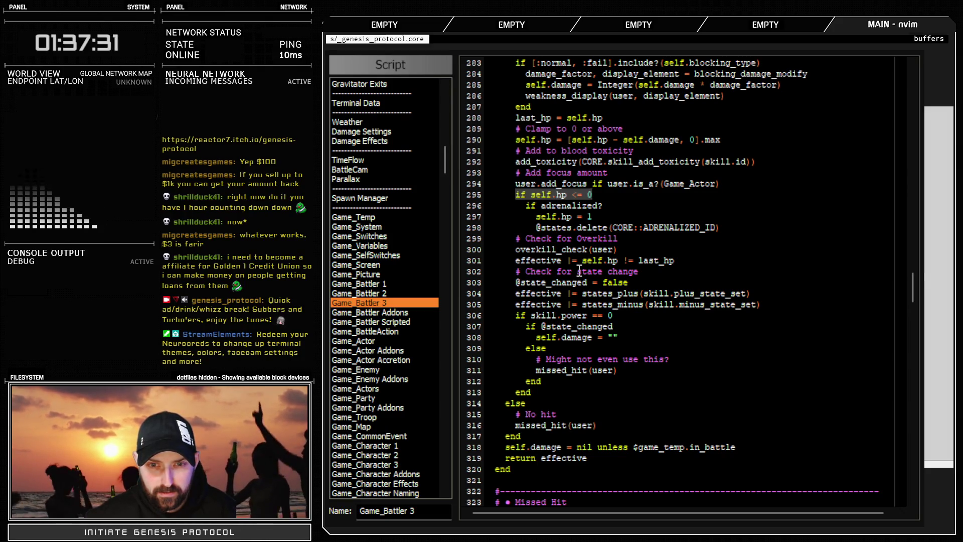
{"action": "left_click", "coordinate": [616, 204]}
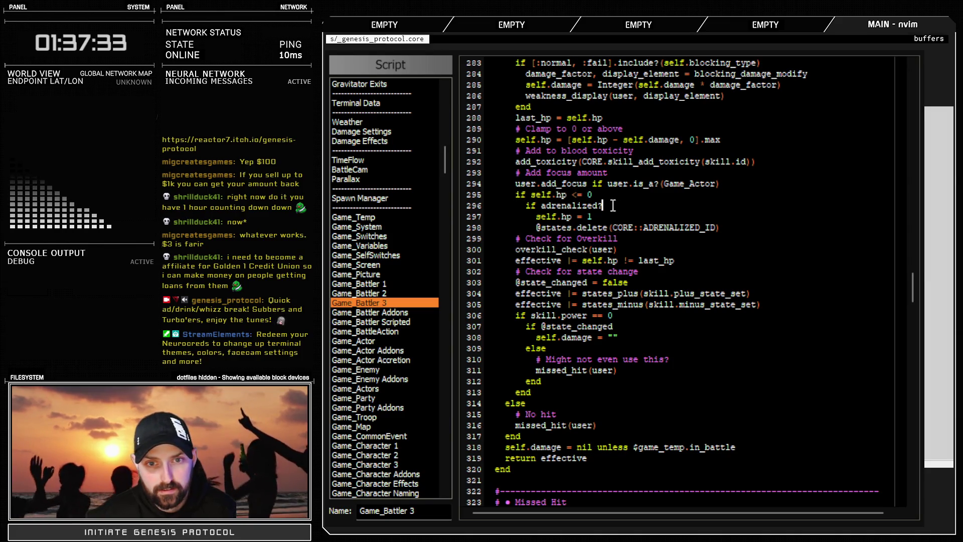
{"action": "left_click", "coordinate": [732, 227]}
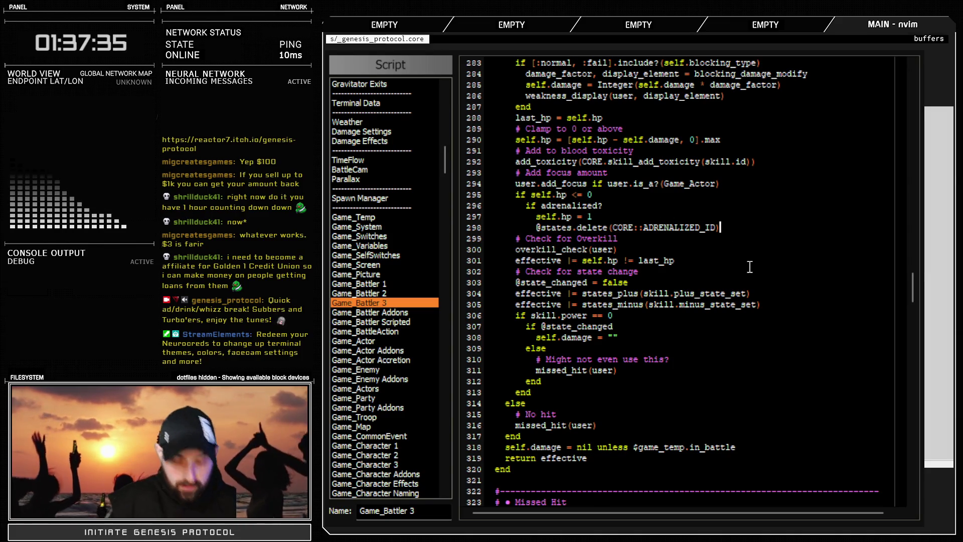
{"action": "key", "text": "Return"}
{"action": "type", "text": "else"}
{"action": "key", "text": "Return"}
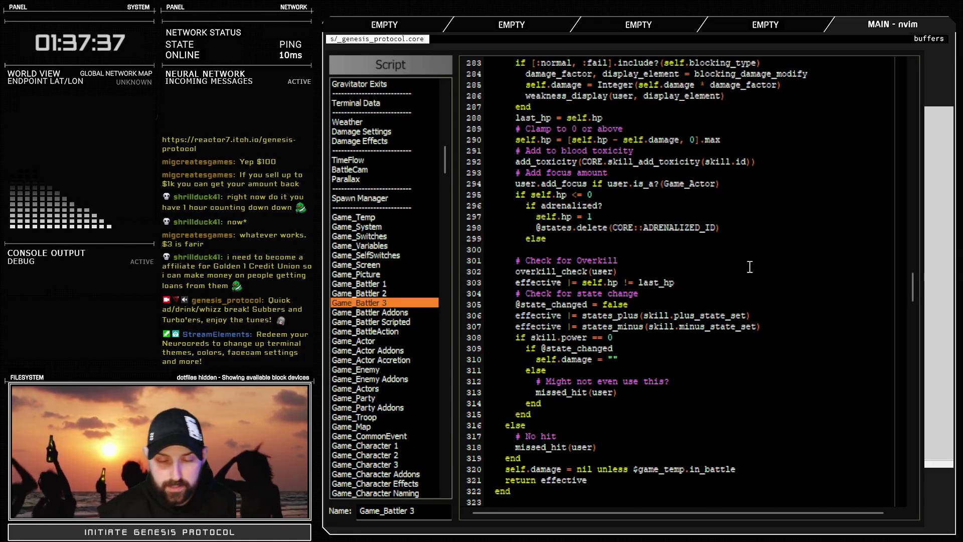
{"action": "key", "text": "Escape"}
Indent the overkill comment and check under else, and add an end after overkill_check(user)
{"action": "key", "text": "d"}
{"action": "key", "text": "d"}
{"action": "left_click_drag", "start_coordinate": [464, 250], "coordinate": [478, 262]}
{"action": "key", "text": "greater"}
{"action": "left_click", "coordinate": [672, 262]}
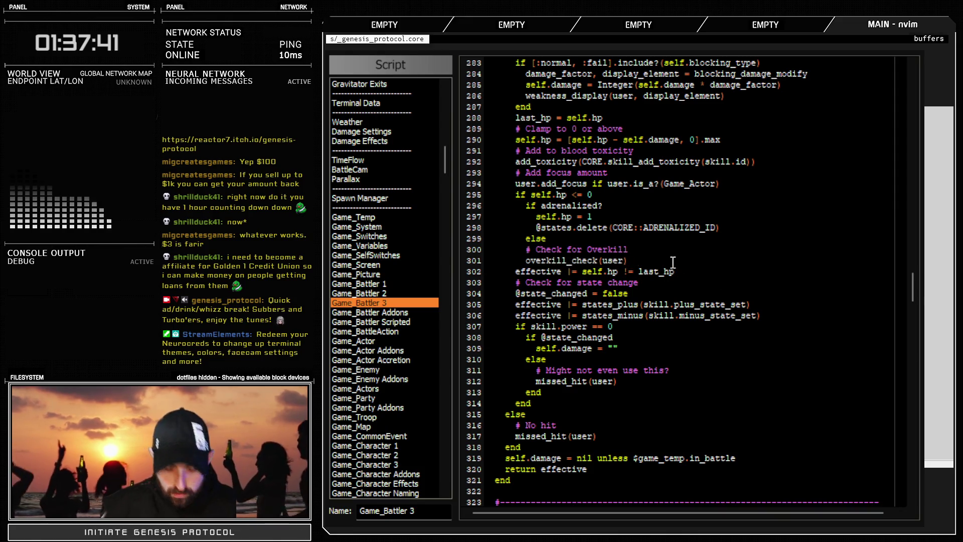
{"action": "key", "text": "Return"}
{"action": "type", "text": "emnd"}
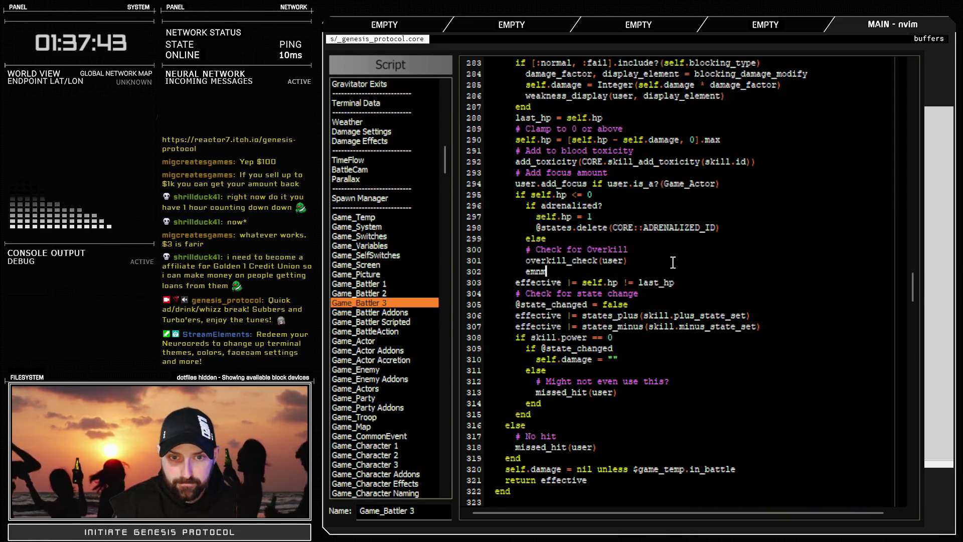
{"action": "key", "text": "BackSpace"}
{"action": "type", "text": "d"}
{"action": "key", "text": "Return"}
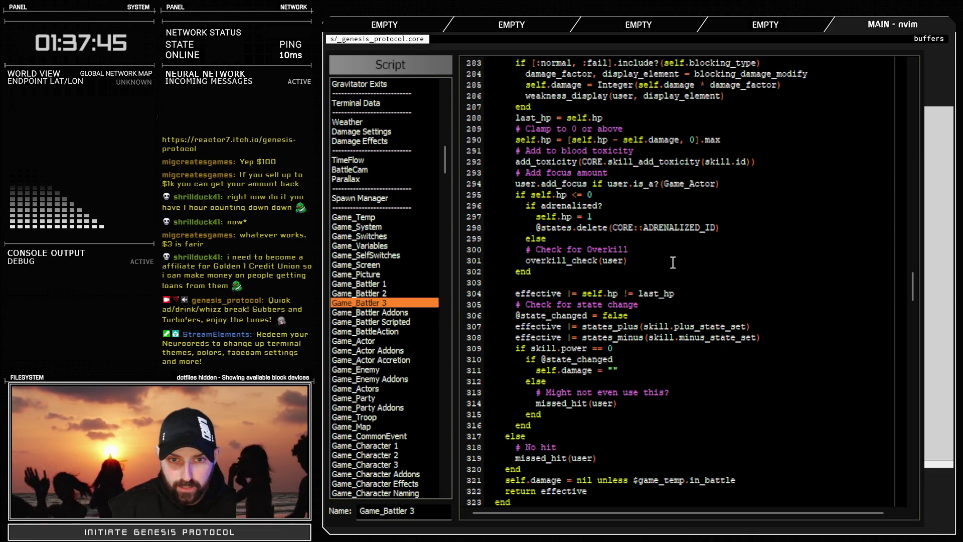
{"action": "key", "text": "BackSpace"}
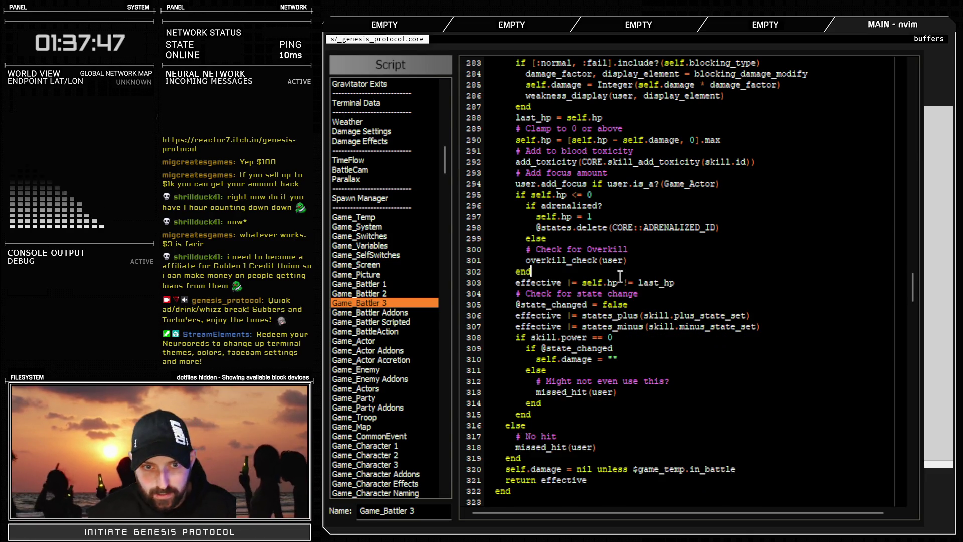
Re-indent the overkill lines with Tab and add another 'end' after line 302
{"action": "left_click", "coordinate": [511, 280]}
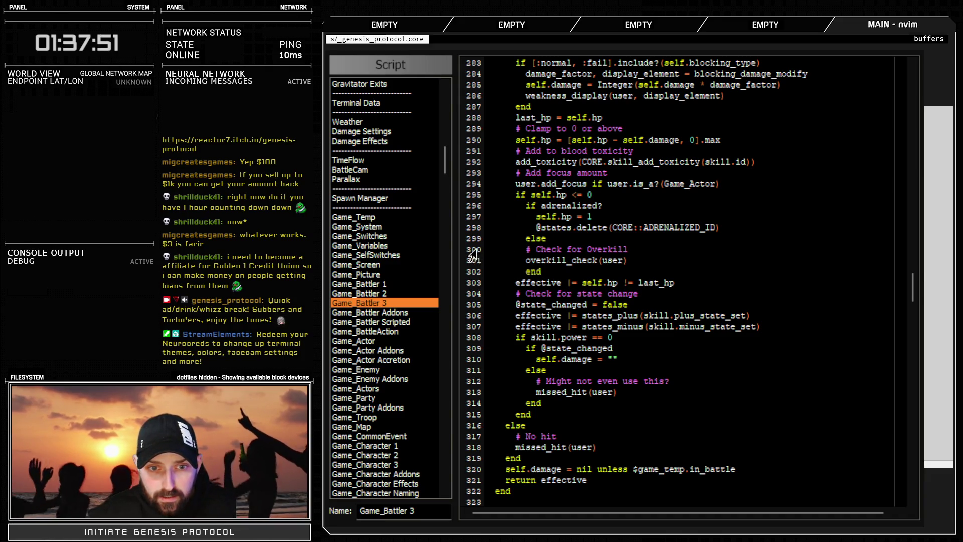
{"action": "left_click_drag", "start_coordinate": [472, 249], "coordinate": [472, 261]}
{"action": "key", "text": "Tab"}
{"action": "left_click", "coordinate": [551, 272]}
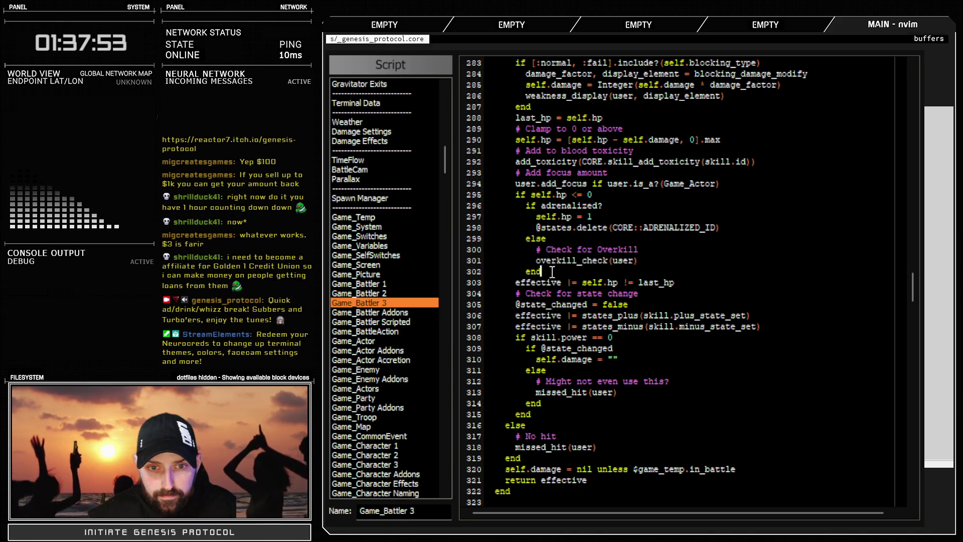
{"action": "key", "text": "Return"}
{"action": "type", "text": "end"}
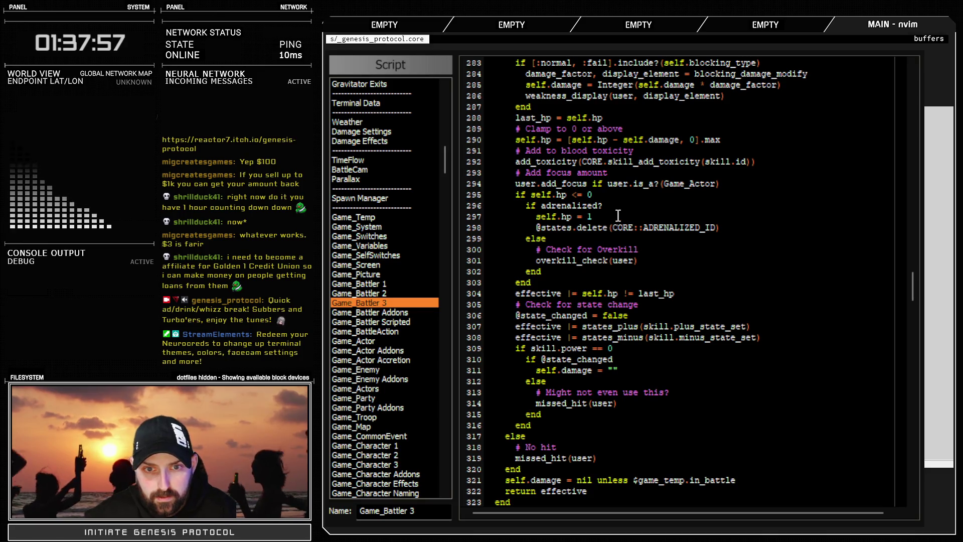
{"action": "left_click", "coordinate": [740, 229]}
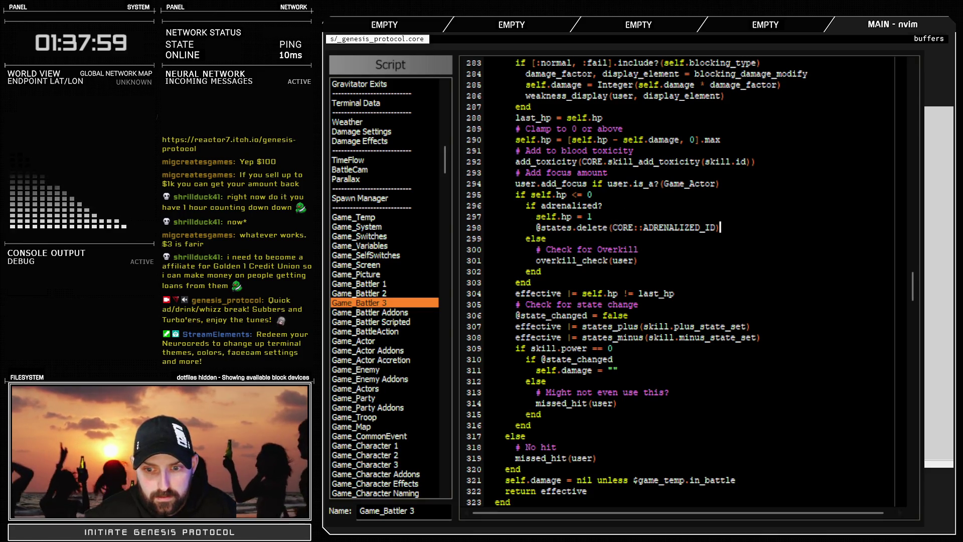
{"action": "scroll", "coordinate": [630, 310], "scroll_direction": "down", "scroll_amount": 10}
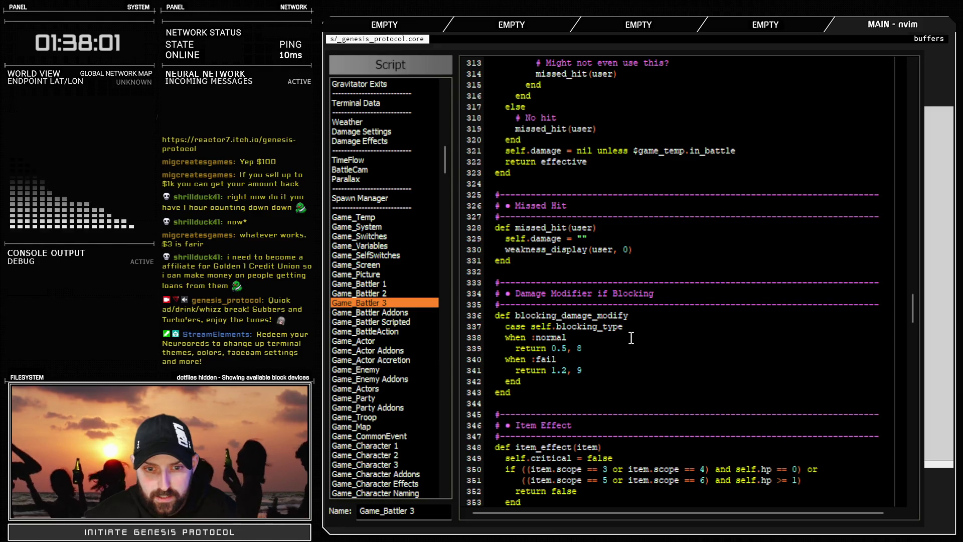
{"action": "scroll", "coordinate": [631, 398], "scroll_direction": "down", "scroll_amount": 8}
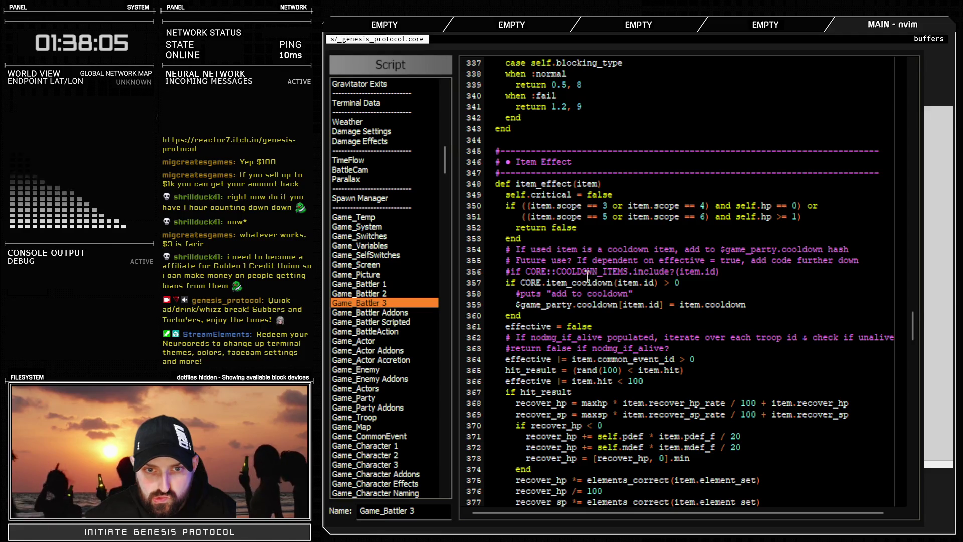
{"action": "scroll", "coordinate": [587, 276], "scroll_direction": "down", "scroll_amount": 10}
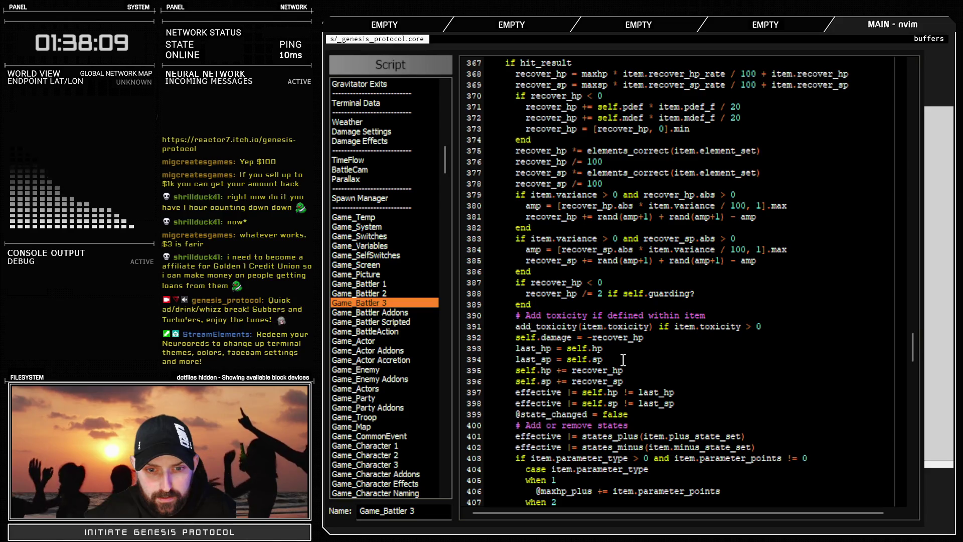
{"action": "scroll", "coordinate": [623, 360], "scroll_direction": "down", "scroll_amount": 4}
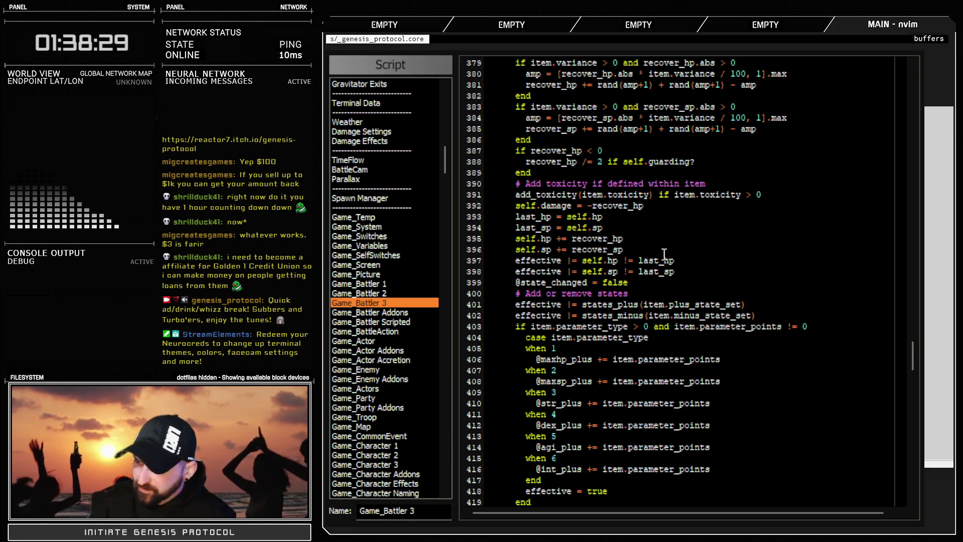
{"action": "scroll", "coordinate": [663, 254], "scroll_direction": "up", "scroll_amount": 20}
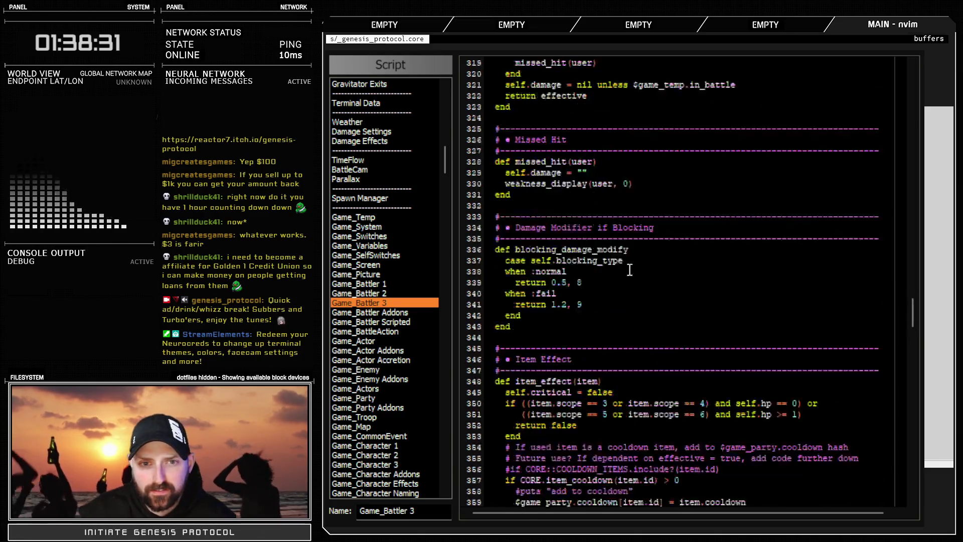
{"action": "scroll", "coordinate": [537, 328], "scroll_direction": "up", "scroll_amount": 20}
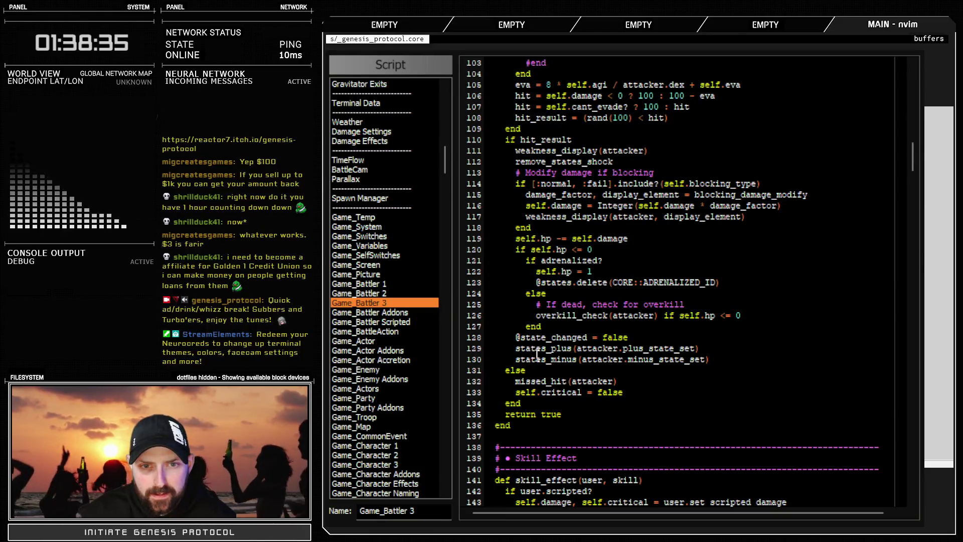
Add a closing 'end' below line 127 in the attack damage code and close the Script Editor
{"action": "scroll", "coordinate": [536, 355], "scroll_direction": "up", "scroll_amount": 2}
{"action": "type", "text": "o"}
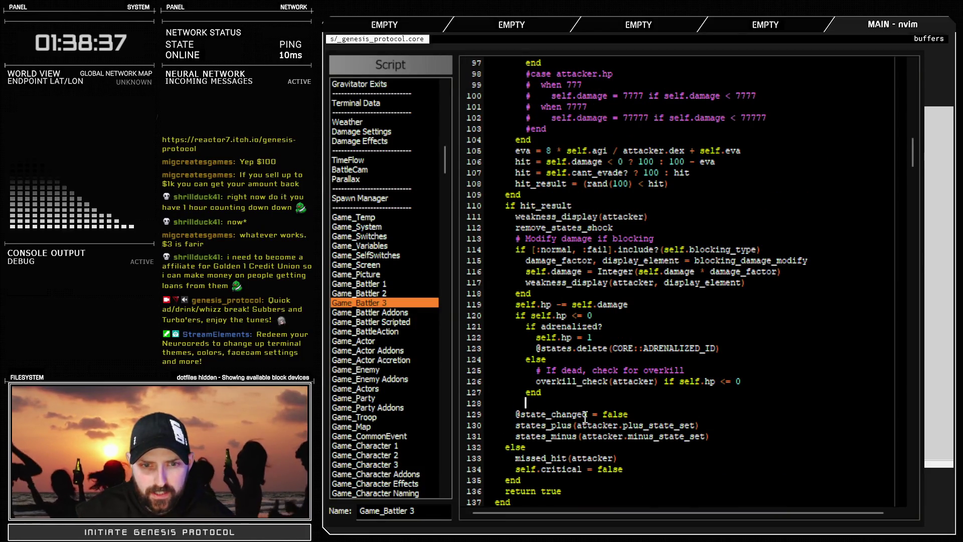
{"action": "type", "text": "end"}
{"action": "key", "text": "Return"}
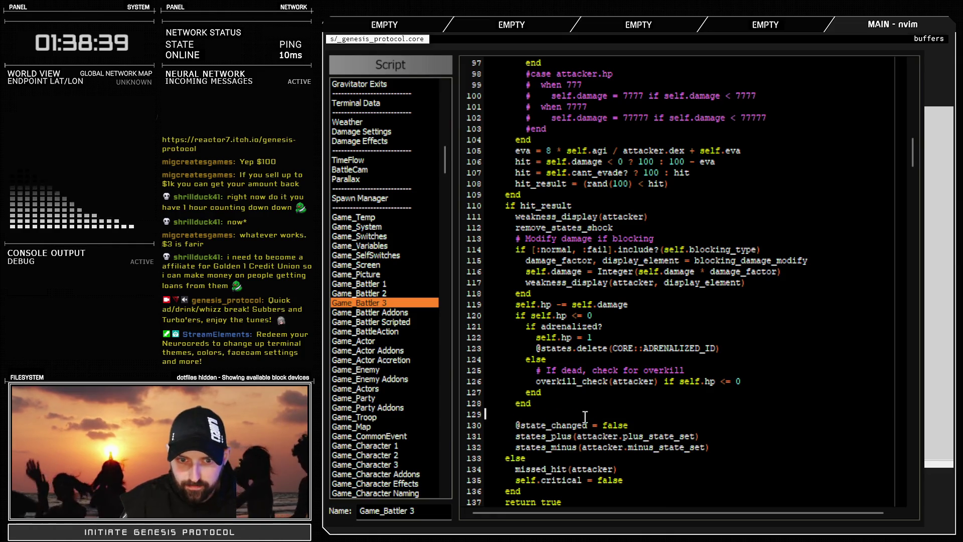
{"action": "key", "text": "BackSpace"}
{"action": "key", "text": "F12"}
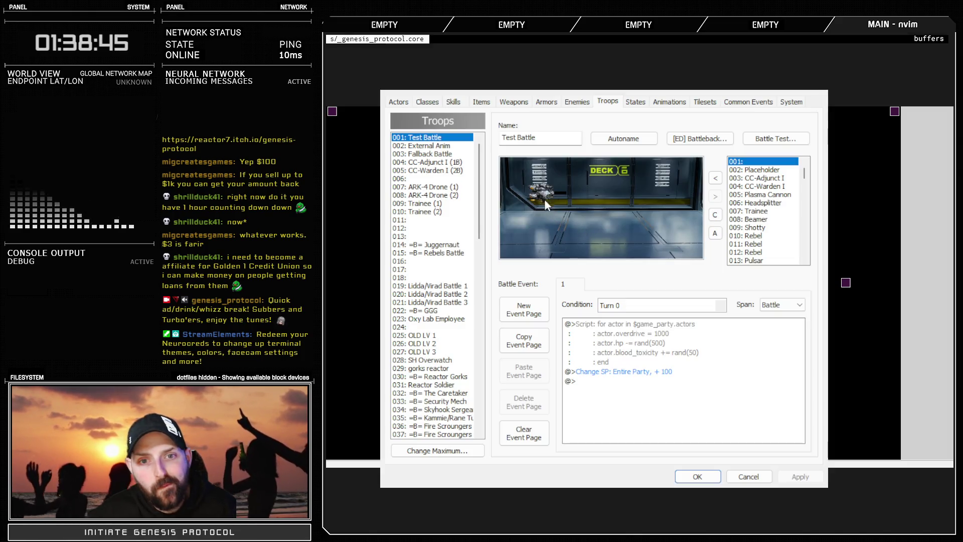
Replace the Test Battle enemy with 006: Headsplitter, apply, and paste an Adrenalized command into the event
{"action": "left_click", "coordinate": [716, 196]}
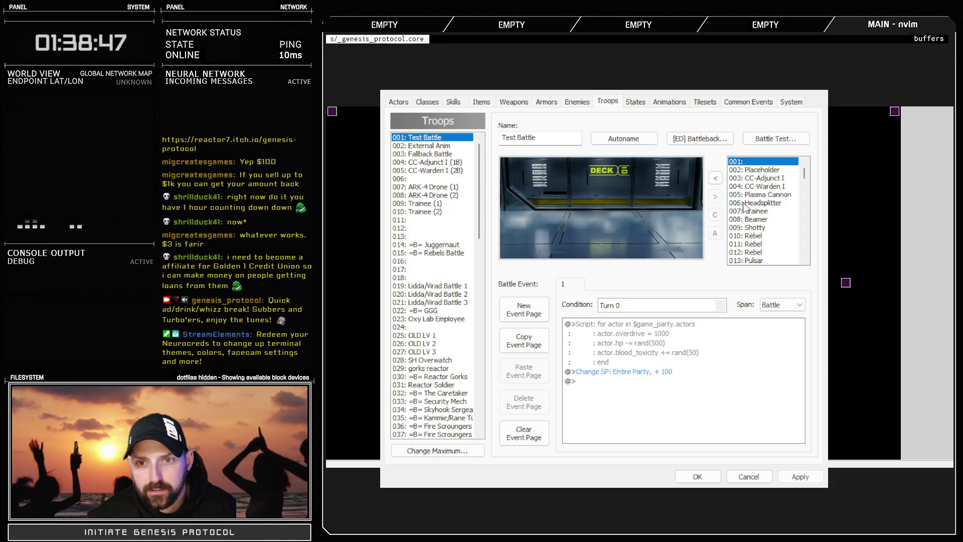
{"action": "left_click", "coordinate": [755, 202]}
{"action": "left_click", "coordinate": [715, 178]}
{"action": "mouse_move", "coordinate": [609, 223]}
{"action": "left_mouse_down"}
{"action": "mouse_move", "coordinate": [546, 201]}
{"action": "mouse_move", "coordinate": [553, 206]}
{"action": "left_mouse_up"}
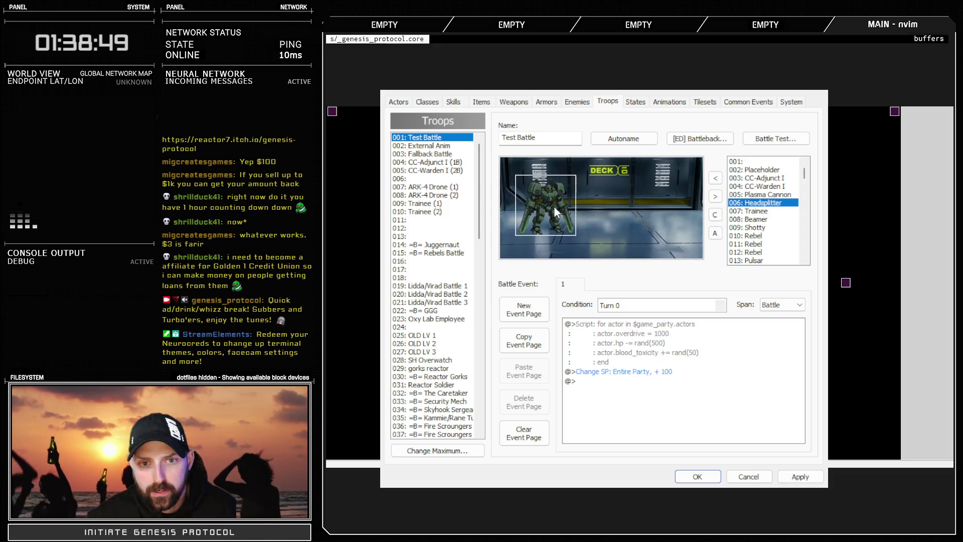
{"action": "left_click", "coordinate": [798, 475]}
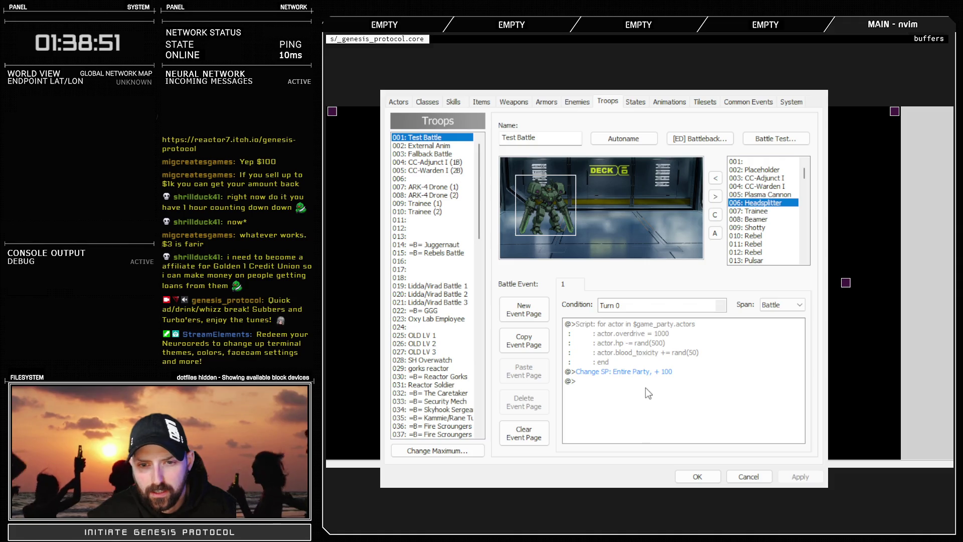
{"action": "left_click", "coordinate": [652, 373]}
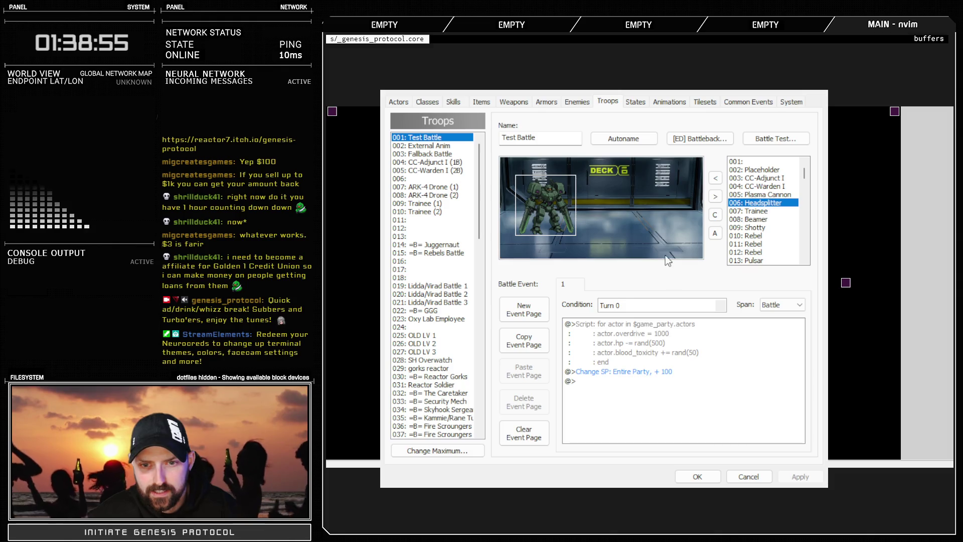
{"action": "key", "text": "ctrl+v"}
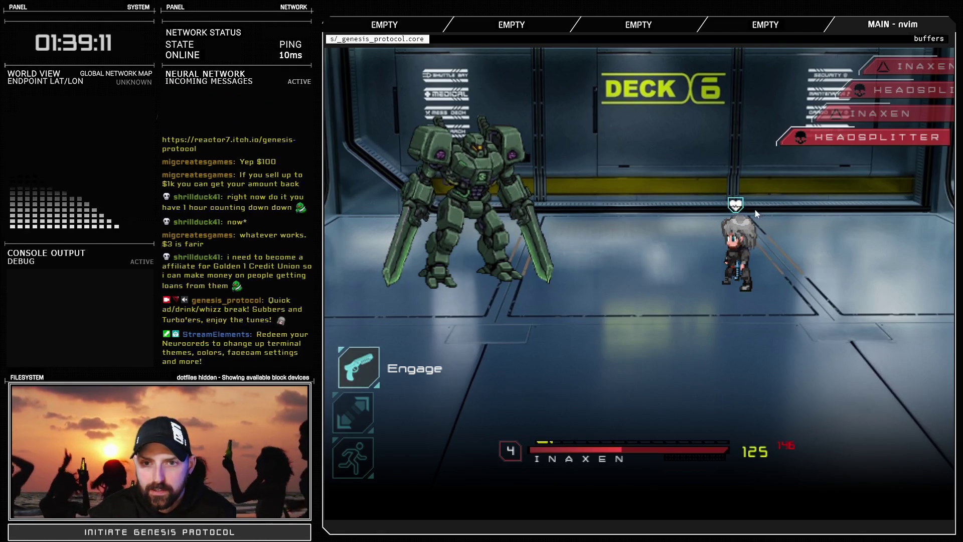
Battle-test the Adrenalized party against Headsplitter, choosing Engage each turn until the game over
{"action": "key", "text": "Return"}
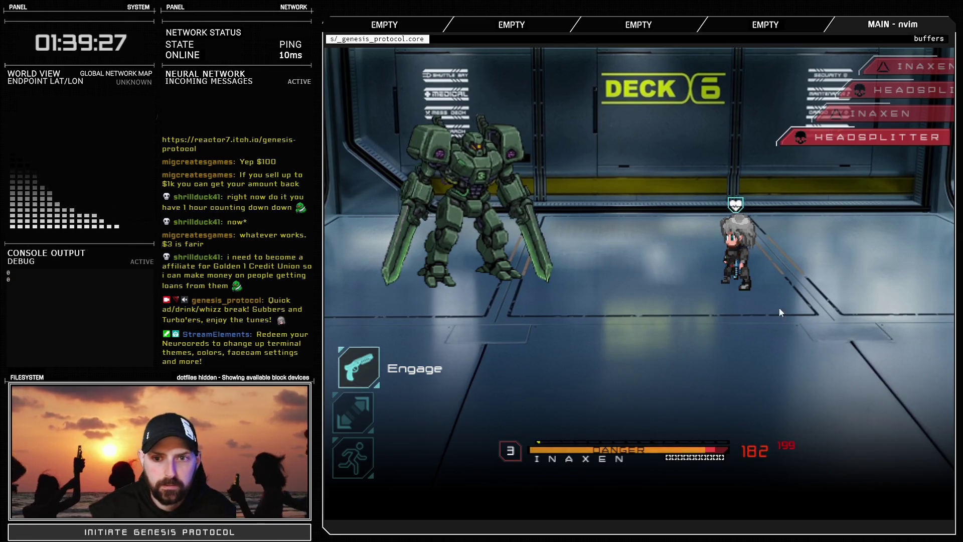
{"action": "key", "text": "Return"}
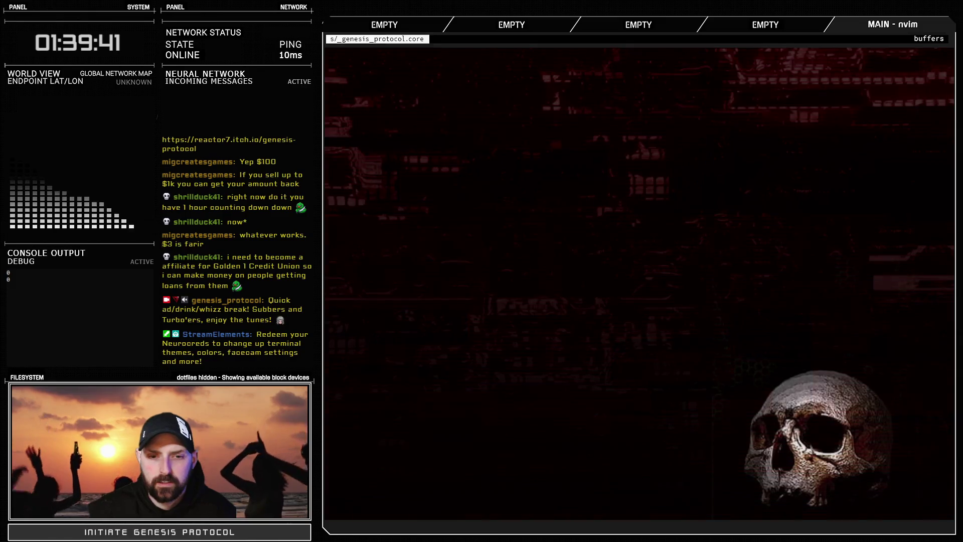
{"action": "key", "text": "Down"}
{"action": "key", "text": "Down"}
{"action": "key", "text": "Return"}
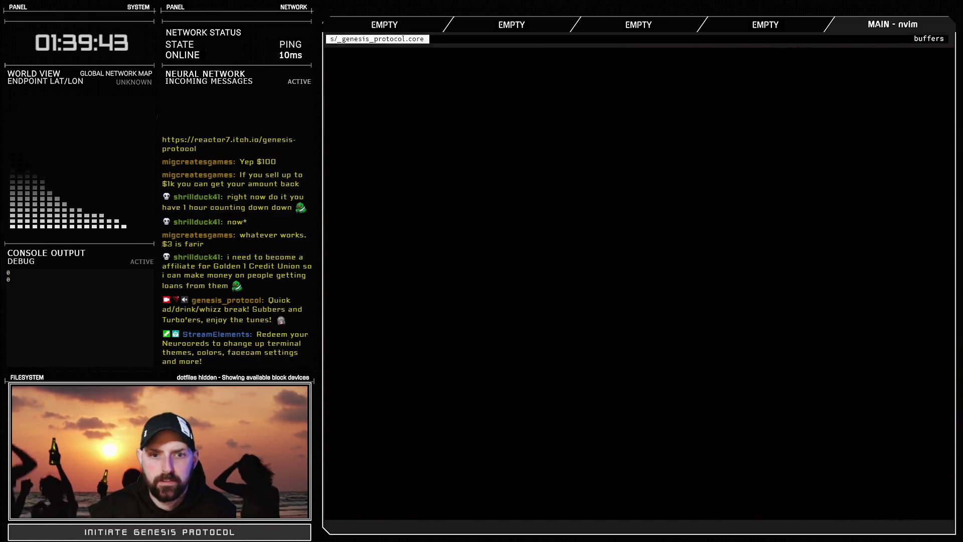
{"action": "left_click", "coordinate": [697, 476]}
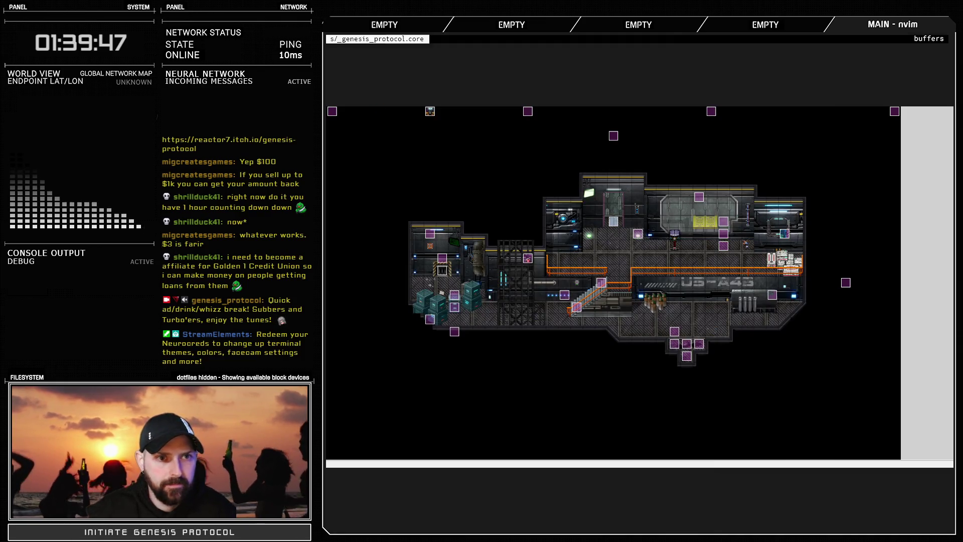
{"action": "key", "text": "F11"}
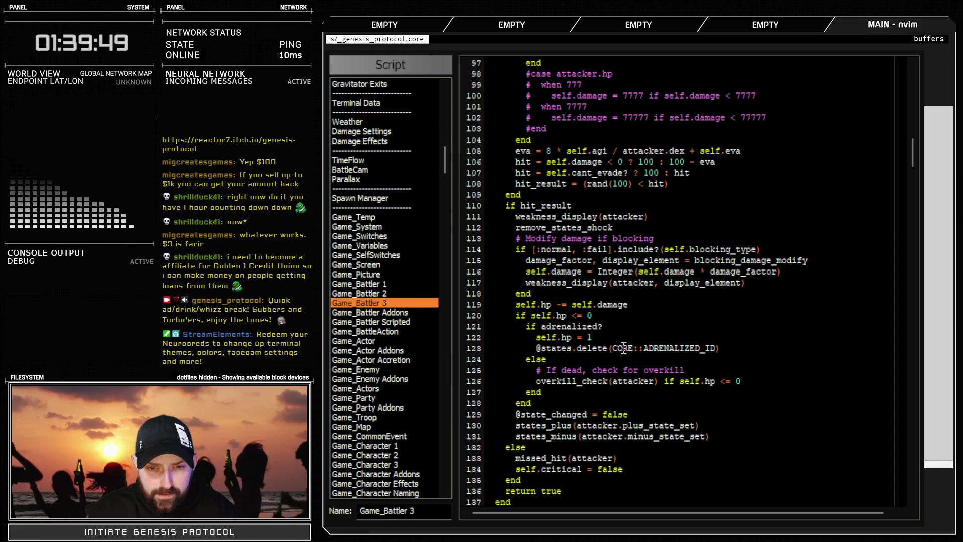
{"action": "scroll", "coordinate": [624, 347], "scroll_direction": "up", "scroll_amount": 20}
{"action": "scroll", "coordinate": [617, 377], "scroll_direction": "down", "scroll_amount": 20}
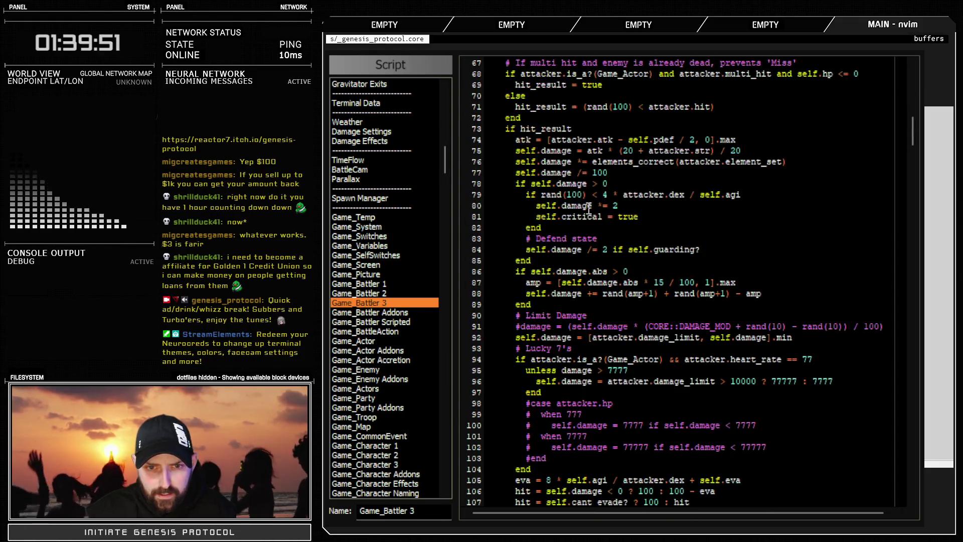
{"action": "left_click", "coordinate": [723, 348]}
{"action": "key", "text": "Return"}
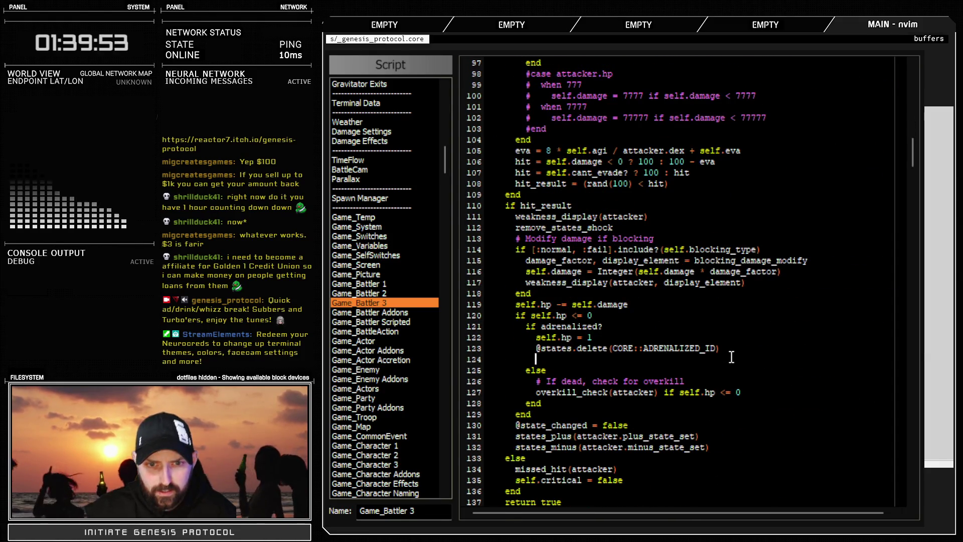
{"action": "type", "text": "puts @states"}
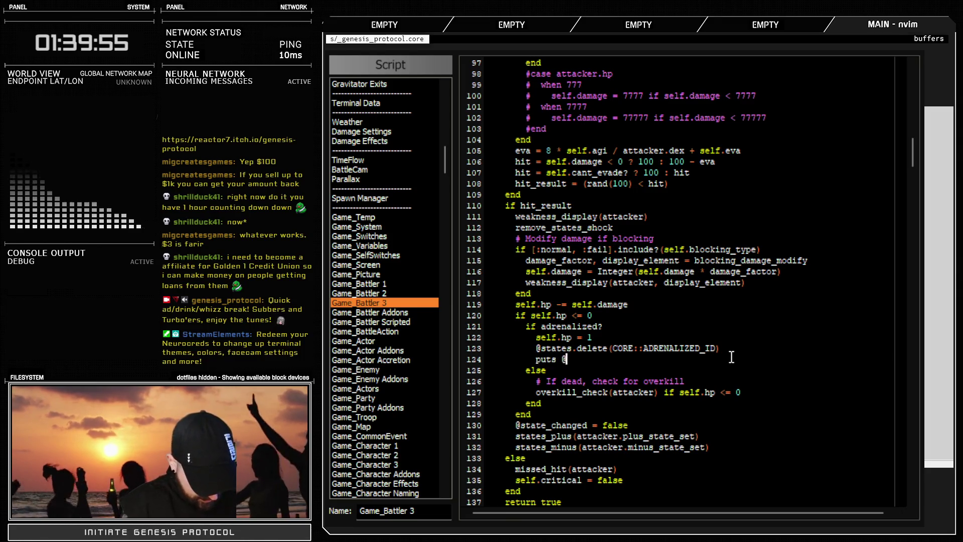
{"action": "key", "text": "F12"}
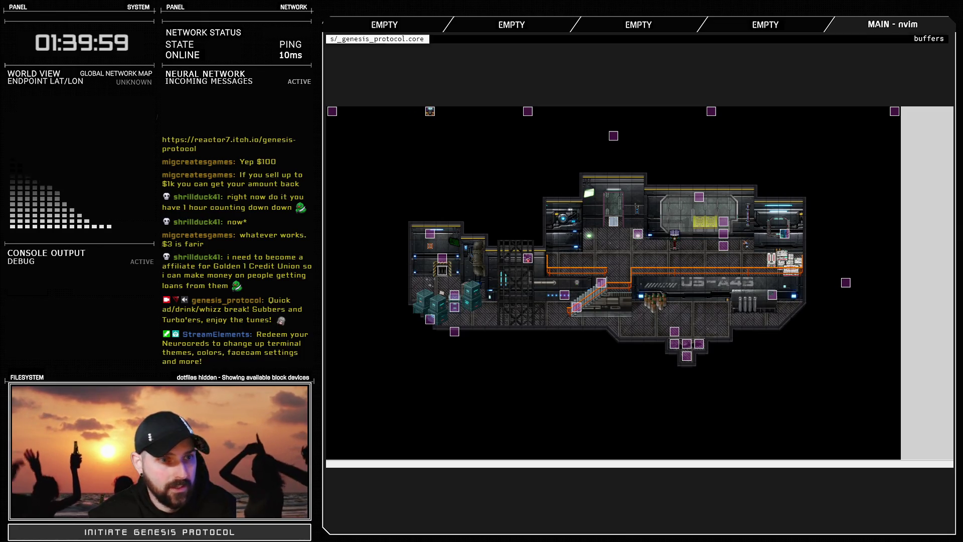
{"action": "key", "text": "alt+Tab"}
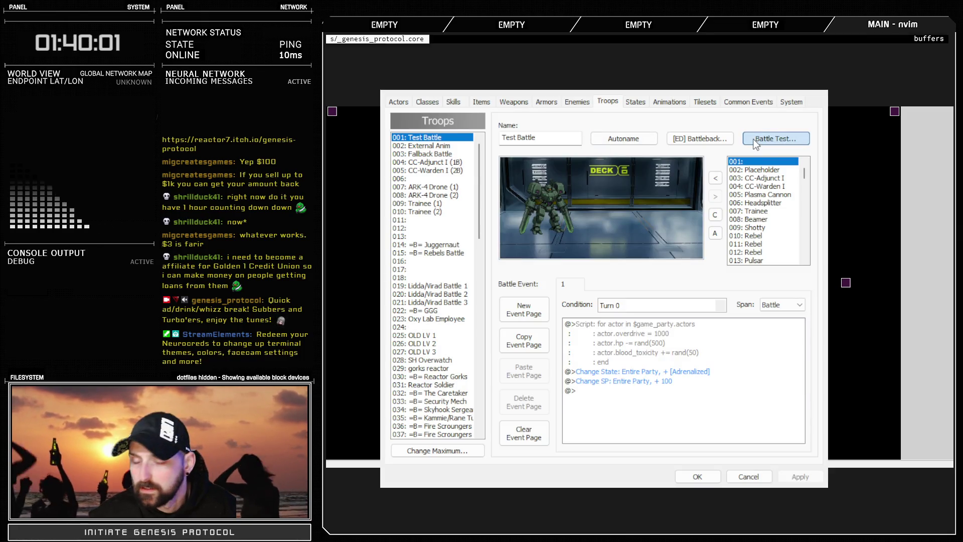
Battle-test in fullscreen, attacking the mech with Boom-A-Blade and Fight until defeat, then Exit Game
{"action": "key", "text": "alt+Tab"}
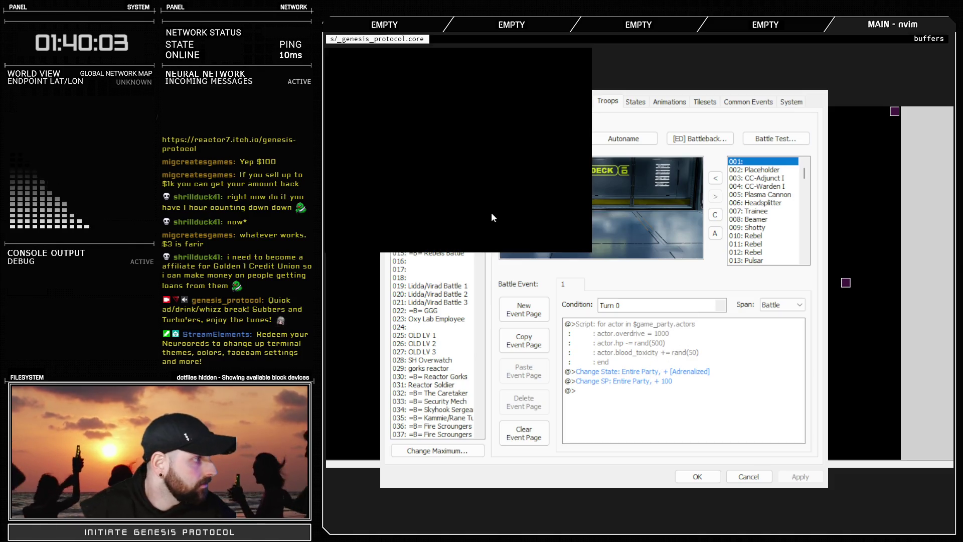
{"action": "key", "text": "alt+Return"}
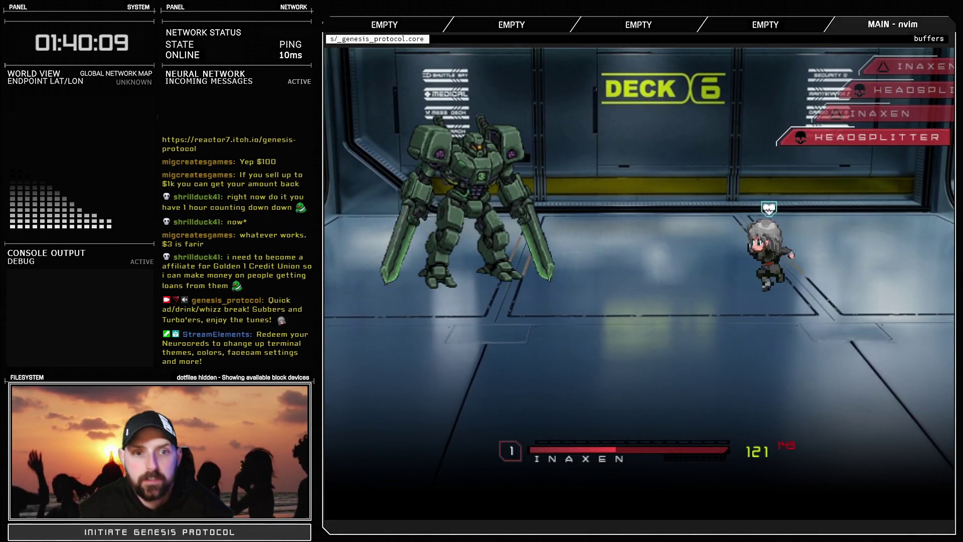
{"action": "key", "text": "Return"}
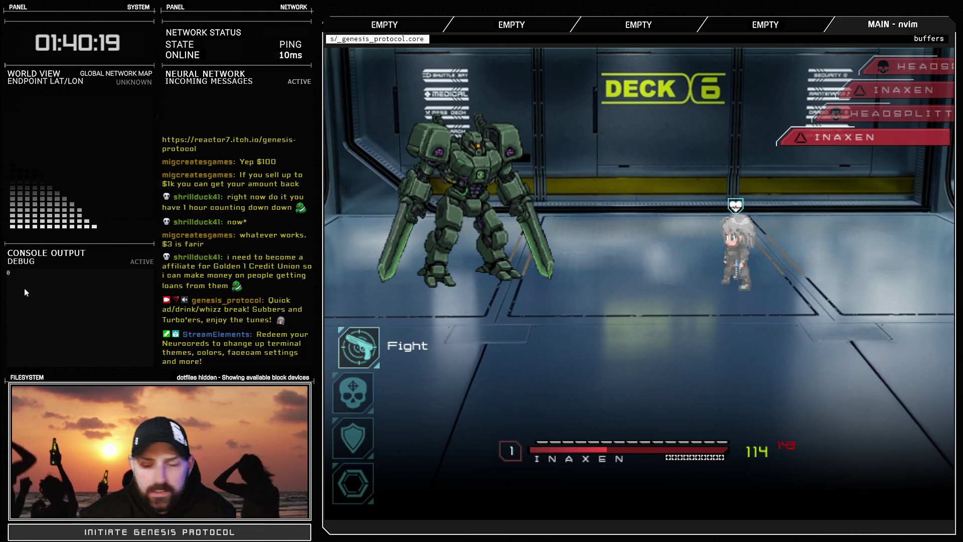
{"action": "key", "text": "Down"}
{"action": "key", "text": "Up"}
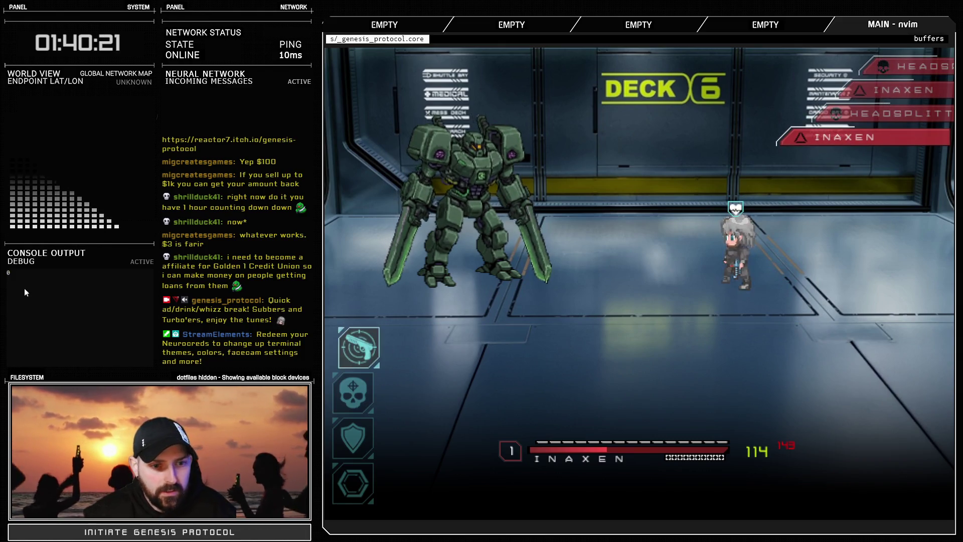
{"action": "key", "text": "Return"}
{"action": "key", "text": "Escape"}
{"action": "key", "text": "Return"}
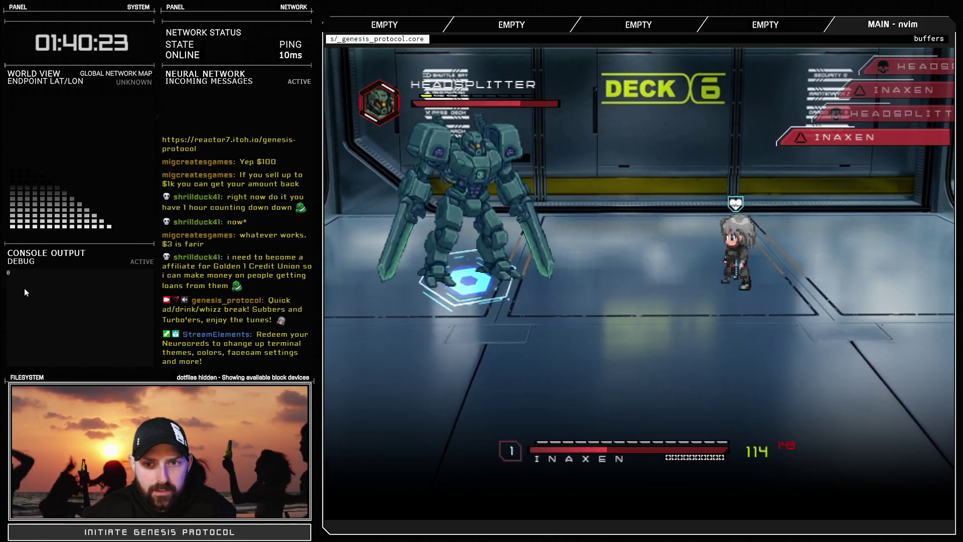
{"action": "key", "text": "Return"}
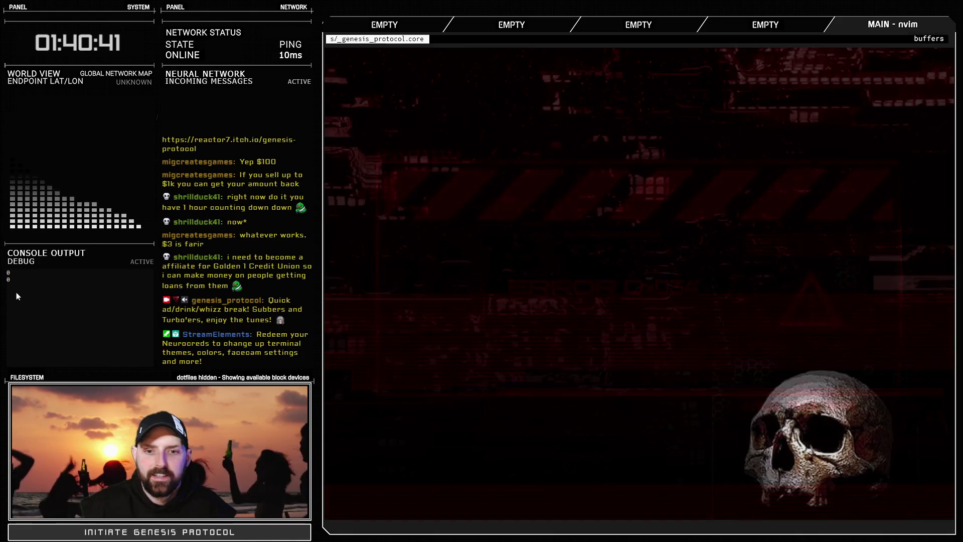
{"action": "key", "text": "Down"}
{"action": "key", "text": "Down"}
{"action": "key", "text": "Return"}
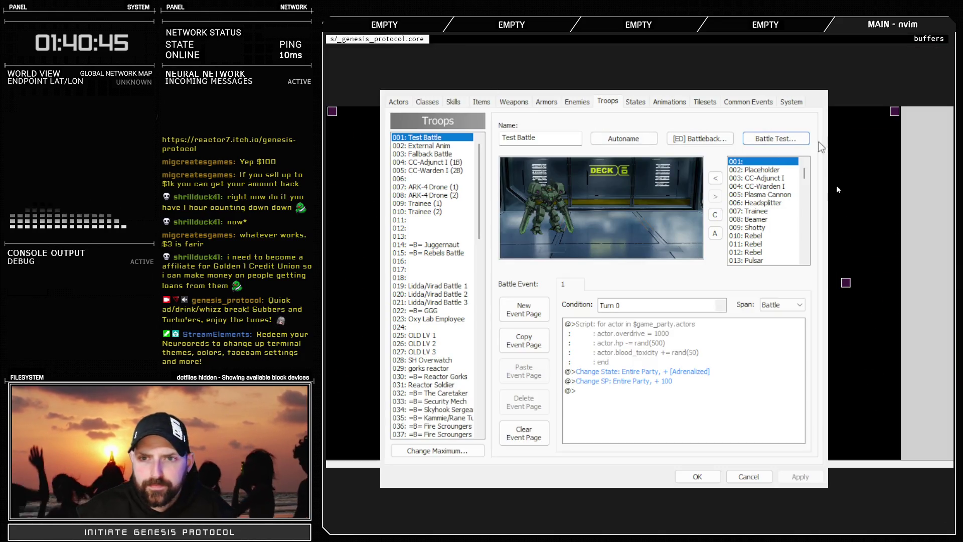
Run Battle Test again, quit after the game over, and close the Database
{"action": "left_click", "coordinate": [773, 141]}
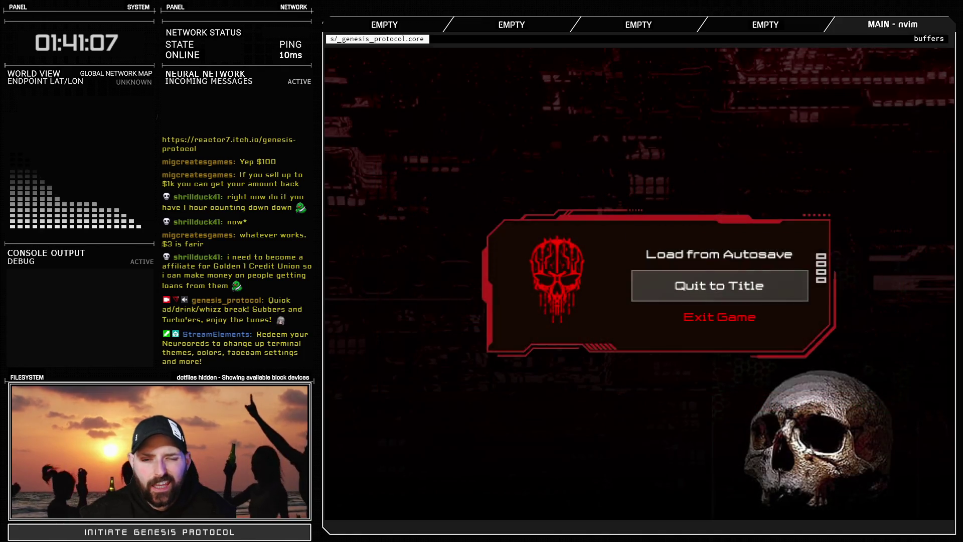
{"action": "left_click", "coordinate": [709, 307]}
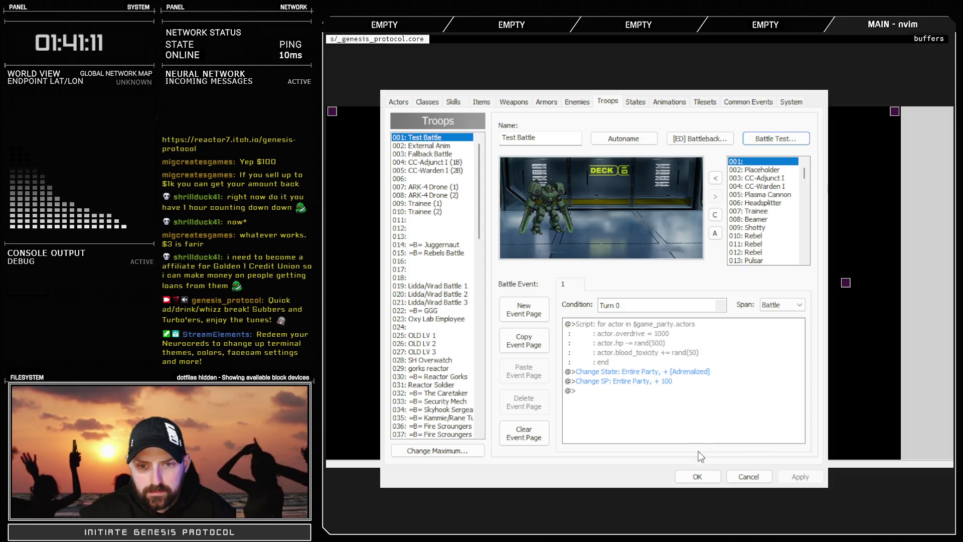
{"action": "left_click", "coordinate": [697, 477]}
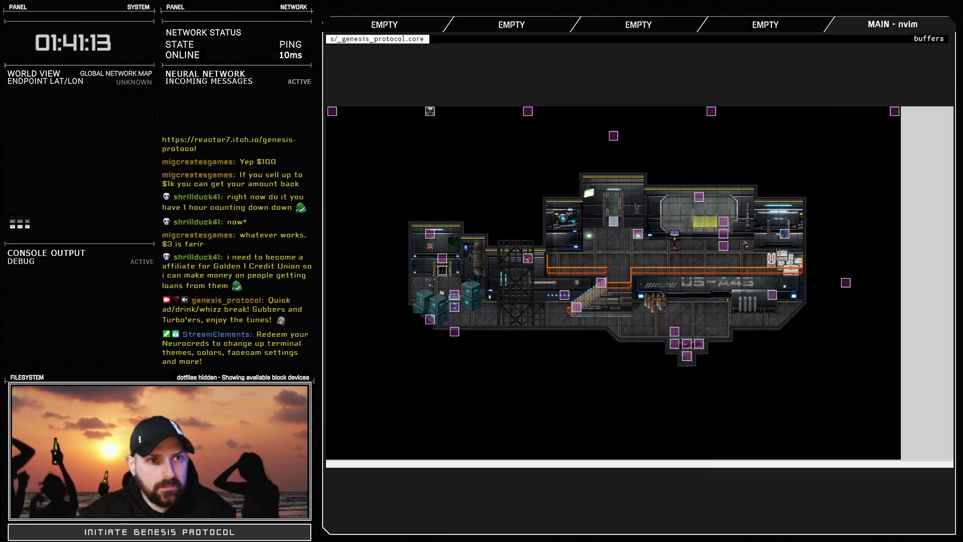
Review the self.hp <= 0 and adrenalized? checks on lines 120–122 of Game_Battler 3
{"action": "key", "text": "F11"}
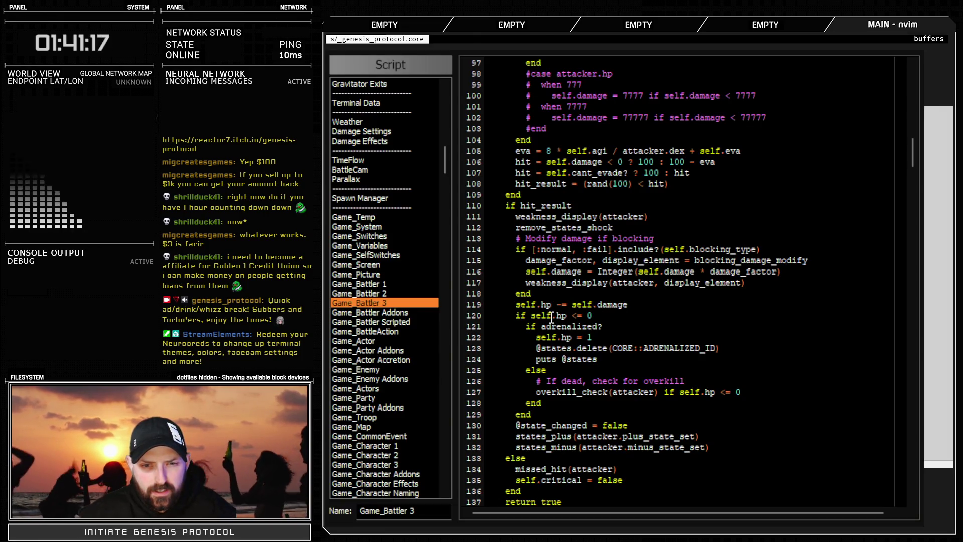
{"action": "left_click_drag", "start_coordinate": [530, 315], "coordinate": [631, 317]}
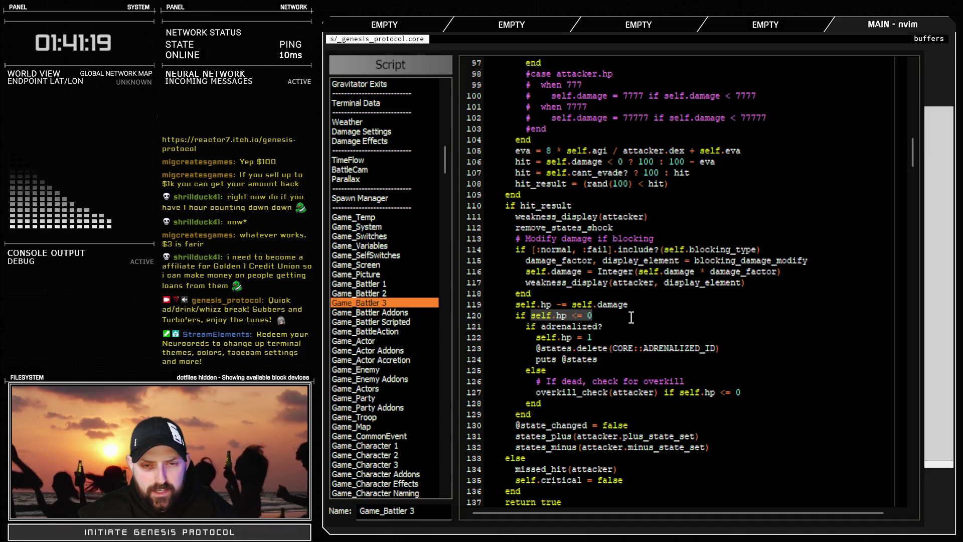
{"action": "left_click_drag", "start_coordinate": [538, 327], "coordinate": [673, 326]}
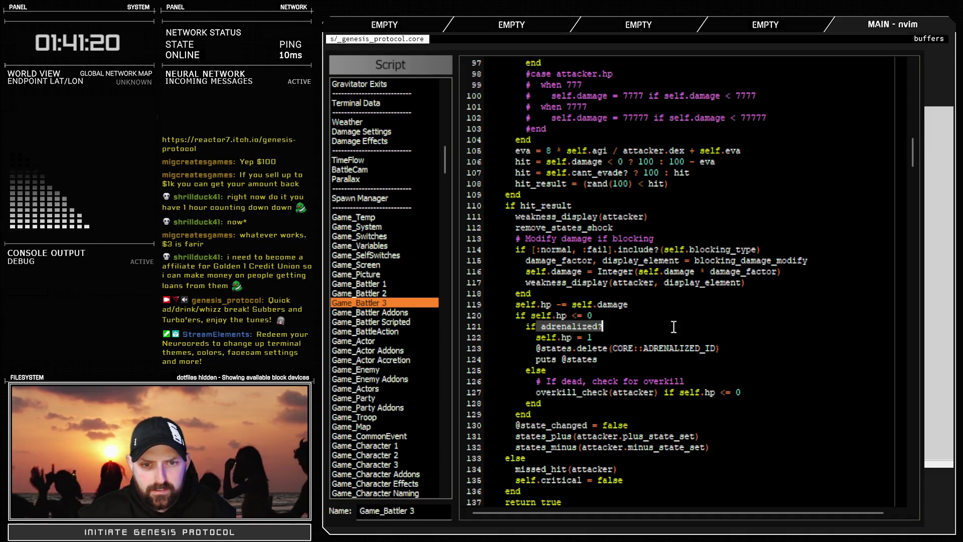
{"action": "left_click", "coordinate": [622, 333]}
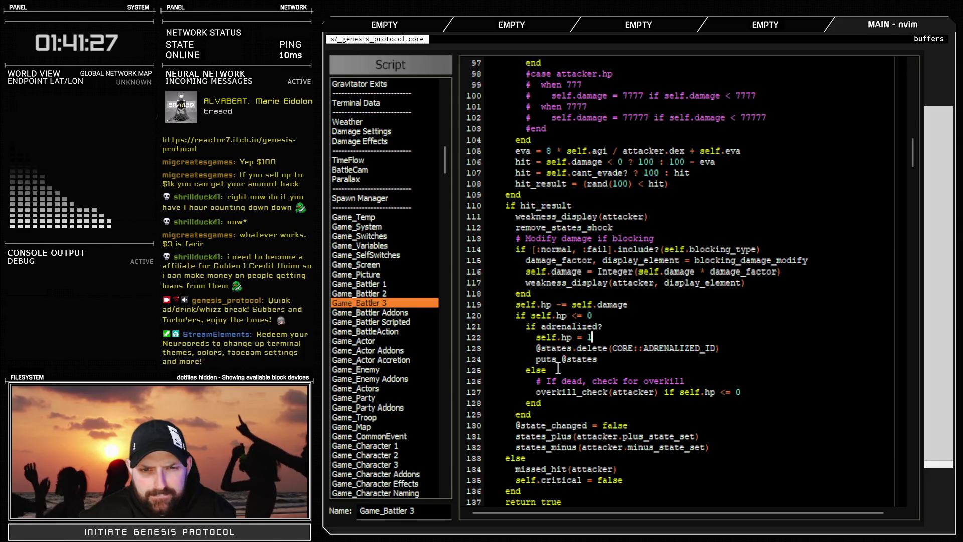
{"action": "scroll", "coordinate": [623, 347], "scroll_direction": "down", "scroll_amount": 20}
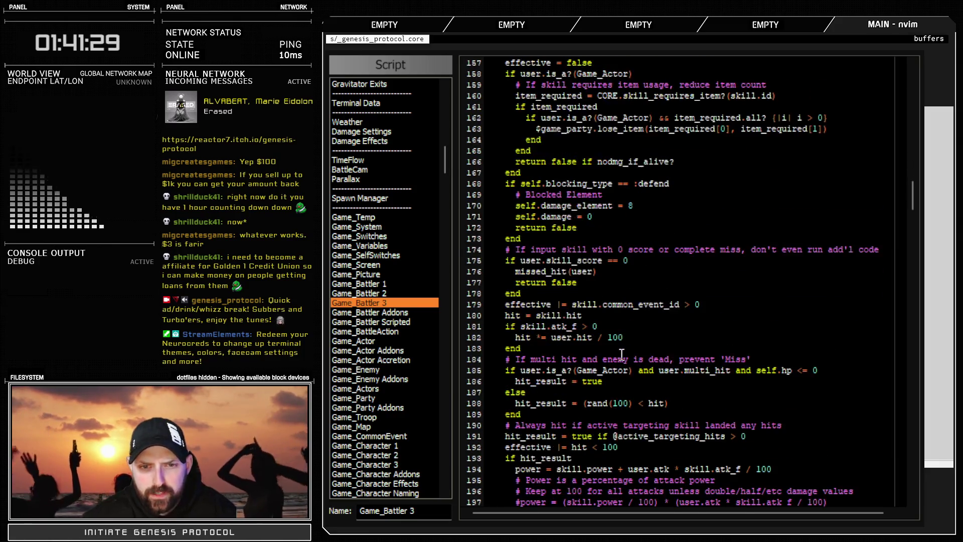
{"action": "scroll", "coordinate": [622, 354], "scroll_direction": "up", "scroll_amount": 10}
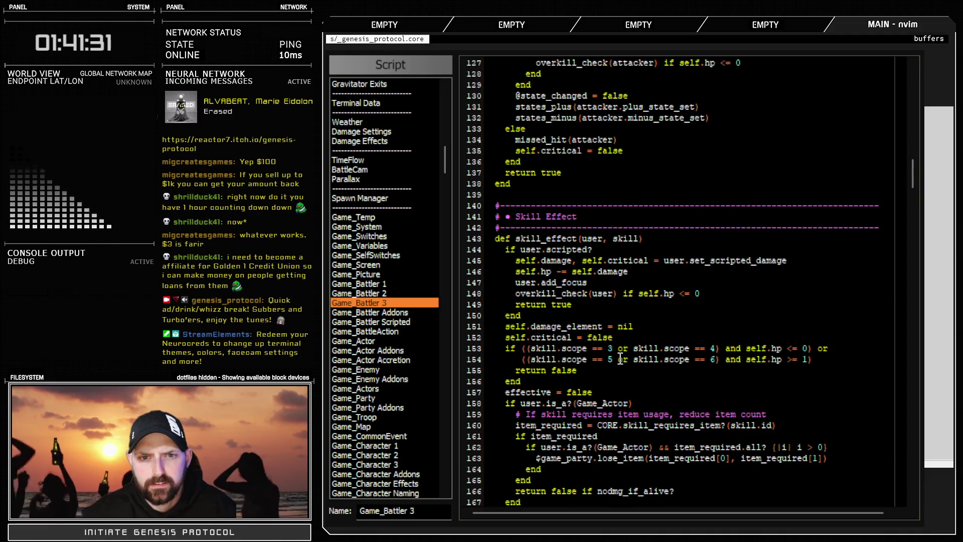
{"action": "scroll", "coordinate": [572, 371], "scroll_direction": "down", "scroll_amount": 18}
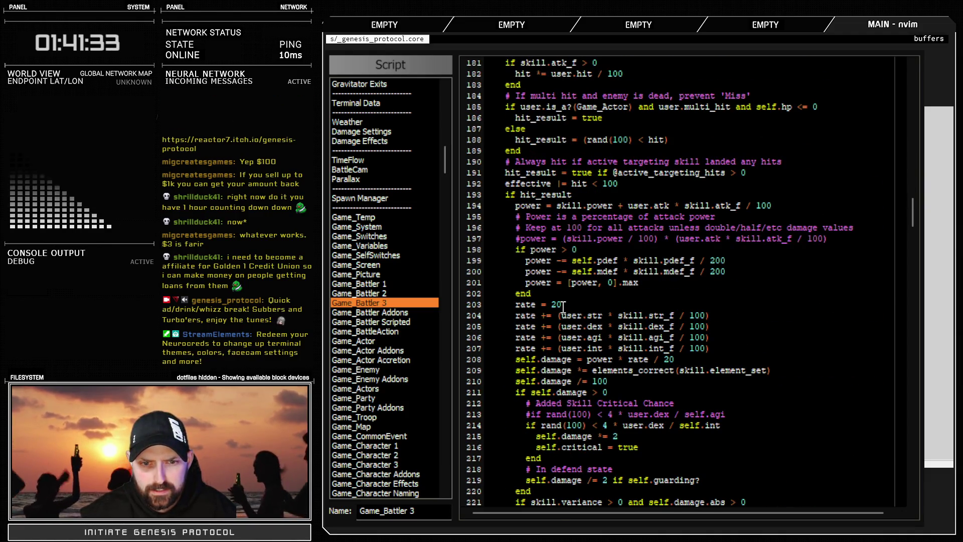
{"action": "scroll", "coordinate": [563, 306], "scroll_direction": "down", "scroll_amount": 6}
{"action": "scroll", "coordinate": [562, 348], "scroll_direction": "down", "scroll_amount": 12}
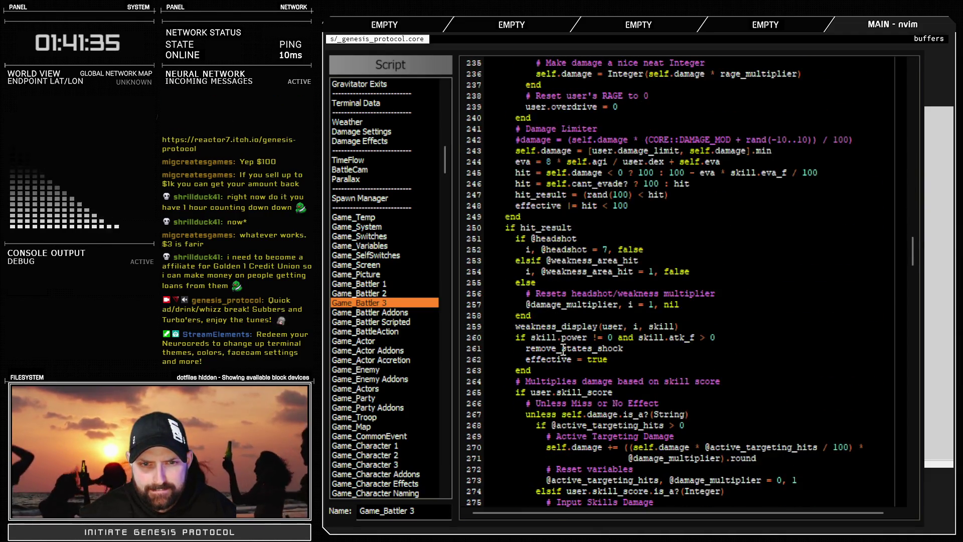
{"action": "scroll", "coordinate": [594, 360], "scroll_direction": "down", "scroll_amount": 8}
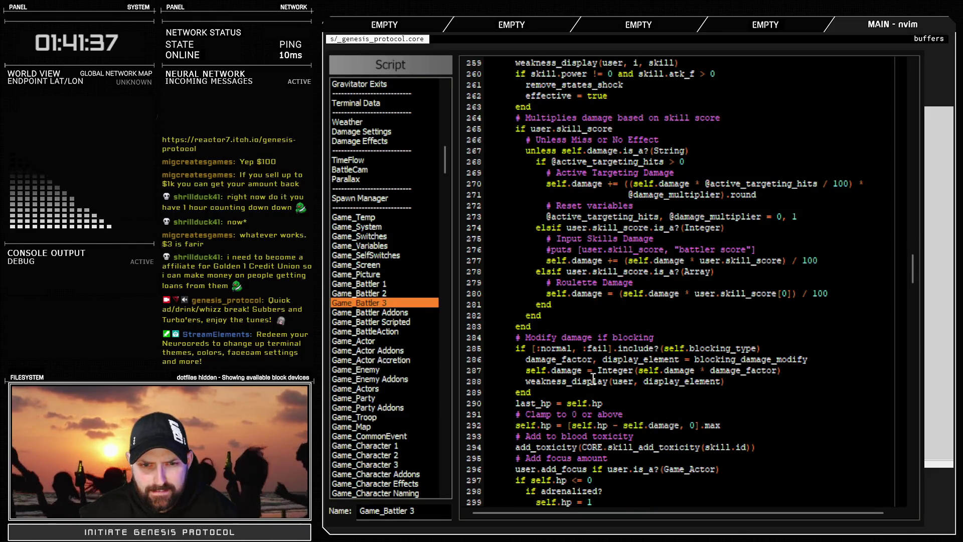
{"action": "scroll", "coordinate": [593, 379], "scroll_direction": "down", "scroll_amount": 8}
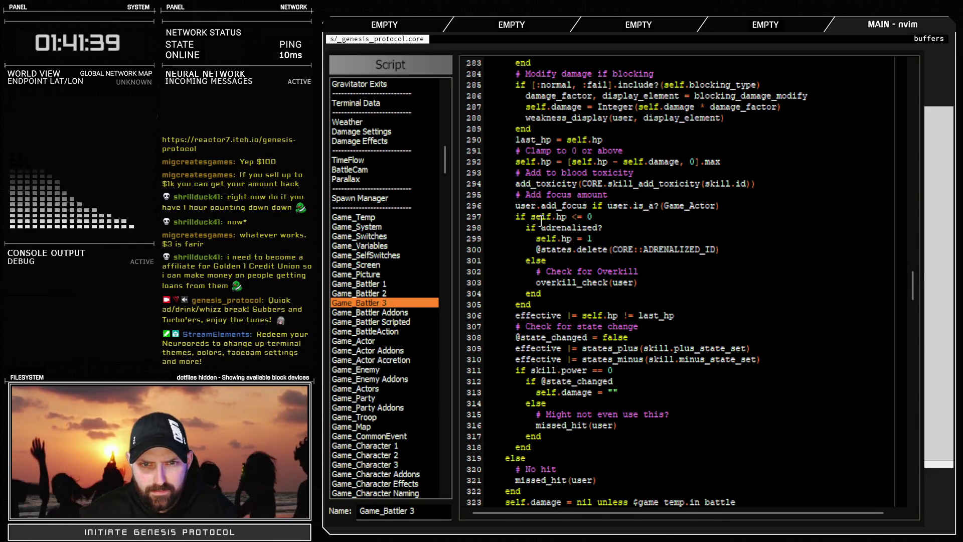
{"action": "left_click", "coordinate": [741, 250]}
{"action": "key", "text": "Return"}
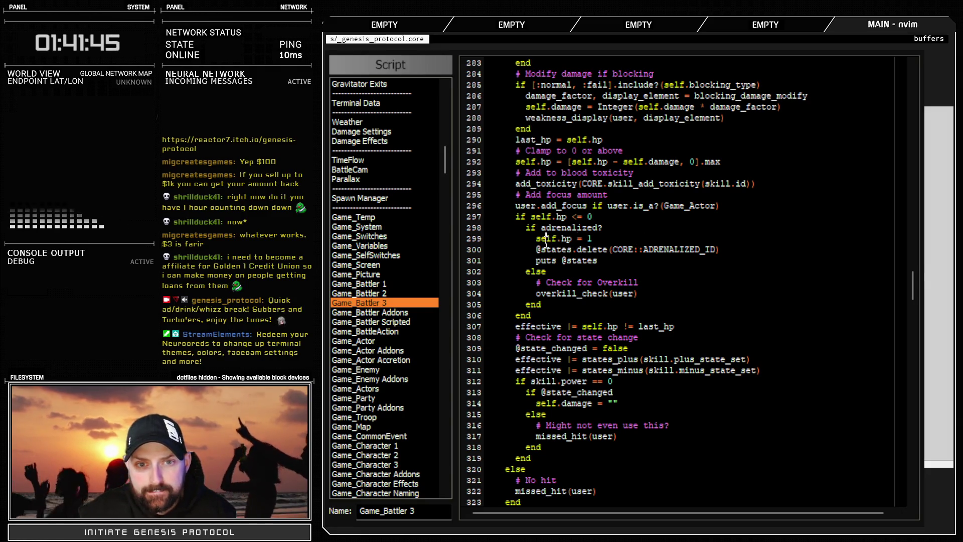
{"action": "left_click_drag", "start_coordinate": [545, 239], "coordinate": [595, 238]}
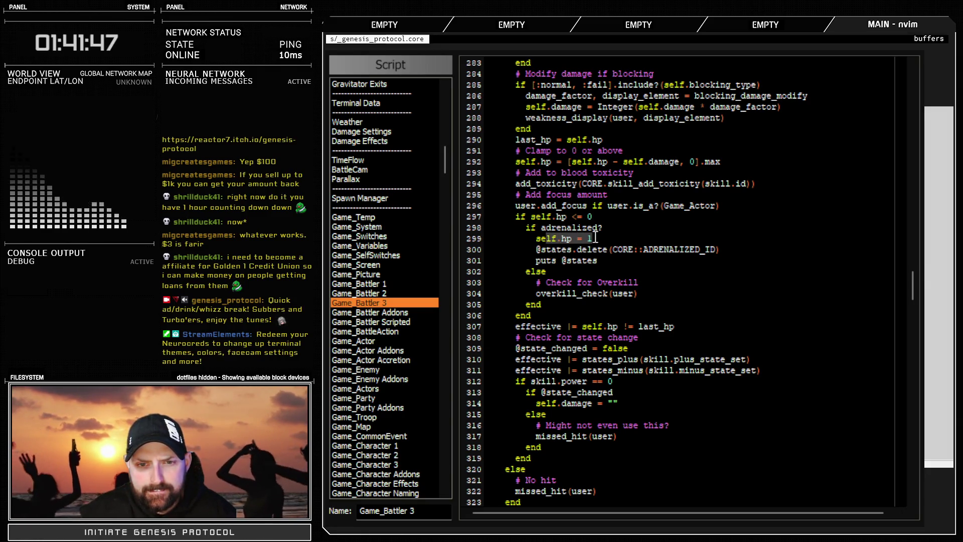
{"action": "left_click", "coordinate": [598, 250]}
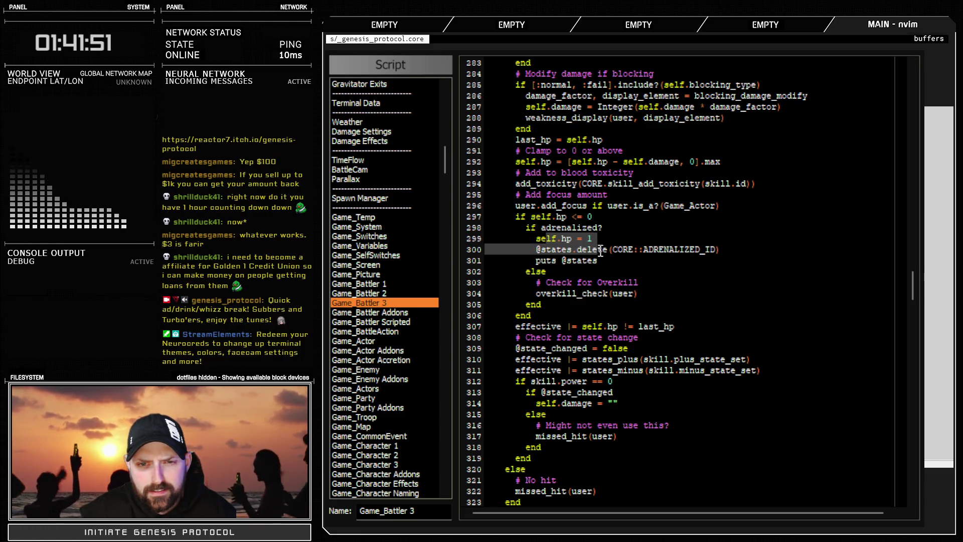
{"action": "left_click_drag", "start_coordinate": [607, 255], "coordinate": [618, 275]}
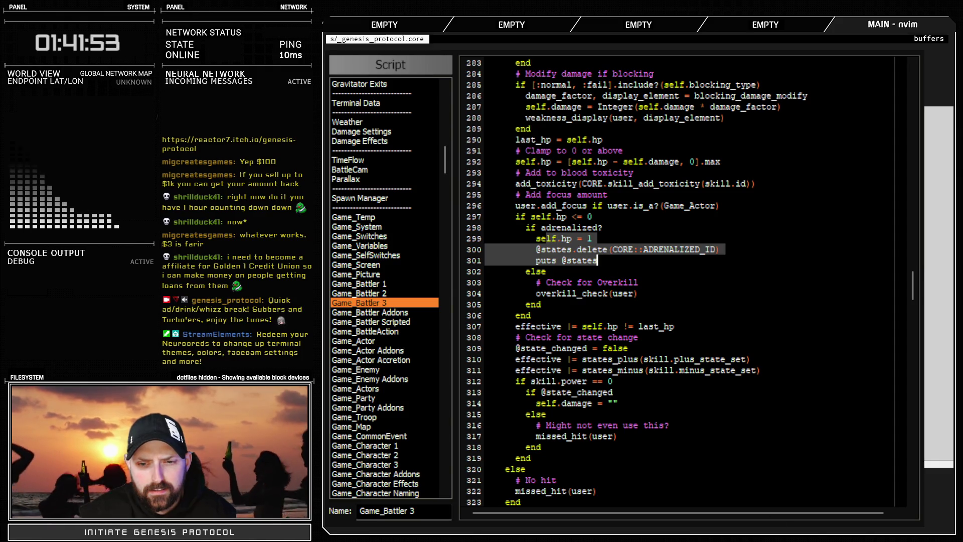
{"action": "key", "text": "Escape"}
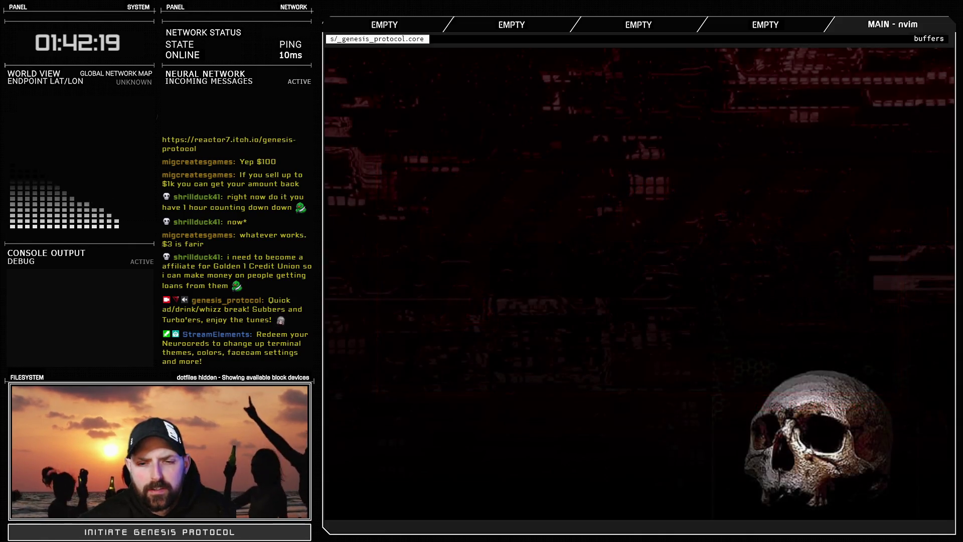
{"action": "left_click", "coordinate": [720, 317]}
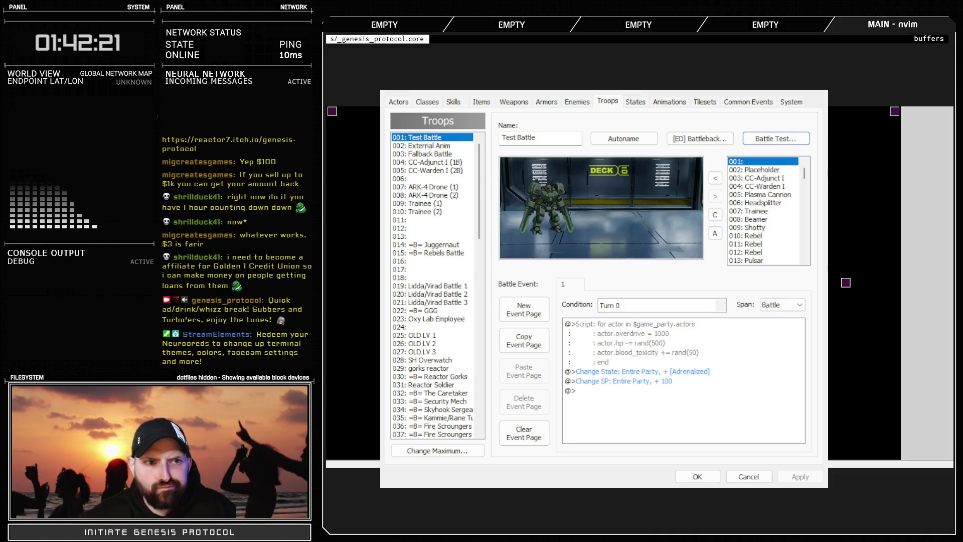
Close the Database and bring up the scripts at the adrenalized? check on line 298
{"action": "key", "text": "Escape"}
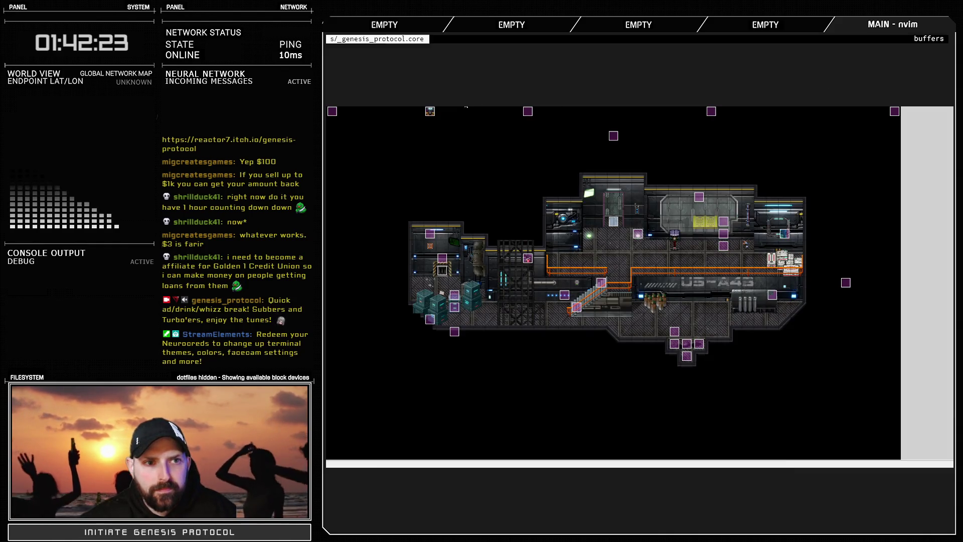
{"action": "key", "text": "F11"}
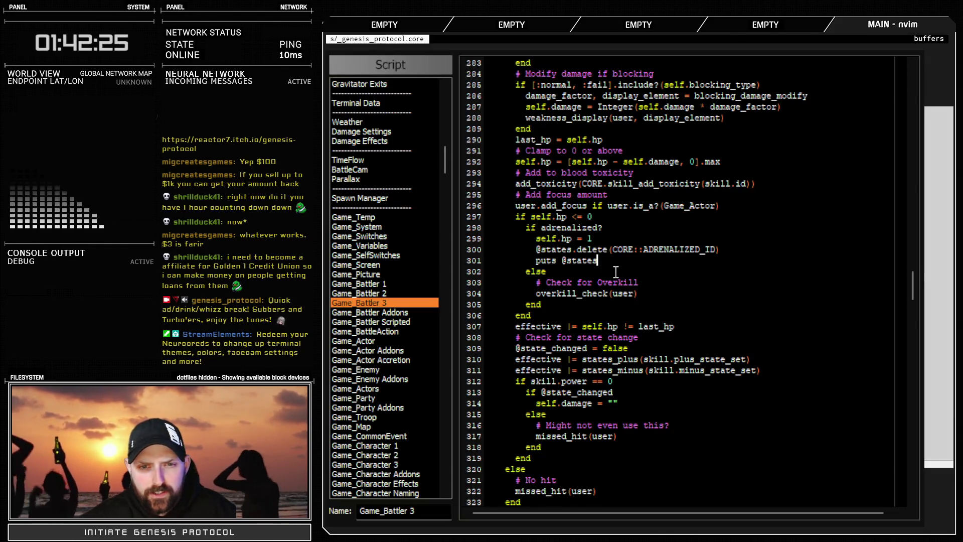
{"action": "double_click", "coordinate": [576, 229]}
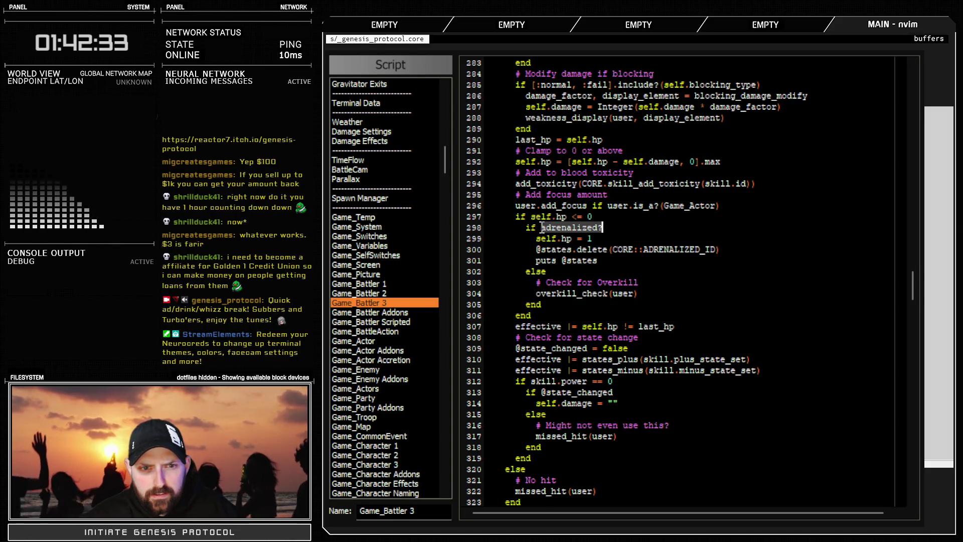
In Game_Battler Addons, start a debug puts line inside def adrenalized?
{"action": "left_click", "coordinate": [388, 313]}
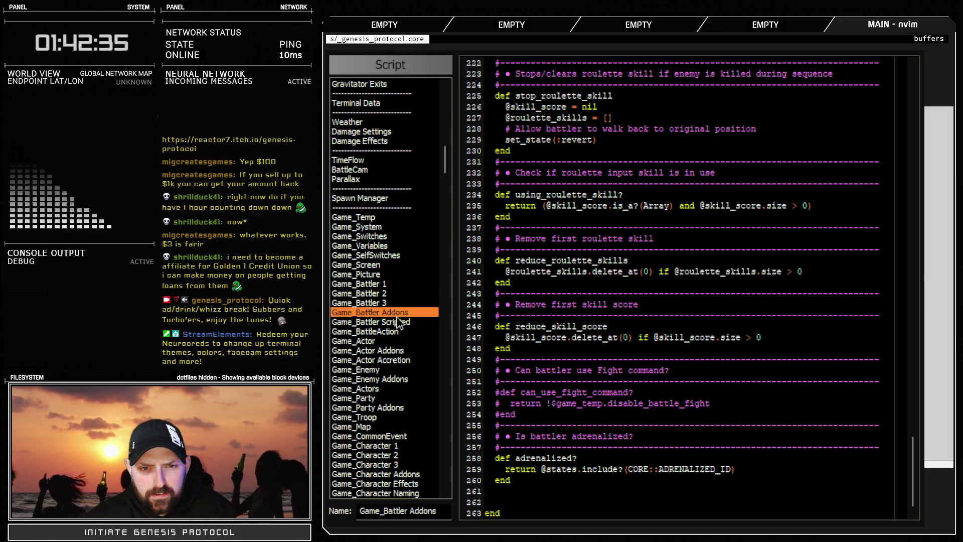
{"action": "double_click", "coordinate": [528, 459]}
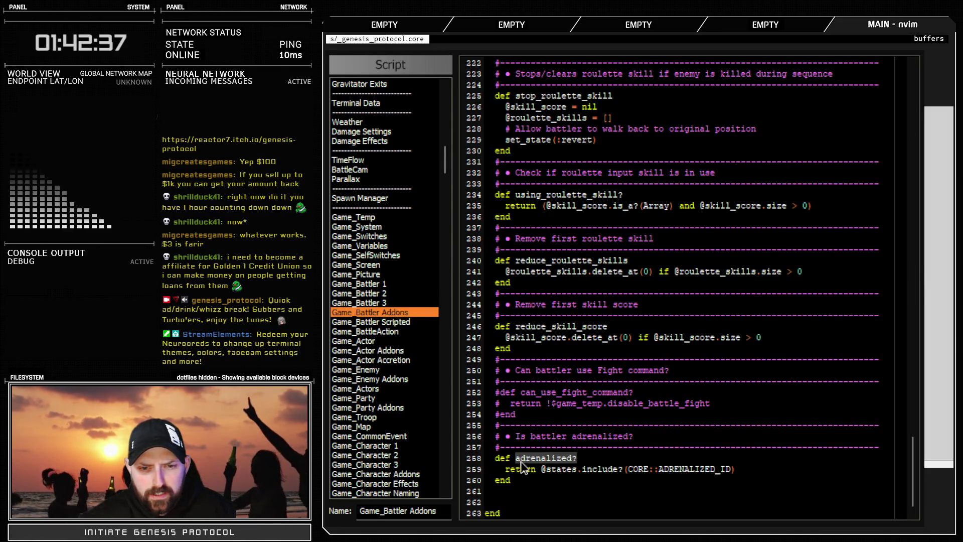
{"action": "left_click", "coordinate": [591, 461]}
{"action": "key", "text": "Return"}
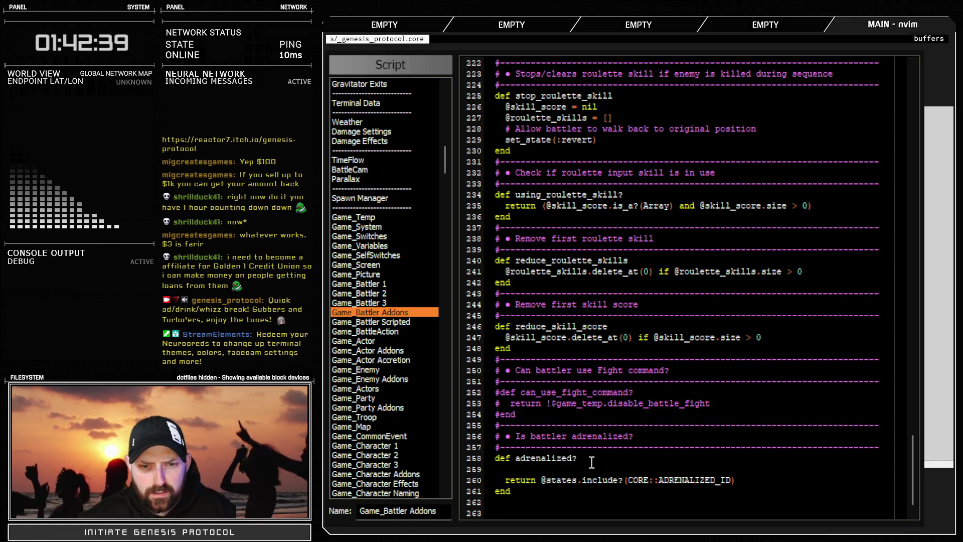
{"action": "type", "text": "puts \"ch"}
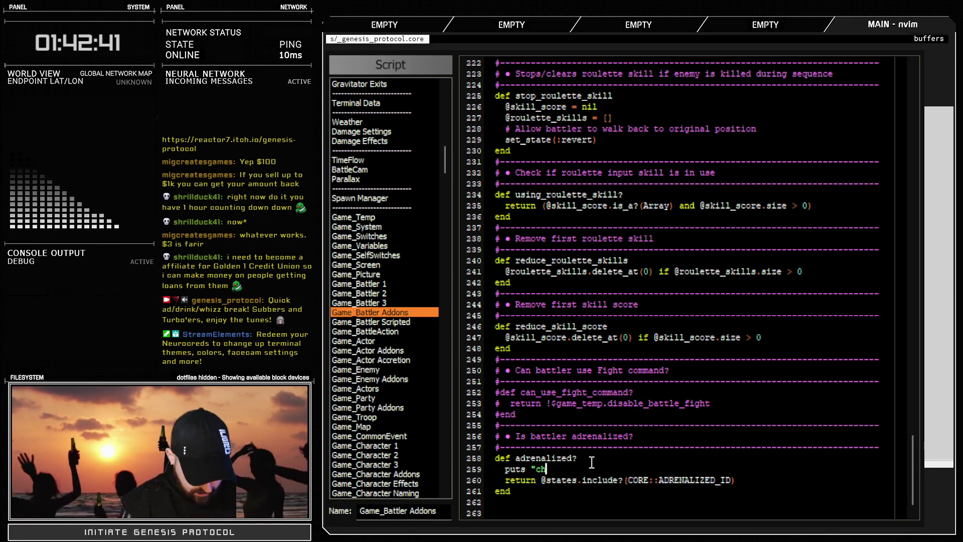
{"action": "type", "text": "alized"}
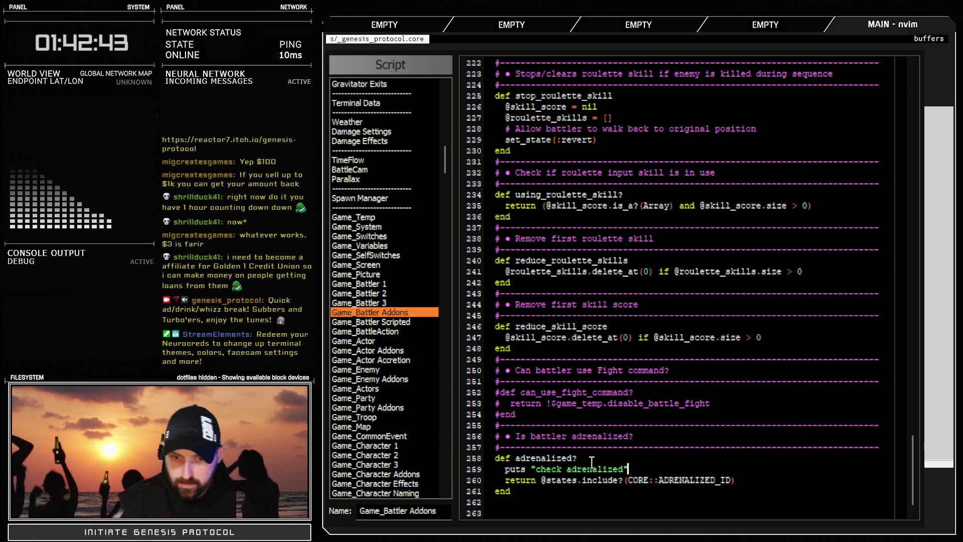
Battle-test the troop, engage and Fight so 'check adrenalized' prints, then return to the map
{"action": "key", "text": "F12"}
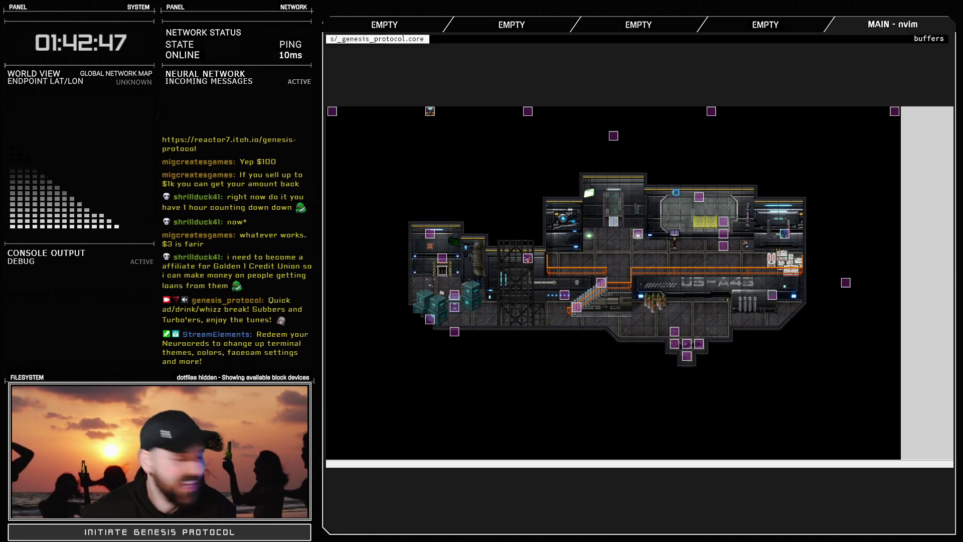
{"action": "key", "text": "alt+F4"}
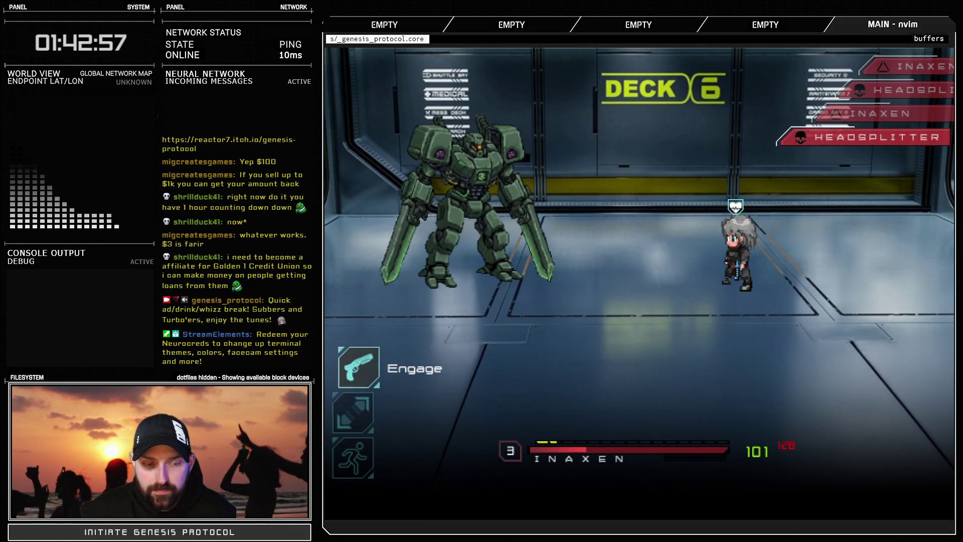
{"action": "key", "text": "Return"}
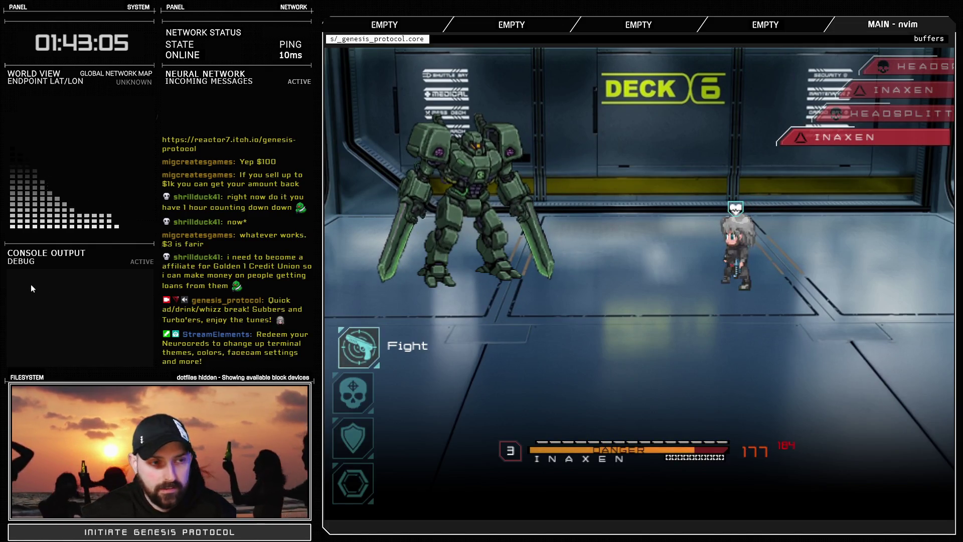
{"action": "key", "text": "Down"}
{"action": "key", "text": "Up"}
{"action": "key", "text": "Return"}
{"action": "key", "text": "Return"}
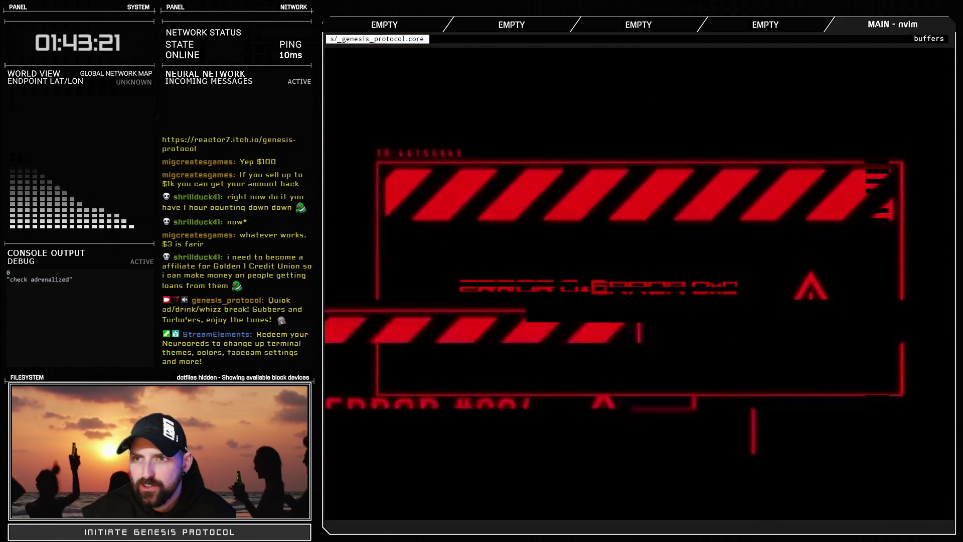
{"action": "key", "text": "Escape"}
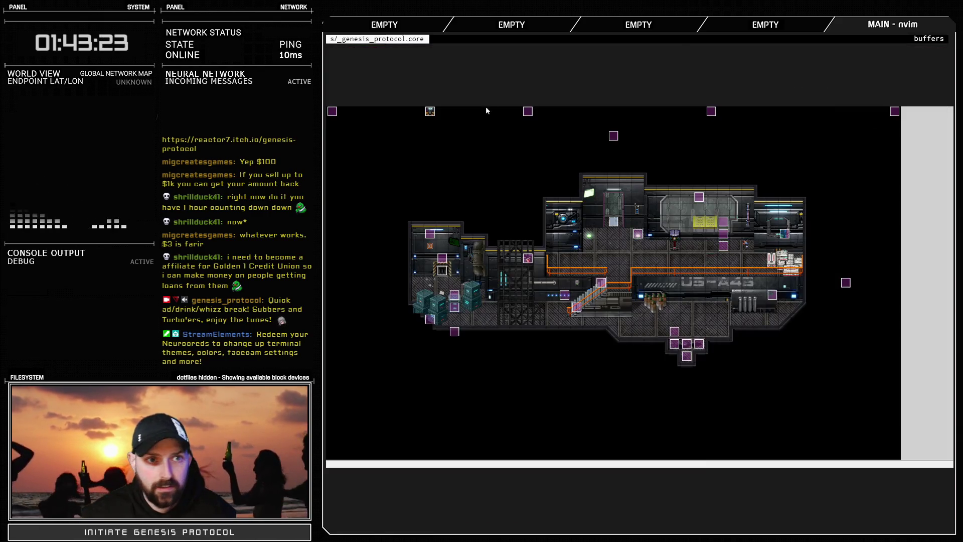
{"action": "key", "text": "F11"}
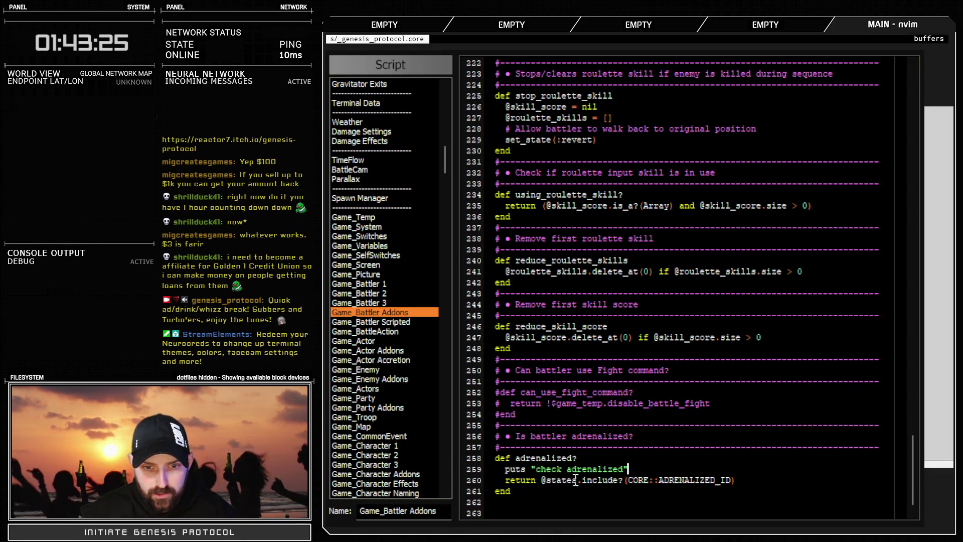
{"action": "left_click_drag", "start_coordinate": [542, 481], "coordinate": [756, 477]}
{"action": "key", "text": "ctrl+c"}
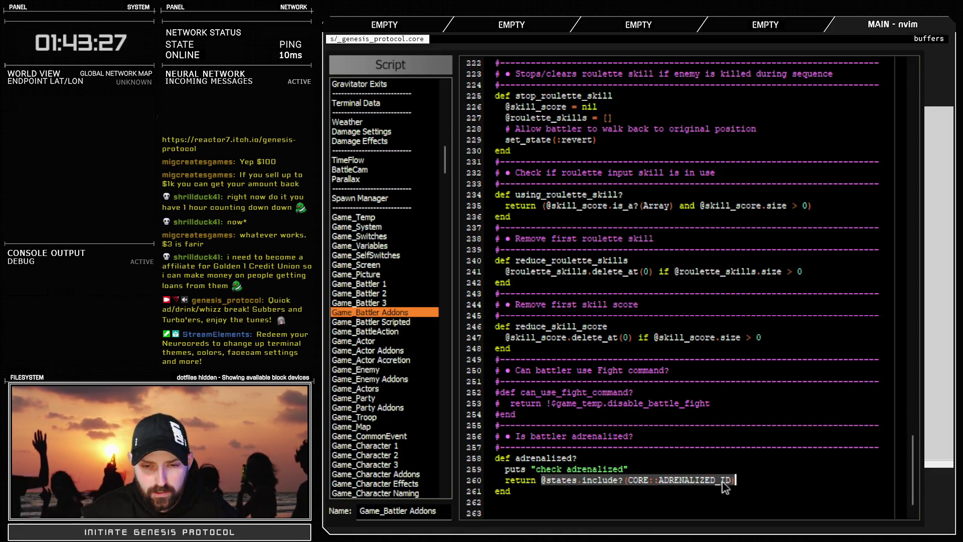
{"action": "left_click", "coordinate": [707, 481]}
{"action": "left_click_drag", "start_coordinate": [627, 481], "coordinate": [731, 480]}
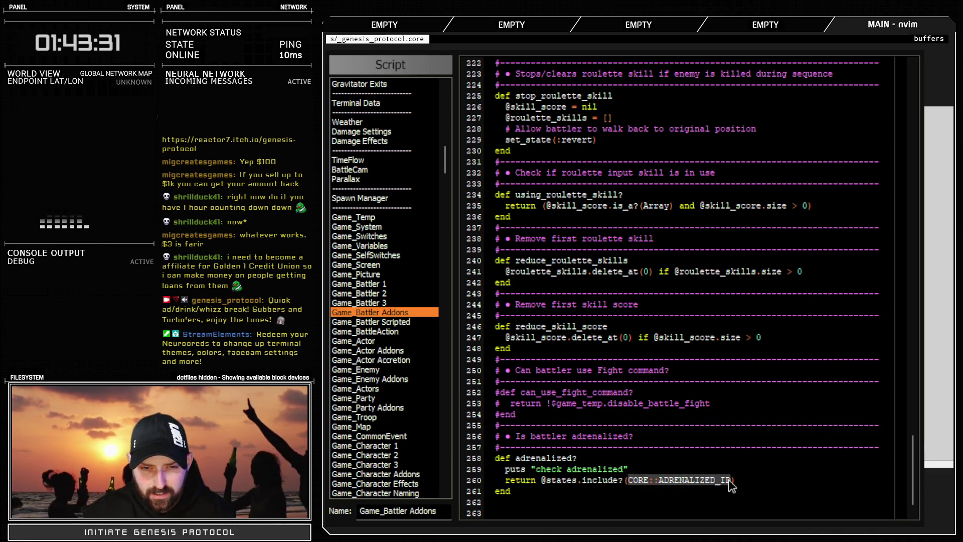
{"action": "left_click_drag", "start_coordinate": [542, 481], "coordinate": [737, 480]}
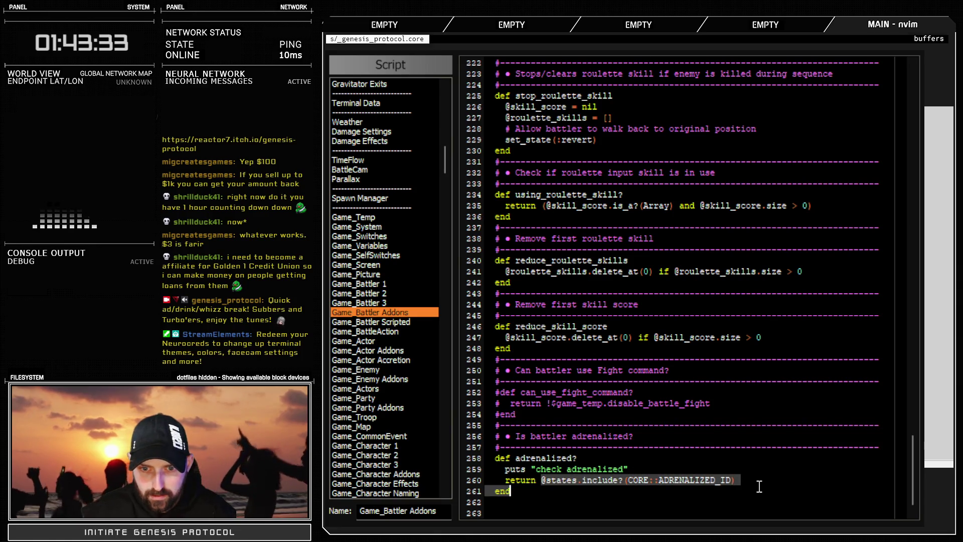
{"action": "left_click_drag", "start_coordinate": [641, 467], "coordinate": [533, 469]}
{"action": "key", "text": "ctrl+v"}
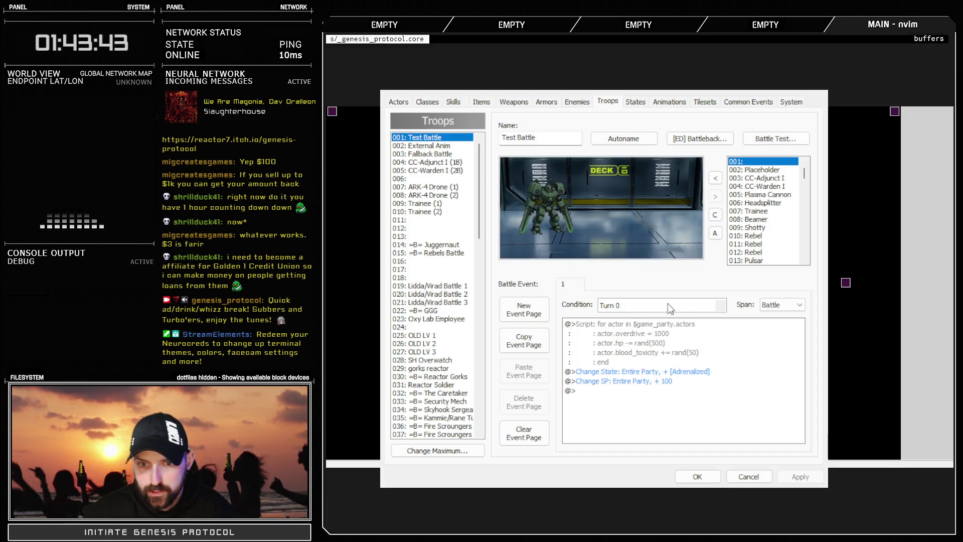
Battle-test the troop again, inspect the Change State [Adrenalized] command, and close the Database
{"action": "double_click", "coordinate": [640, 380]}
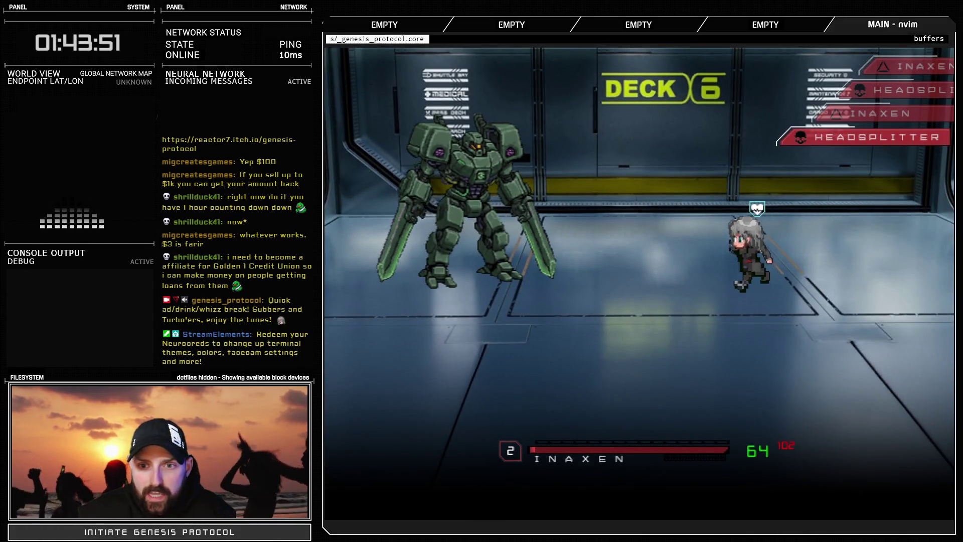
{"action": "key", "text": "Return"}
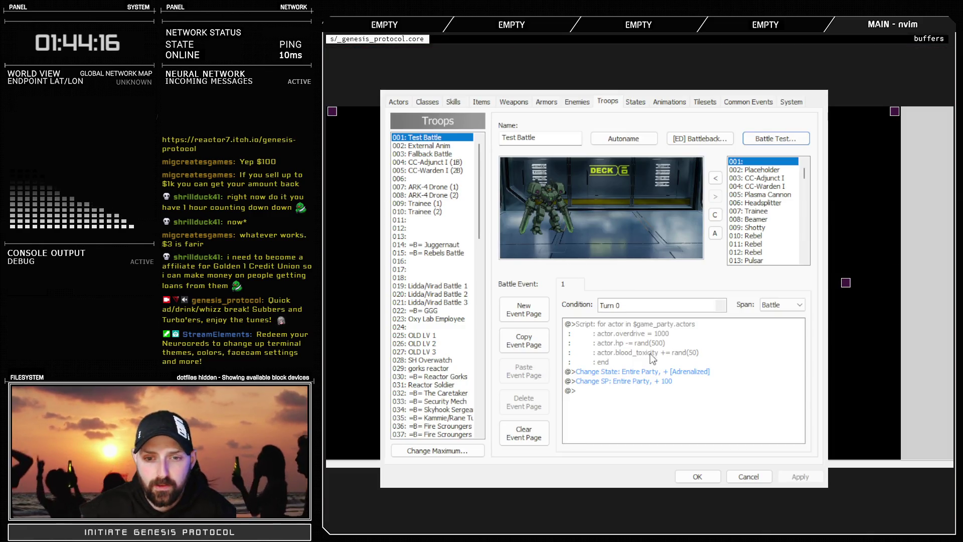
{"action": "left_click", "coordinate": [678, 372]}
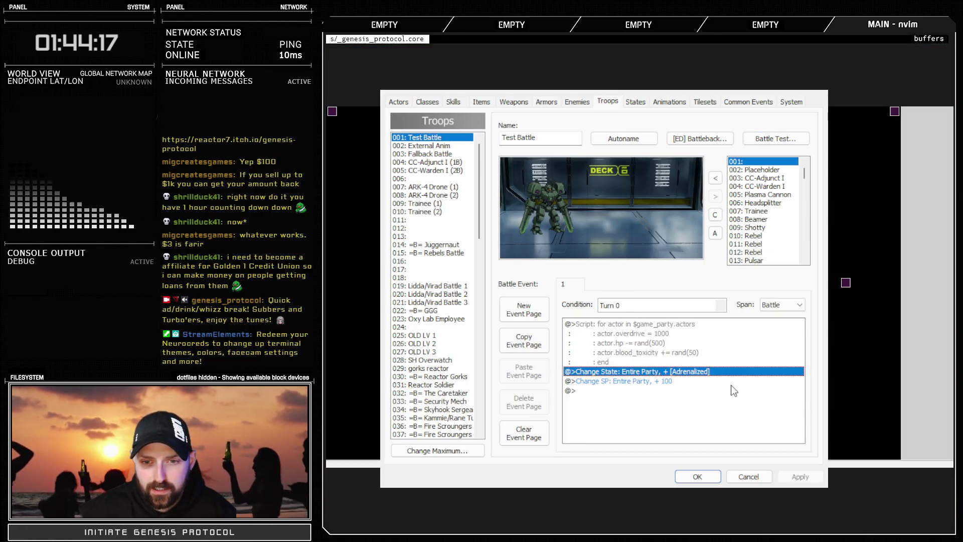
{"action": "double_click", "coordinate": [665, 379]}
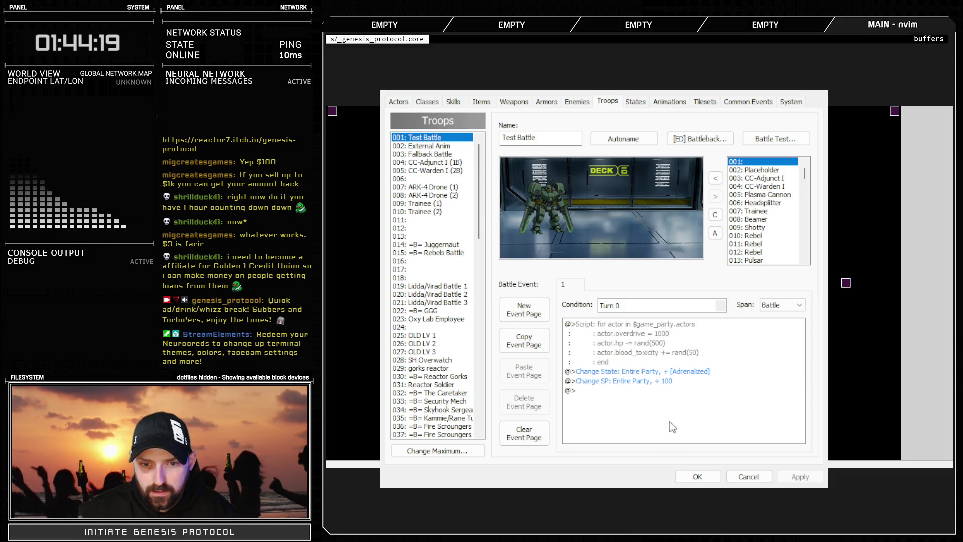
{"action": "left_click", "coordinate": [725, 370]}
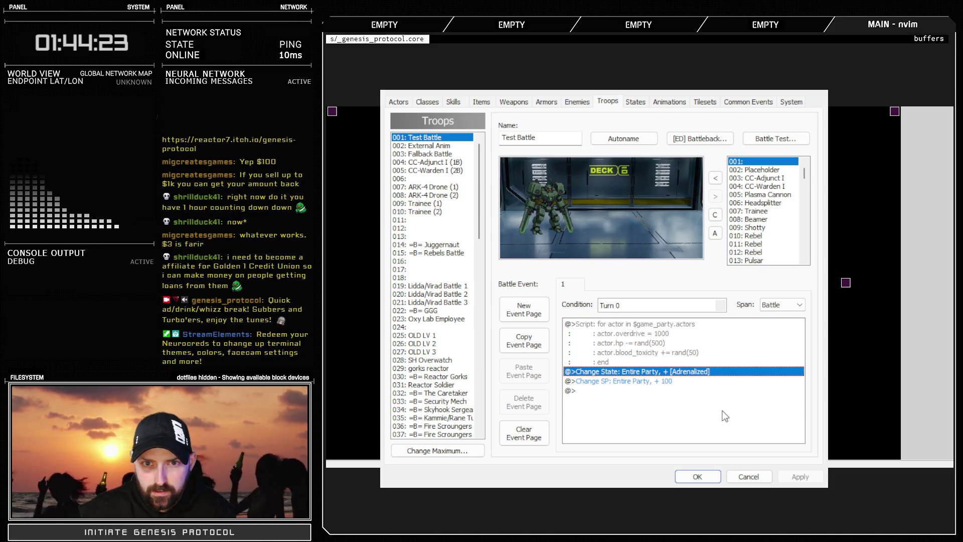
{"action": "left_click", "coordinate": [696, 477]}
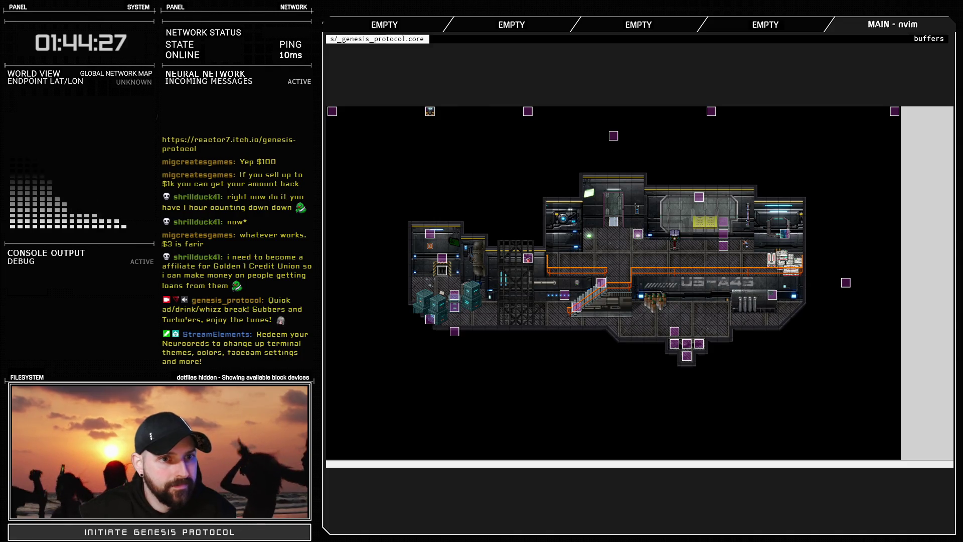
{"action": "key", "text": "F11"}
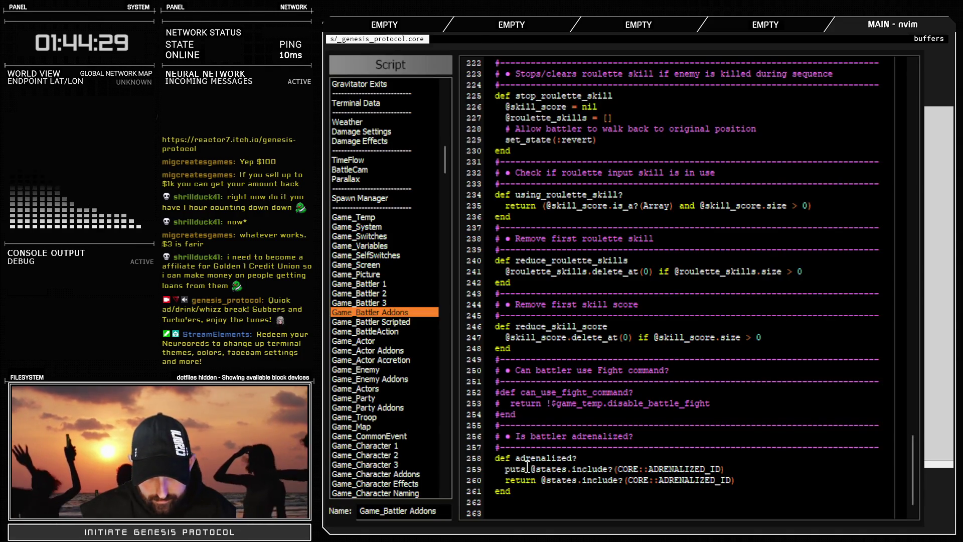
{"action": "left_click_drag", "start_coordinate": [567, 467], "coordinate": [707, 468]}
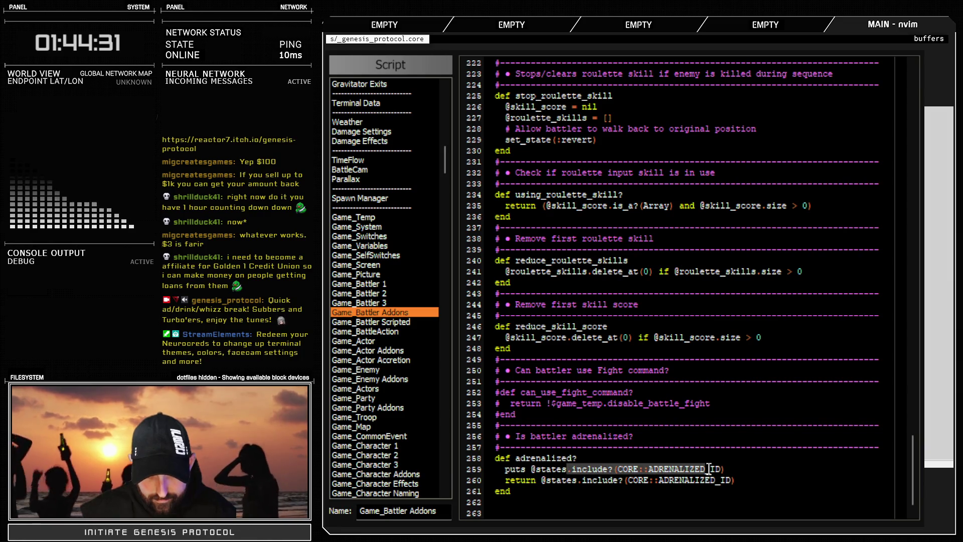
{"action": "left_click", "coordinate": [647, 457]}
{"action": "key", "text": "Return"}
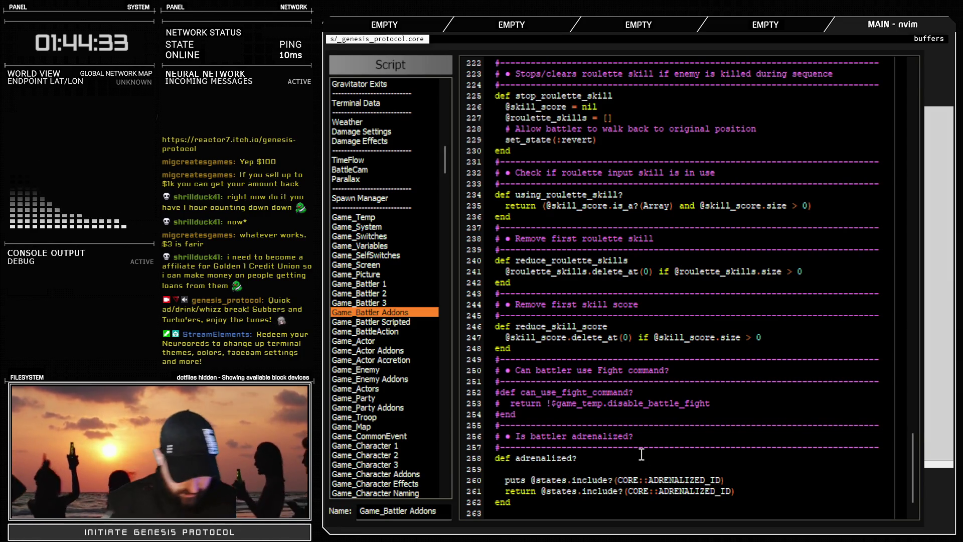
{"action": "type", "text": "puts @states"}
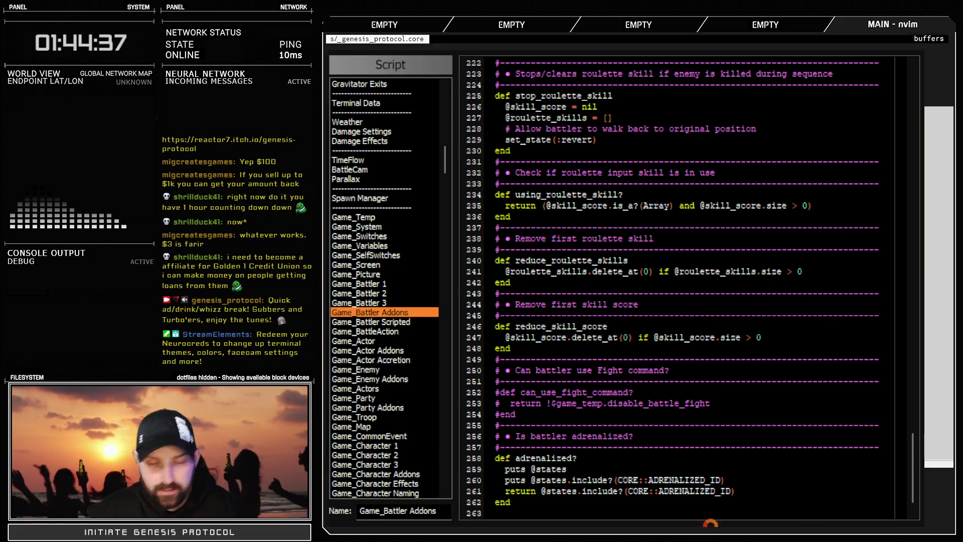
{"action": "key", "text": "F12"}
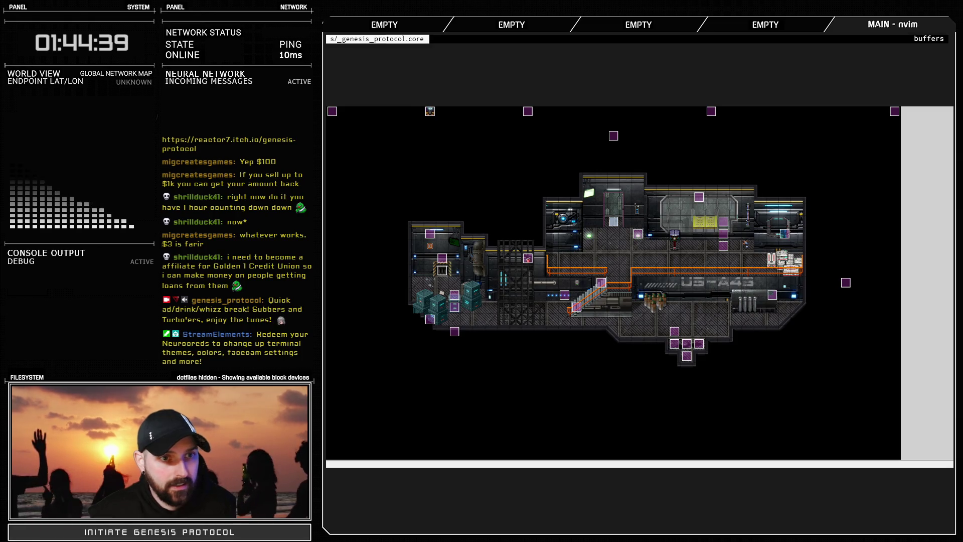
Battle-test the troop, which prints states [1, 18] and false, then choose Exit Game
{"action": "key", "text": "F9"}
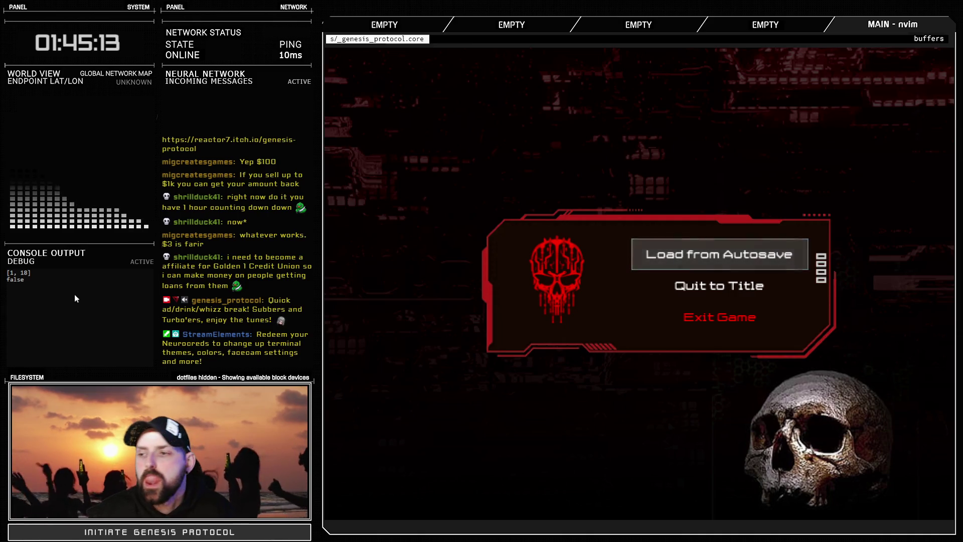
{"action": "key", "text": "Down"}
{"action": "key", "text": "Down"}
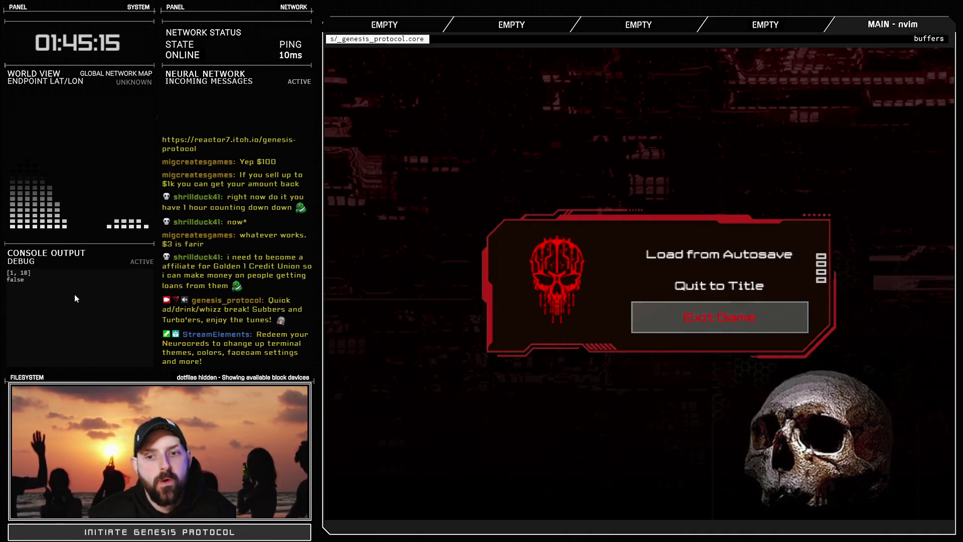
{"action": "key", "text": "Return"}
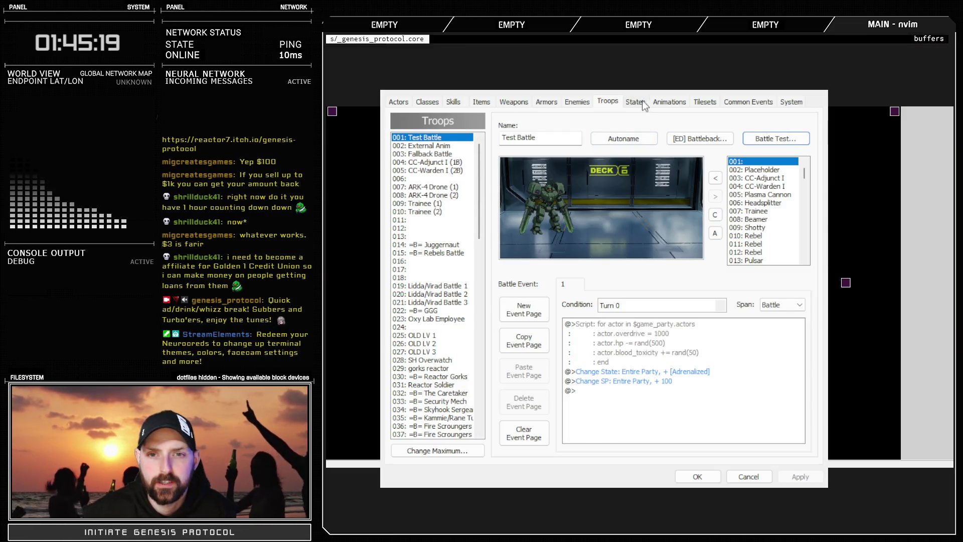
Look up state 18 (Regen) and state 1 (Flatlined) in the States list
{"action": "left_click", "coordinate": [642, 102]}
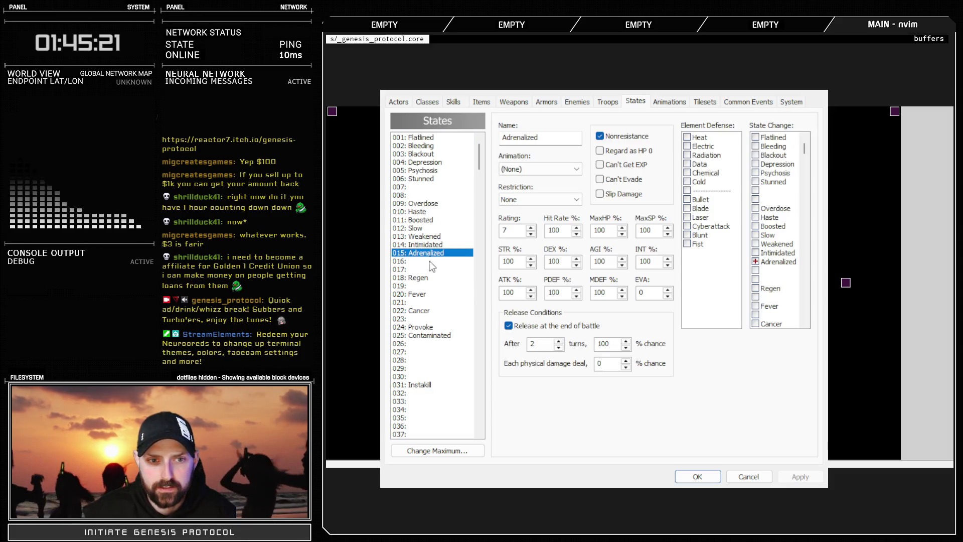
{"action": "left_click", "coordinate": [424, 278]}
{"action": "left_click", "coordinate": [433, 139]}
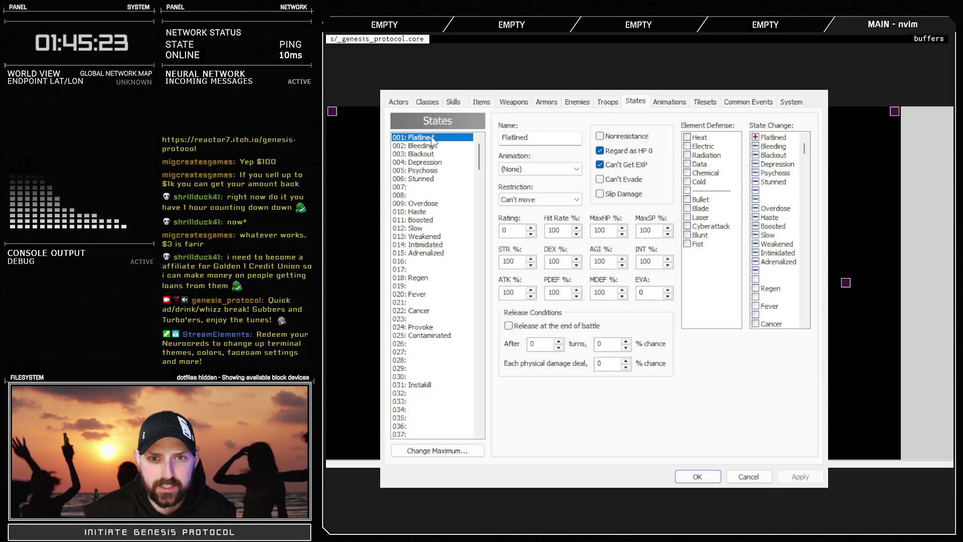
Close the Database and bring up the Game_Battler 3 script
{"action": "left_click", "coordinate": [697, 476]}
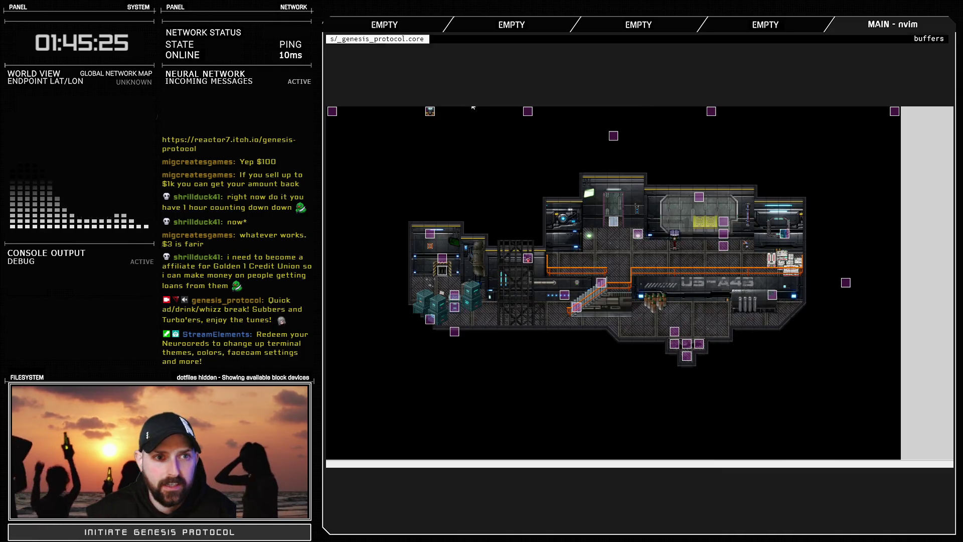
{"action": "key", "text": "F11"}
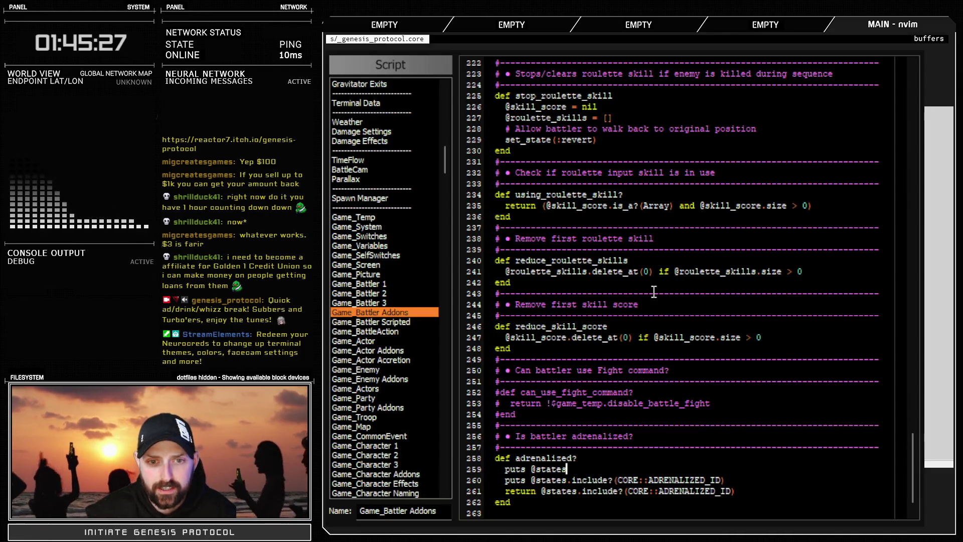
{"action": "left_click", "coordinate": [380, 303]}
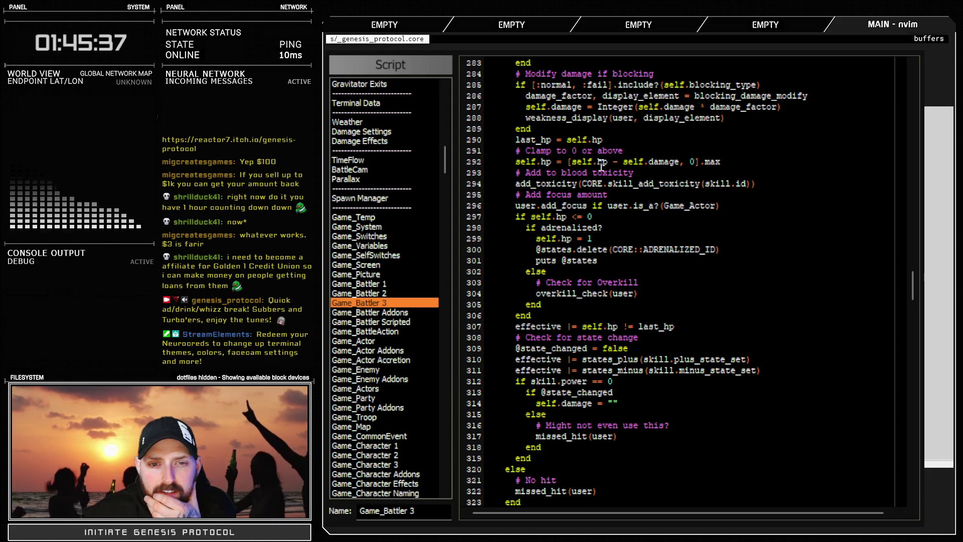
Highlight the HP clamp-to-zero line and the HP-at-or-below-zero check in Game_Battler 3
{"action": "mouse_move", "coordinate": [541, 162]}
{"action": "left_mouse_down"}
{"action": "mouse_move", "coordinate": [762, 165]}
{"action": "mouse_move", "coordinate": [721, 162]}
{"action": "left_mouse_up"}
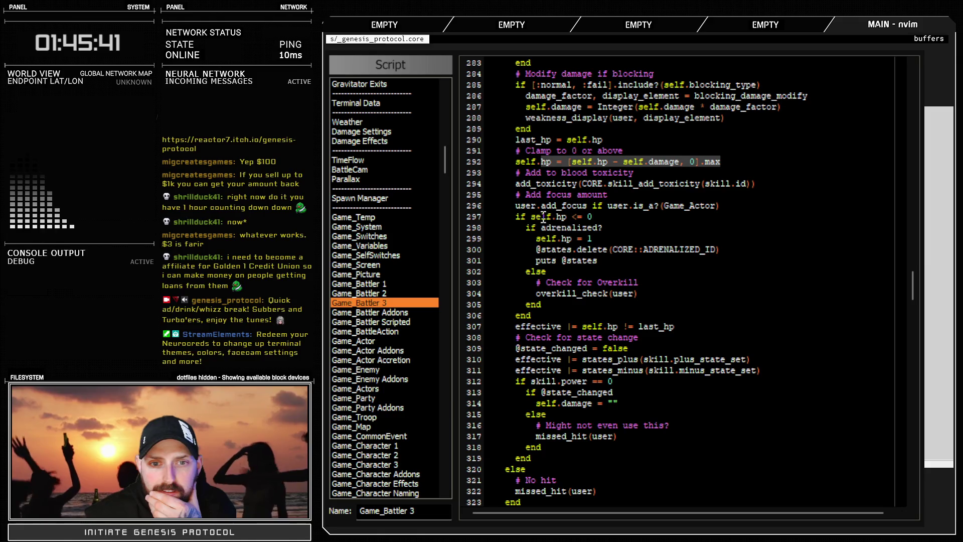
{"action": "left_click_drag", "start_coordinate": [531, 216], "coordinate": [602, 217]}
{"action": "scroll", "coordinate": [612, 284], "scroll_direction": "up", "scroll_amount": 2}
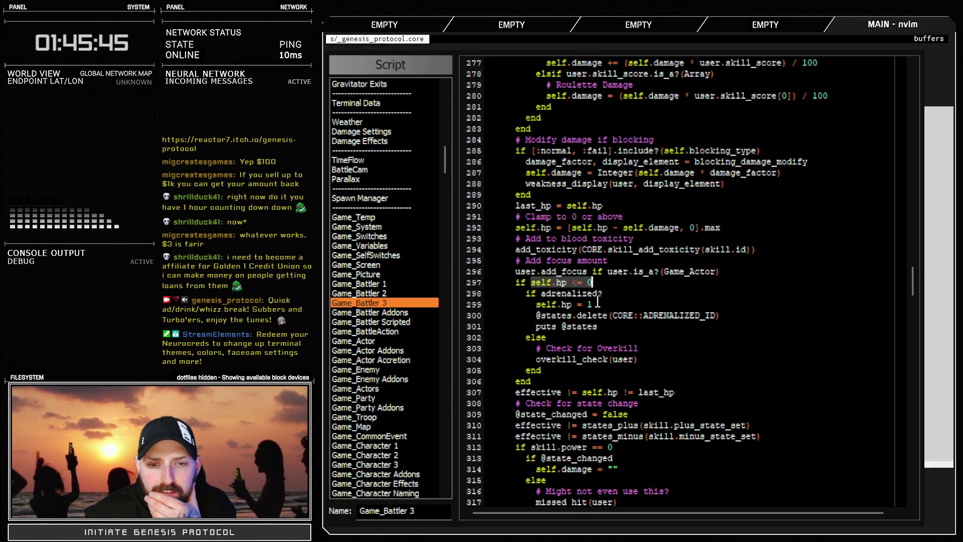
{"action": "left_click", "coordinate": [597, 304]}
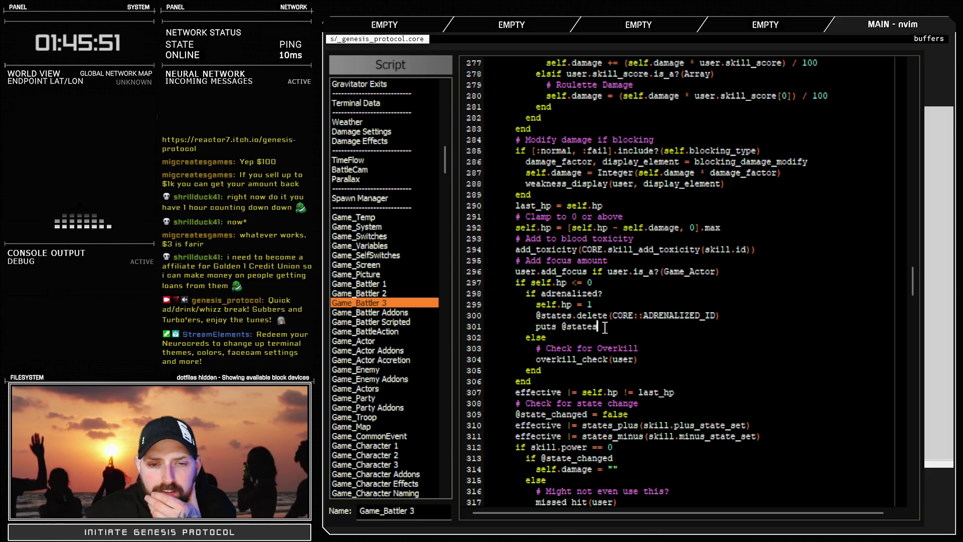
{"action": "double_click", "coordinate": [562, 328]}
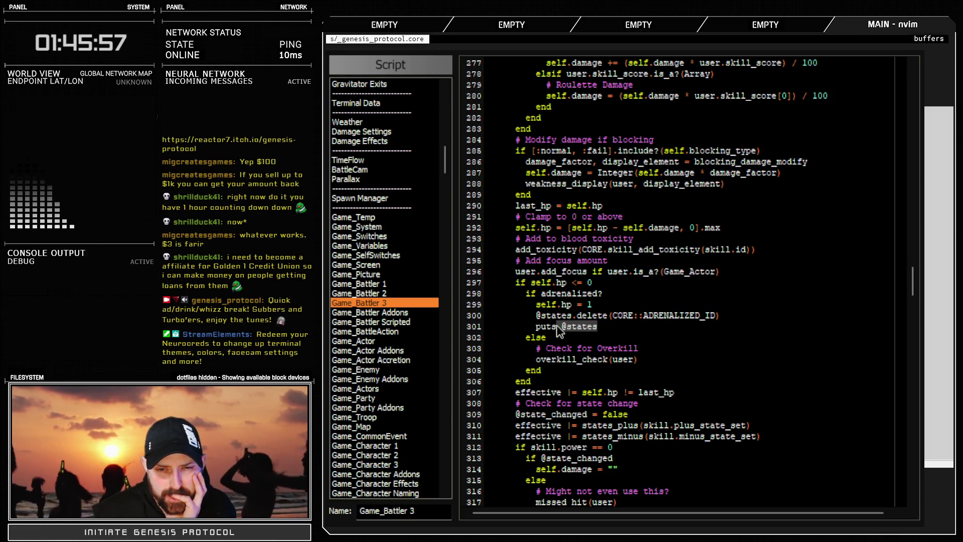
Review the line setting HP to 1, then close the Script Editor
{"action": "scroll", "coordinate": [600, 334], "scroll_direction": "down", "scroll_amount": 4}
{"action": "scroll", "coordinate": [600, 334], "scroll_direction": "up", "scroll_amount": 10}
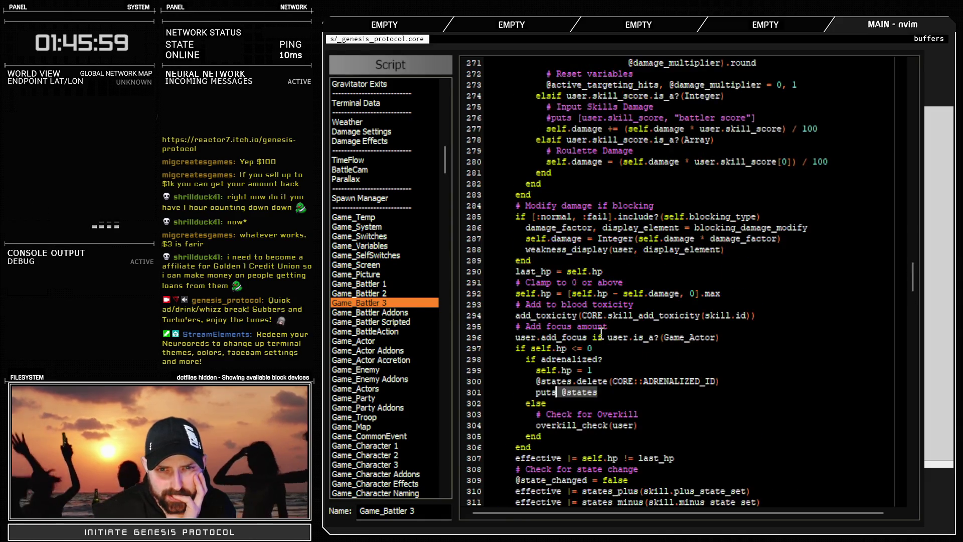
{"action": "scroll", "coordinate": [600, 334], "scroll_direction": "up", "scroll_amount": 2}
{"action": "scroll", "coordinate": [600, 334], "scroll_direction": "up", "scroll_amount": 8}
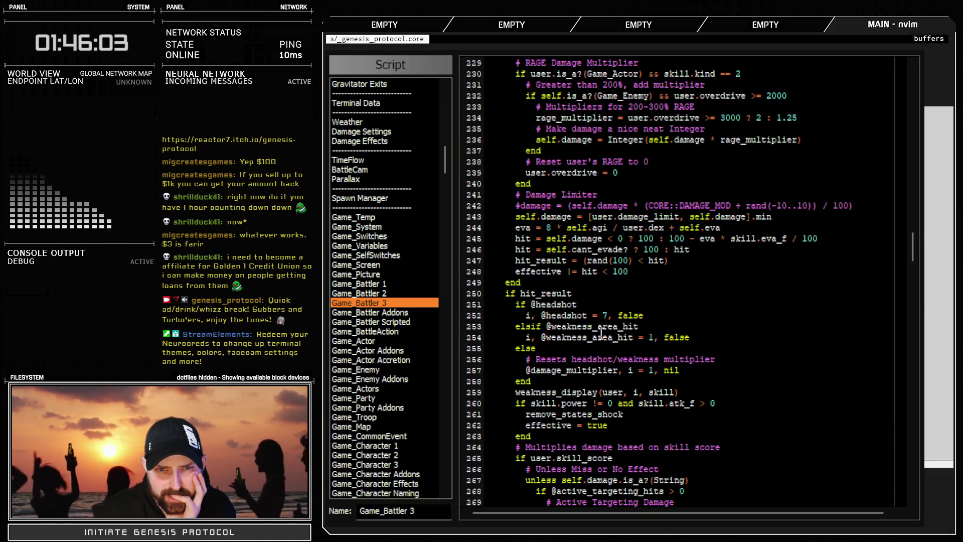
{"action": "scroll", "coordinate": [600, 333], "scroll_direction": "up", "scroll_amount": 6}
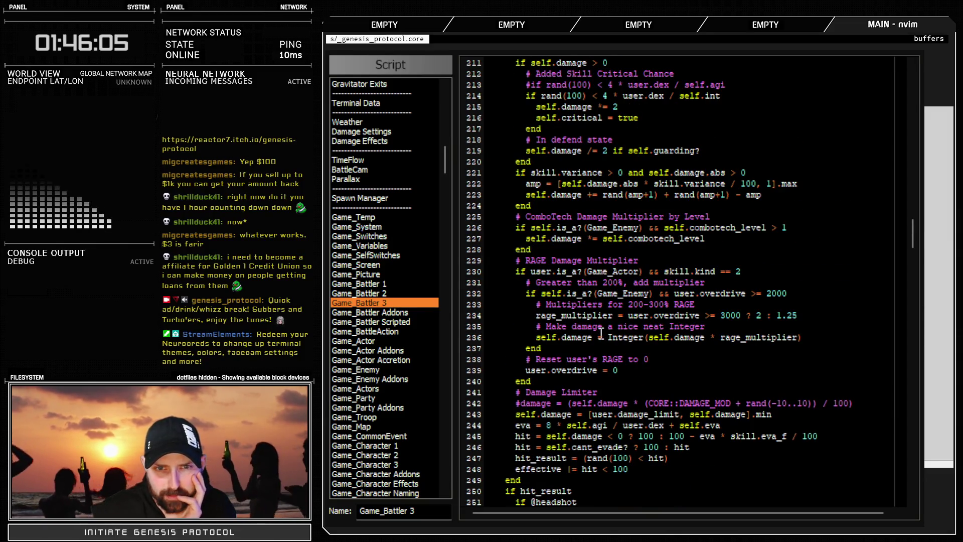
{"action": "scroll", "coordinate": [600, 334], "scroll_direction": "up", "scroll_amount": 6}
{"action": "scroll", "coordinate": [600, 334], "scroll_direction": "up", "scroll_amount": 4}
{"action": "scroll", "coordinate": [601, 333], "scroll_direction": "up", "scroll_amount": 6}
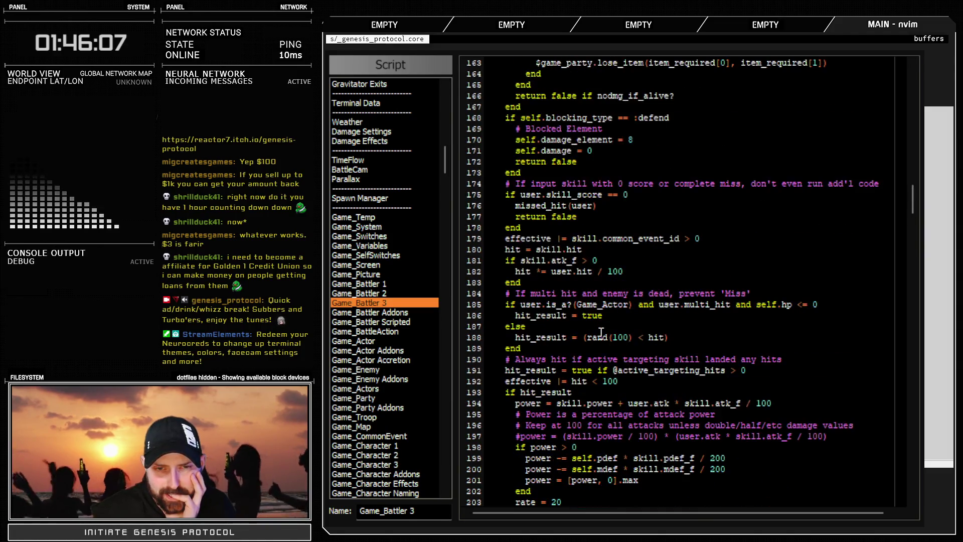
{"action": "scroll", "coordinate": [600, 333], "scroll_direction": "up", "scroll_amount": 4}
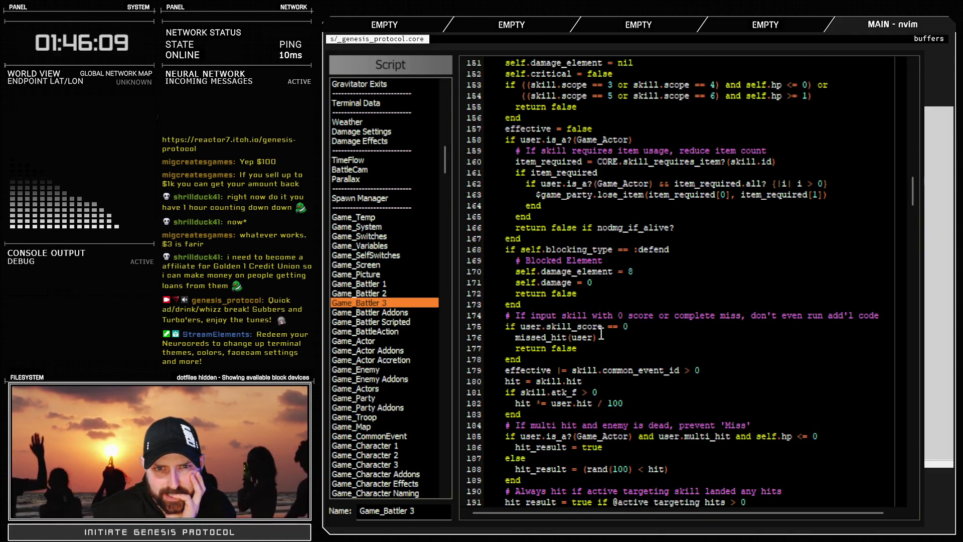
{"action": "scroll", "coordinate": [601, 333], "scroll_direction": "down", "scroll_amount": 20}
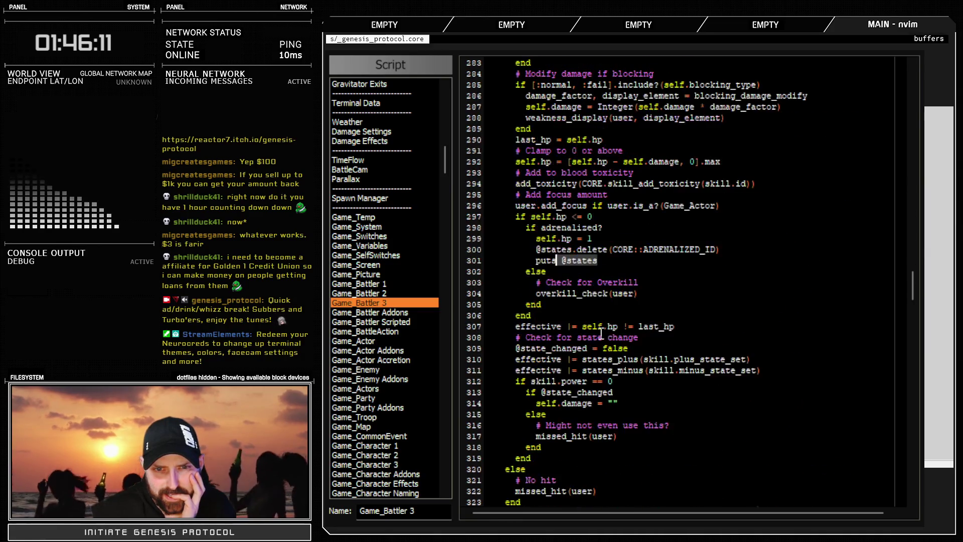
{"action": "left_click_drag", "start_coordinate": [562, 239], "coordinate": [623, 235]}
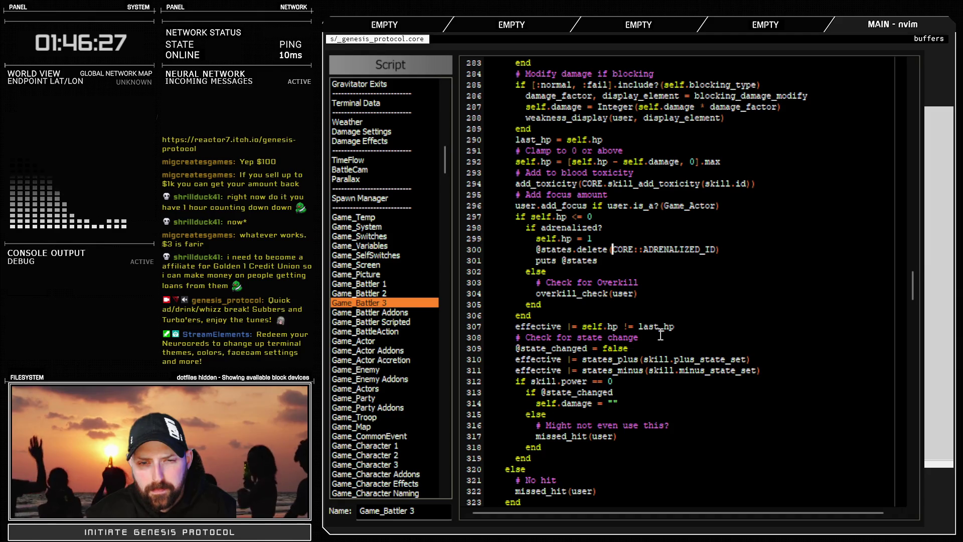
{"action": "key", "text": "Escape"}
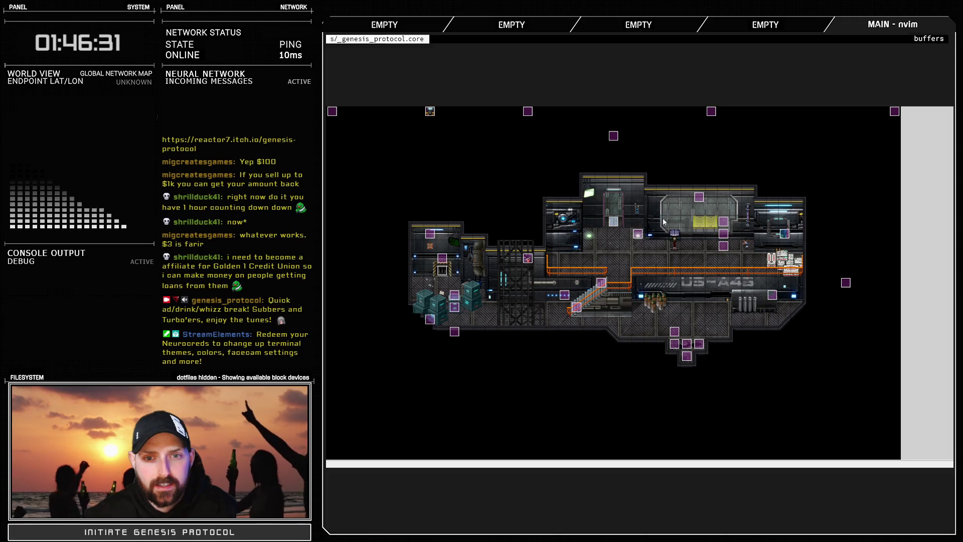
Check the States list in the Database, then reopen the scripts at Game_Battler 3
{"action": "key", "text": "F9"}
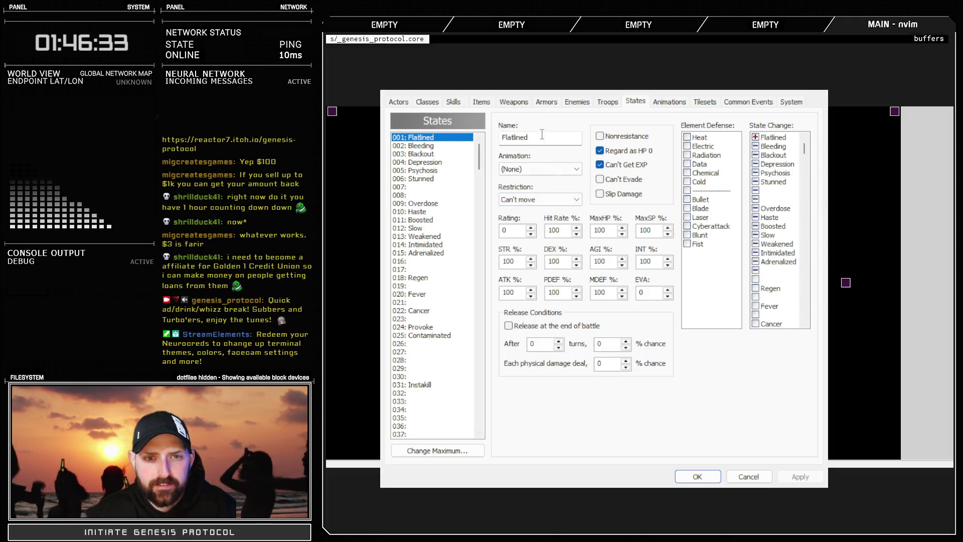
{"action": "left_click", "coordinate": [539, 199]}
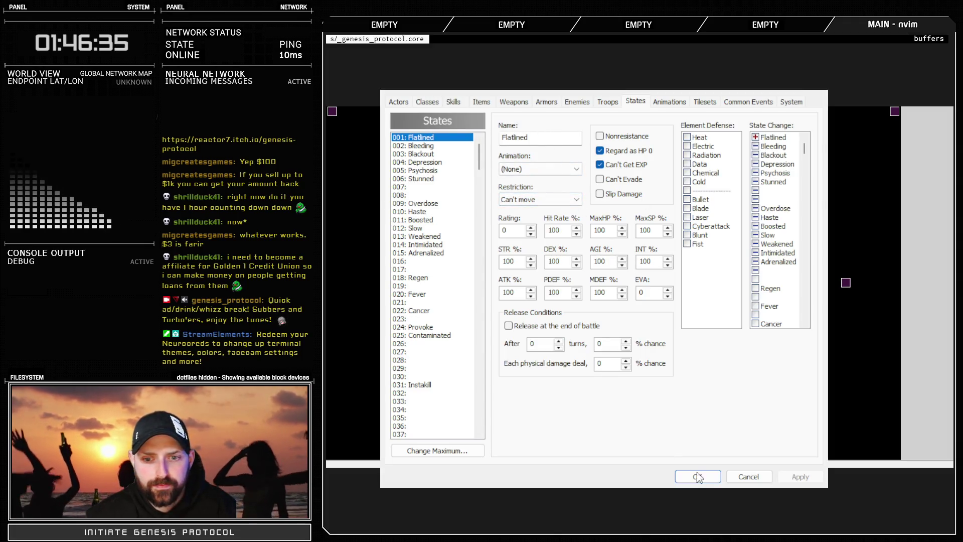
{"action": "left_click", "coordinate": [697, 476]}
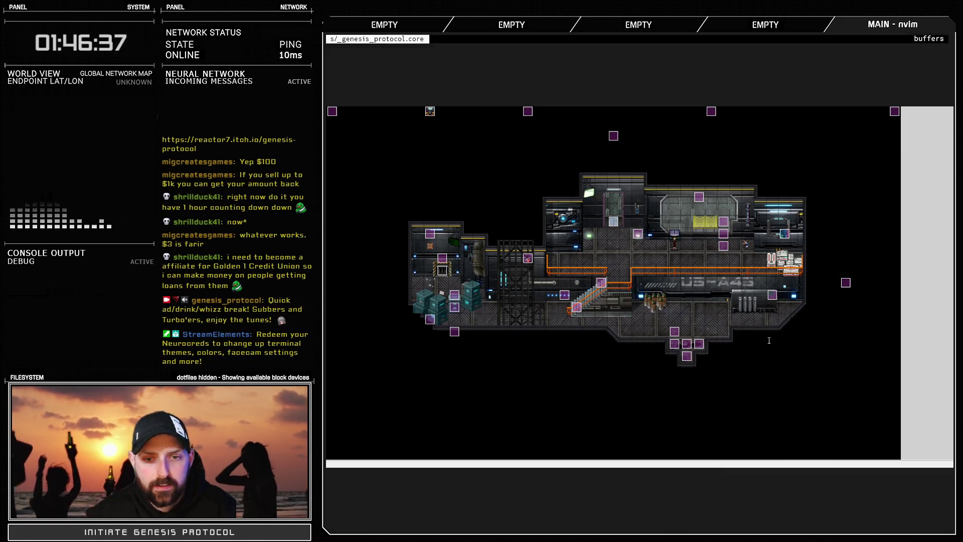
{"action": "key", "text": "F11"}
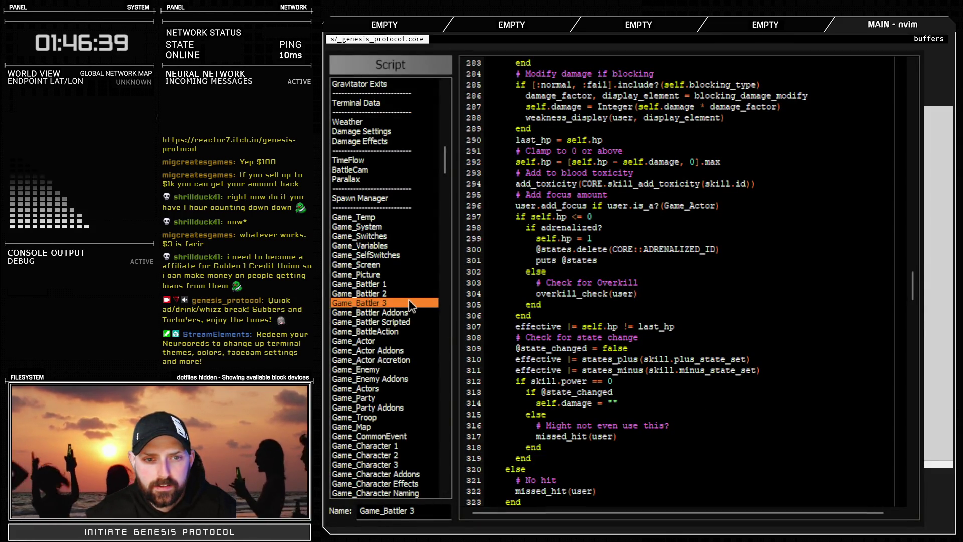
Search all scripts for 'damage' and inspect the dead? condition on Game_Battler 1 line 458
{"action": "key", "text": "ctrl+f"}
{"action": "type", "text": "amage"}
{"action": "key", "text": "Return"}
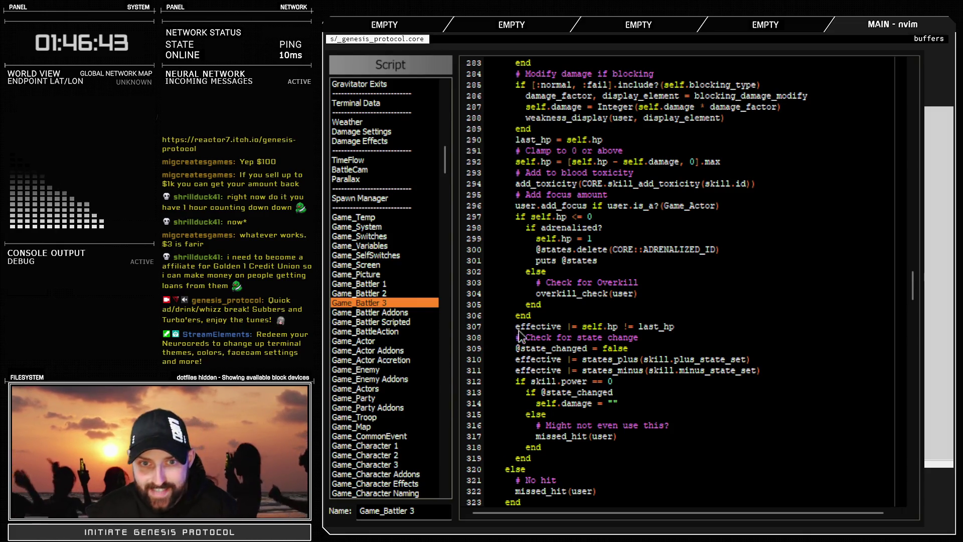
{"action": "key", "text": "Return"}
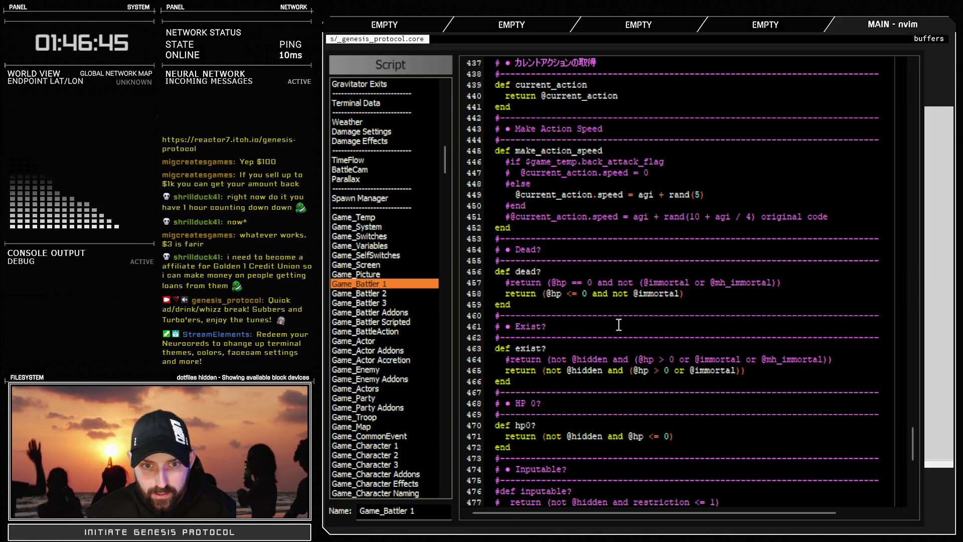
{"action": "left_click_drag", "start_coordinate": [523, 293], "coordinate": [717, 294]}
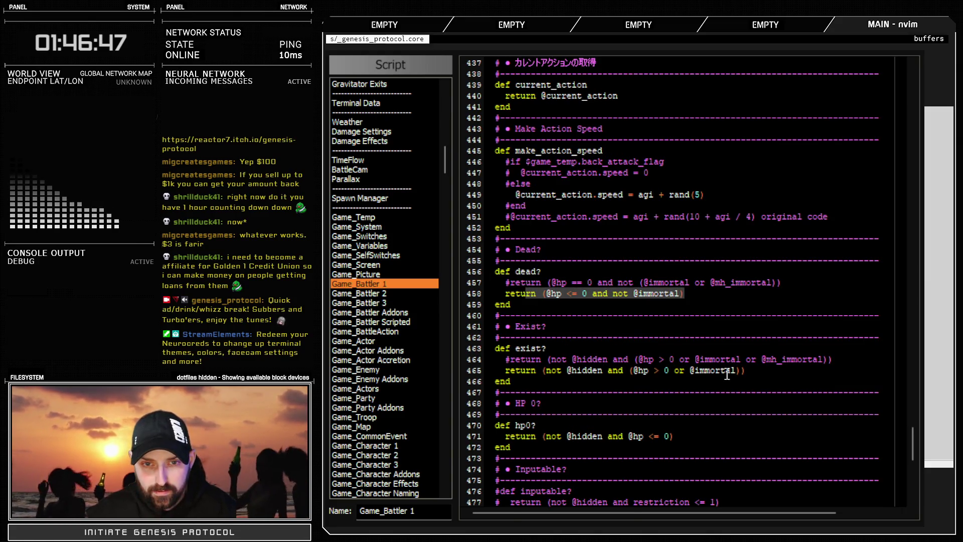
{"action": "key", "text": "Escape"}
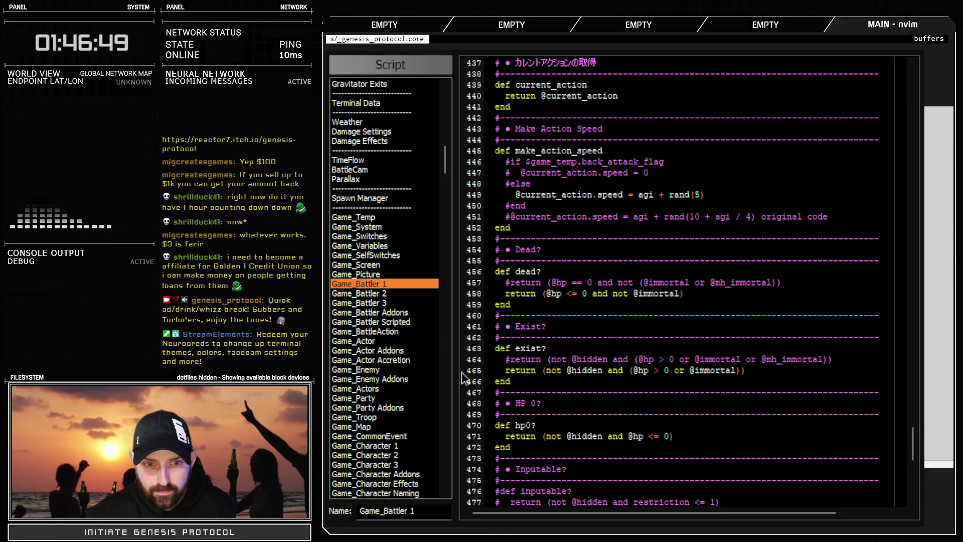
Search all scripts for 'speed' and jump to Game_Battler 1 line 398
{"action": "key", "text": "ctrl+f"}
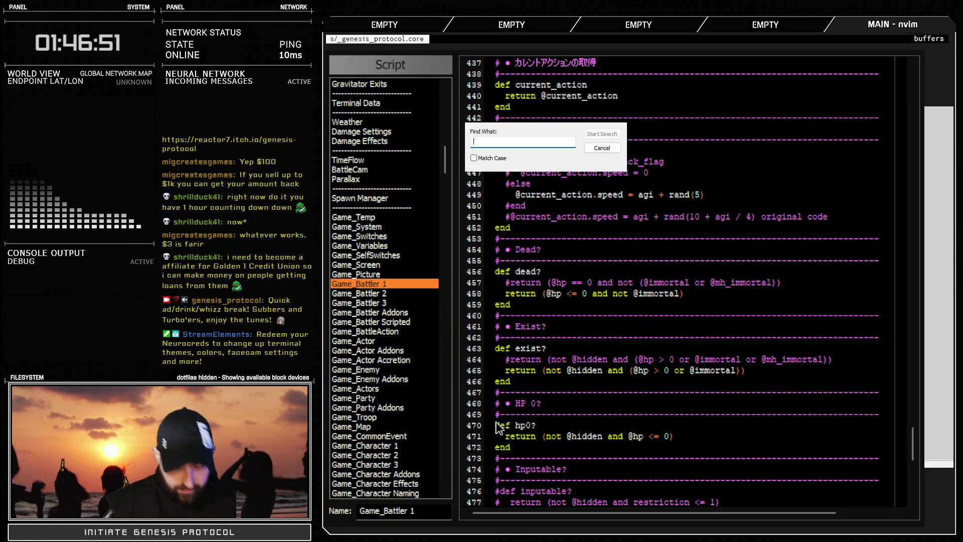
{"action": "type", "text": "speed"}
{"action": "key", "text": "Return"}
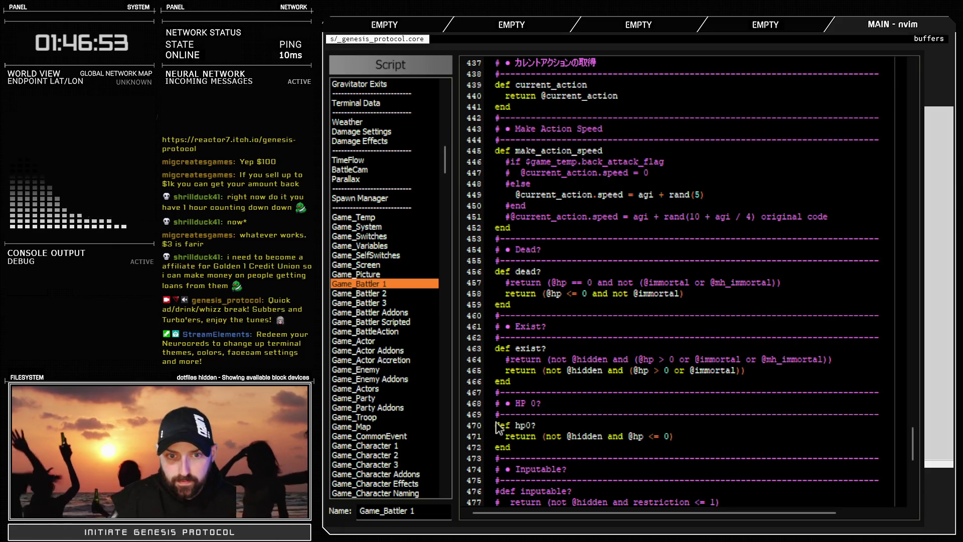
{"action": "key", "text": "Down"}
{"action": "key", "text": "Down"}
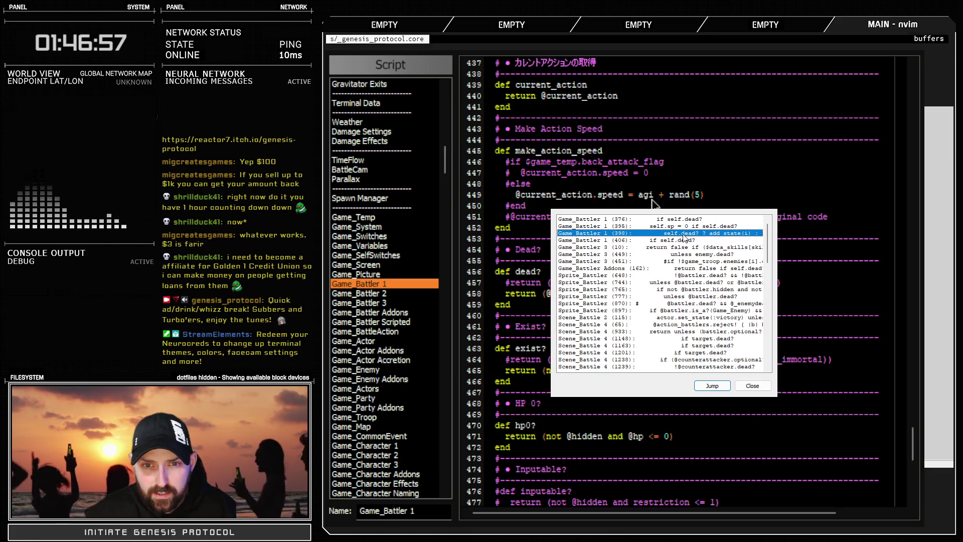
{"action": "key", "text": "Return"}
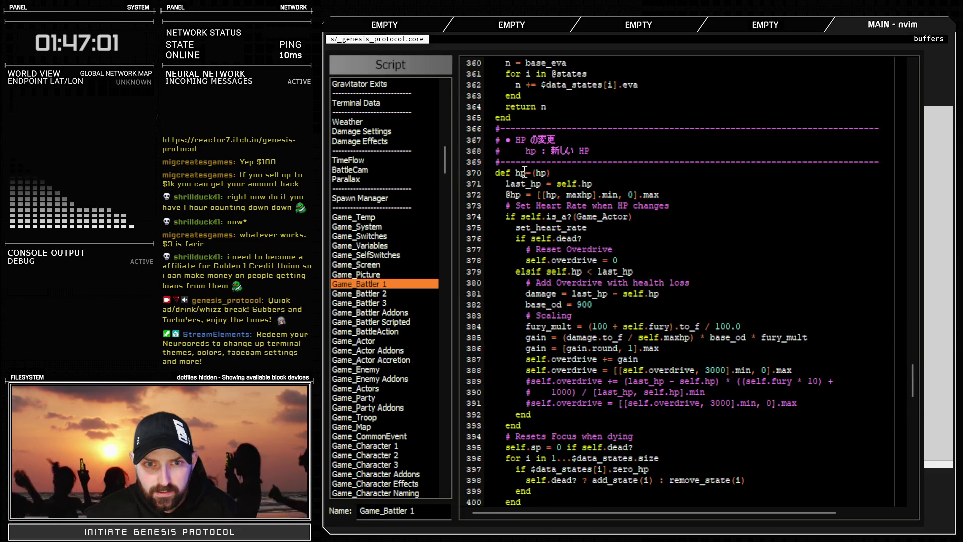
Study hp= in Game_Battler 1, including the add_state(i)/remove_state(i) loop on line 398
{"action": "left_click", "coordinate": [519, 174]}
{"action": "left_click_drag", "start_coordinate": [519, 174], "coordinate": [617, 436]}
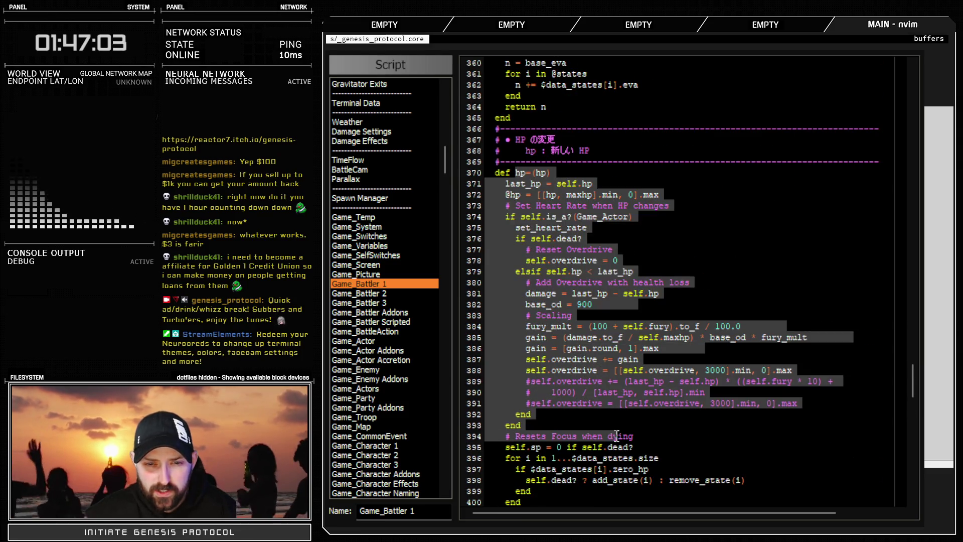
{"action": "scroll", "coordinate": [613, 434], "scroll_direction": "down", "scroll_amount": 4}
{"action": "left_click_drag", "start_coordinate": [535, 337], "coordinate": [753, 349]}
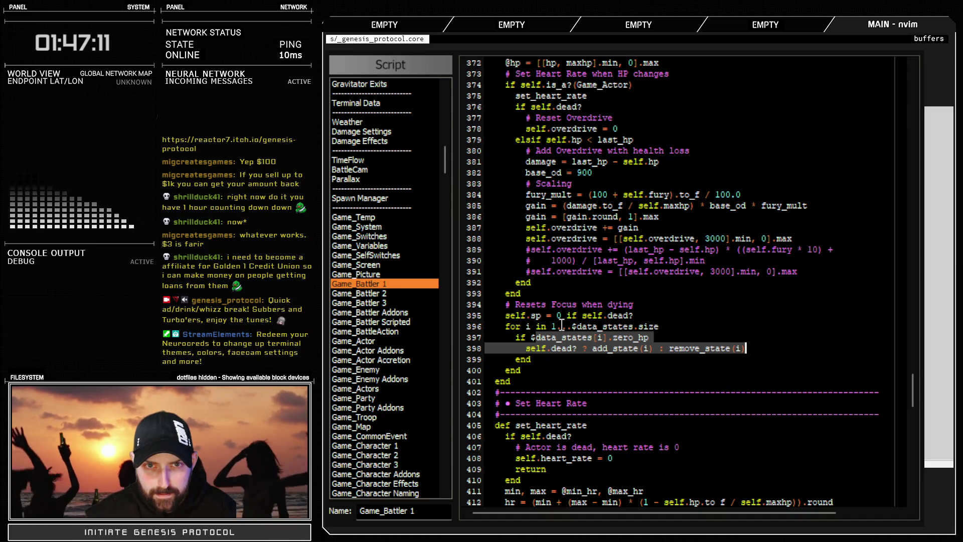
{"action": "scroll", "coordinate": [563, 284], "scroll_direction": "up", "scroll_amount": 2}
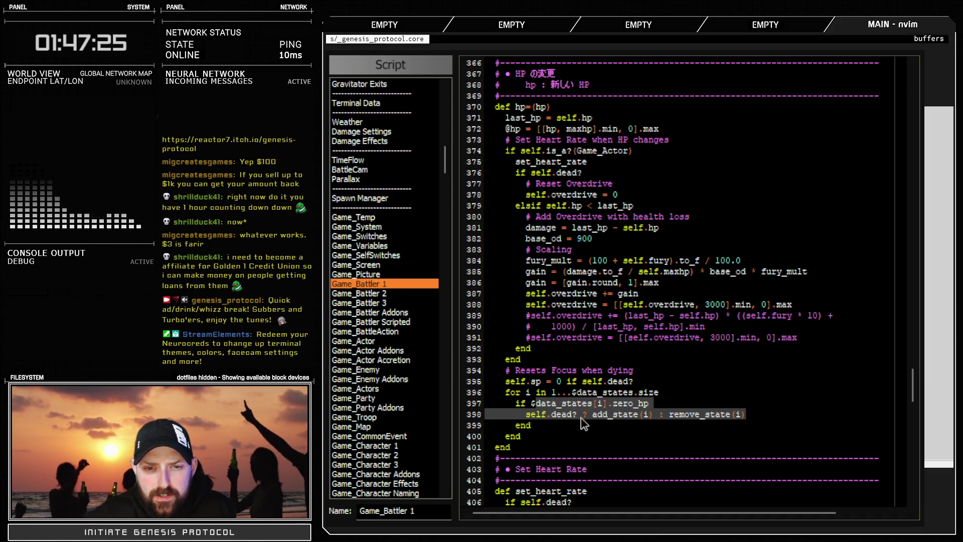
{"action": "key", "text": "Escape"}
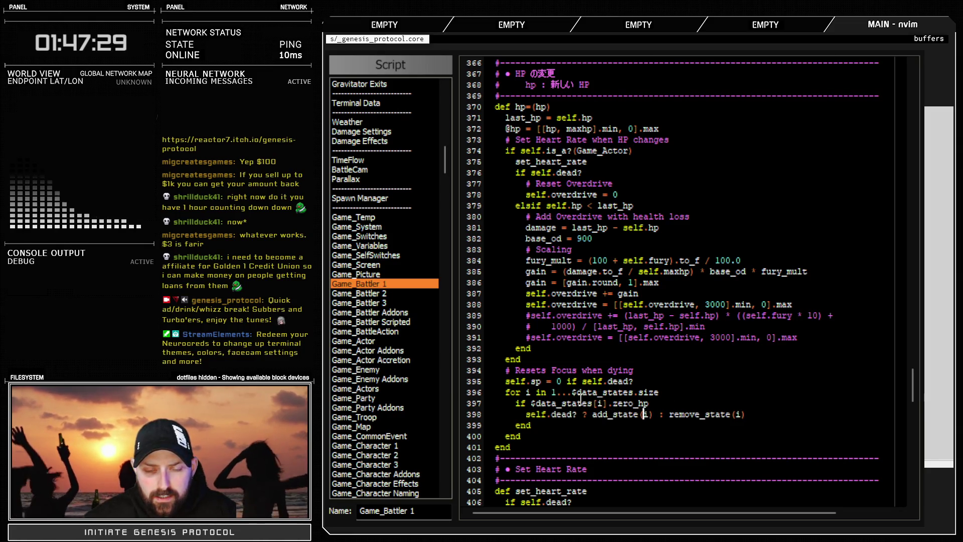
{"action": "left_click", "coordinate": [646, 414]}
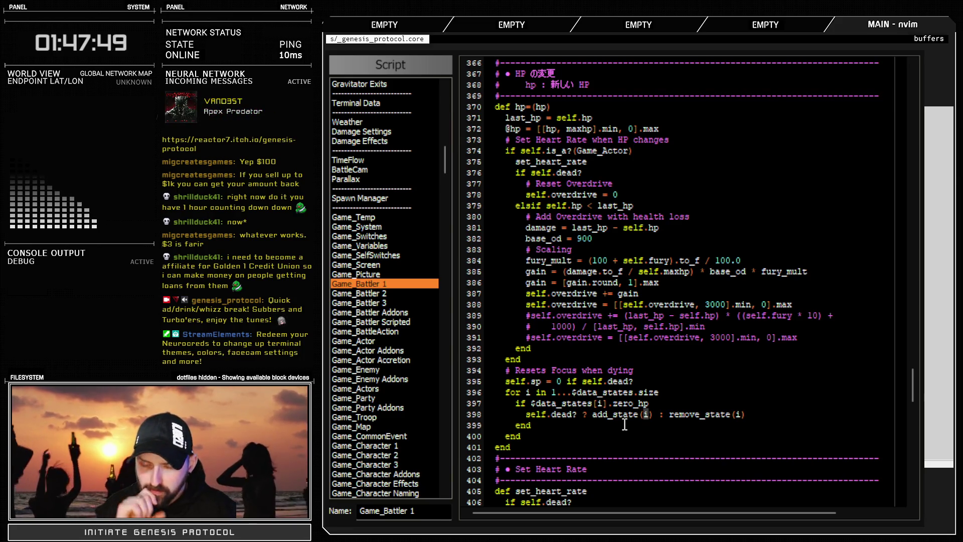
{"action": "left_click_drag", "start_coordinate": [746, 414], "coordinate": [669, 417]}
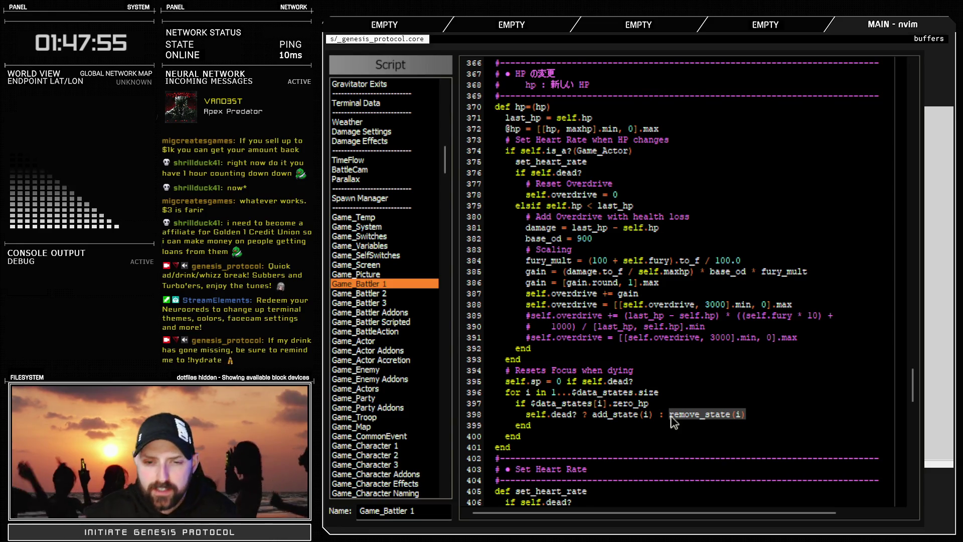
{"action": "left_click", "coordinate": [373, 303]}
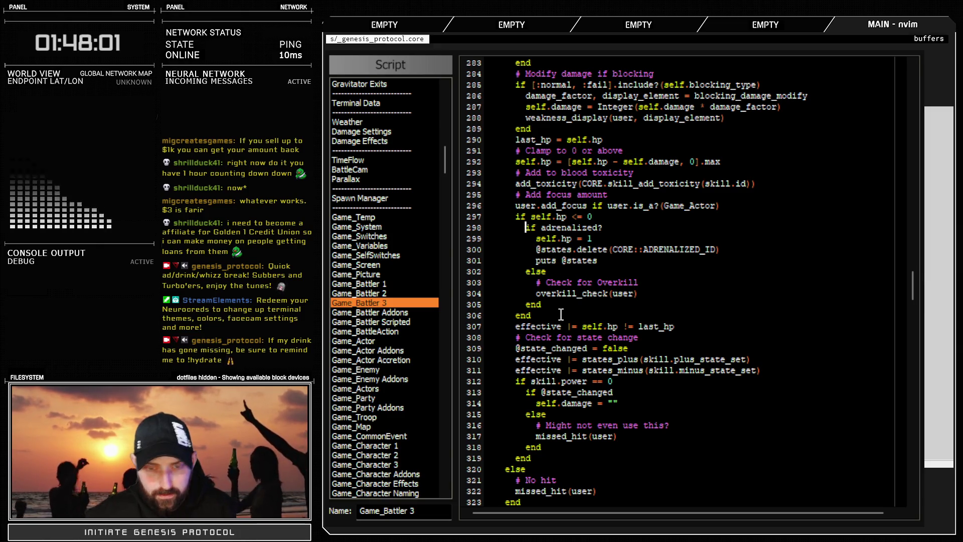
Comment out the adrenalized HP lines 298–301 and the else on line 302 with '#'
{"action": "type", "text": "#"}
{"action": "key", "text": "Down"}
{"action": "key", "text": "Left"}
{"action": "type", "text": "#"}
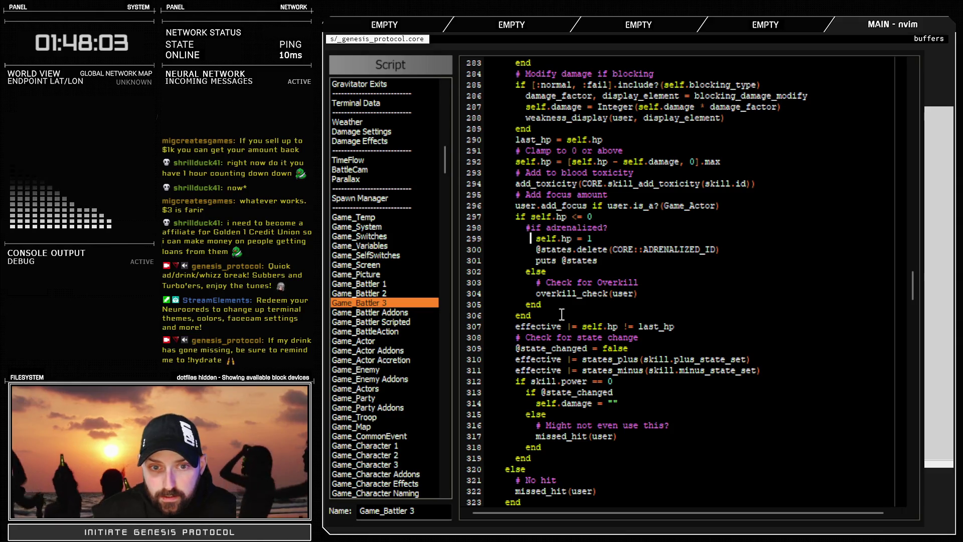
{"action": "key", "text": "Down"}
{"action": "key", "text": "Left"}
{"action": "type", "text": "#"}
{"action": "key", "text": "Down"}
{"action": "key", "text": "Left"}
{"action": "type", "text": "#"}
{"action": "key", "text": "Down"}
{"action": "key", "text": "Left"}
{"action": "type", "text": "#"}
{"action": "key", "text": "Down"}
{"action": "key", "text": "Down"}
{"action": "key", "text": "Down"}
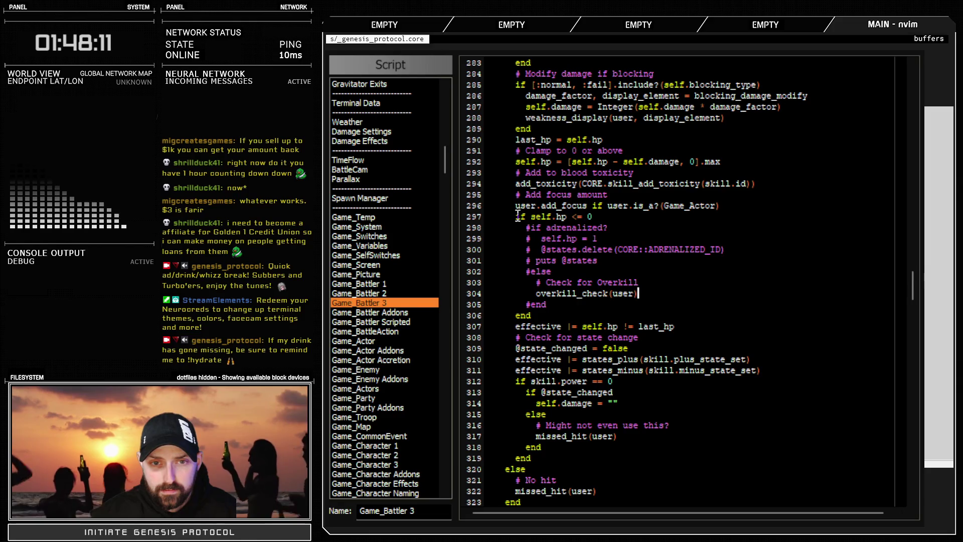
Comment out the earlier adrenalized? branch: its if, self.hp = 1, state removal, puts and else lines
{"action": "scroll", "coordinate": [577, 321], "scroll_direction": "up", "scroll_amount": 20}
{"action": "scroll", "coordinate": [576, 321], "scroll_direction": "up", "scroll_amount": 16}
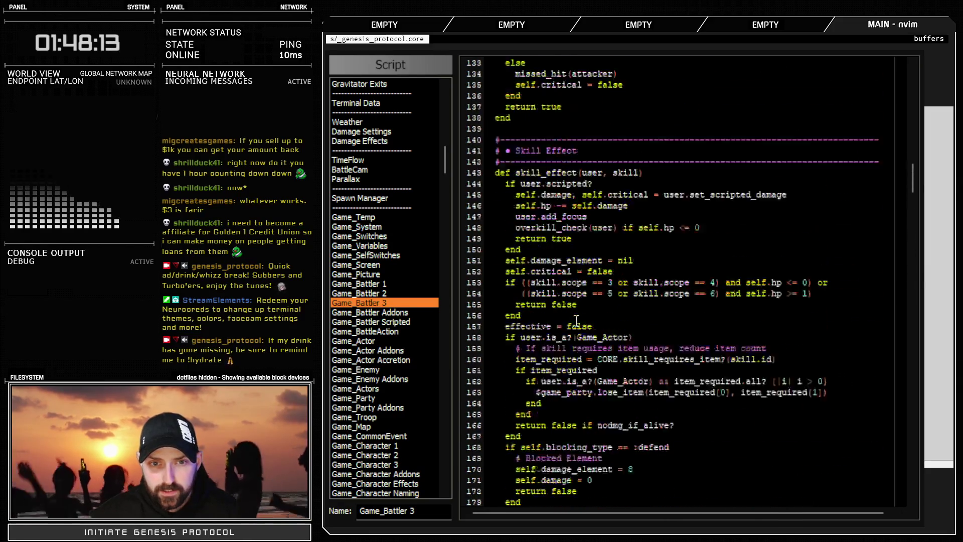
{"action": "scroll", "coordinate": [576, 321], "scroll_direction": "up", "scroll_amount": 16}
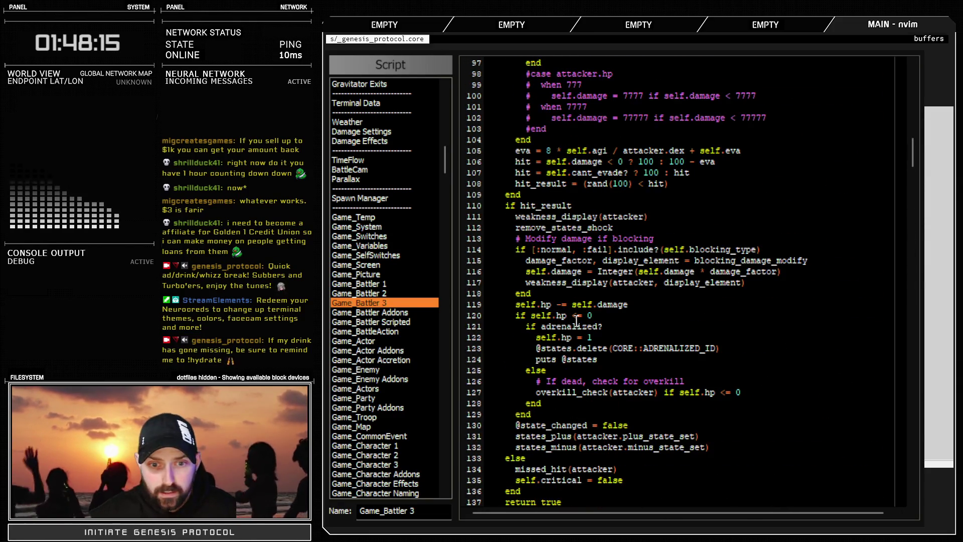
{"action": "scroll", "coordinate": [577, 321], "scroll_direction": "up", "scroll_amount": 10}
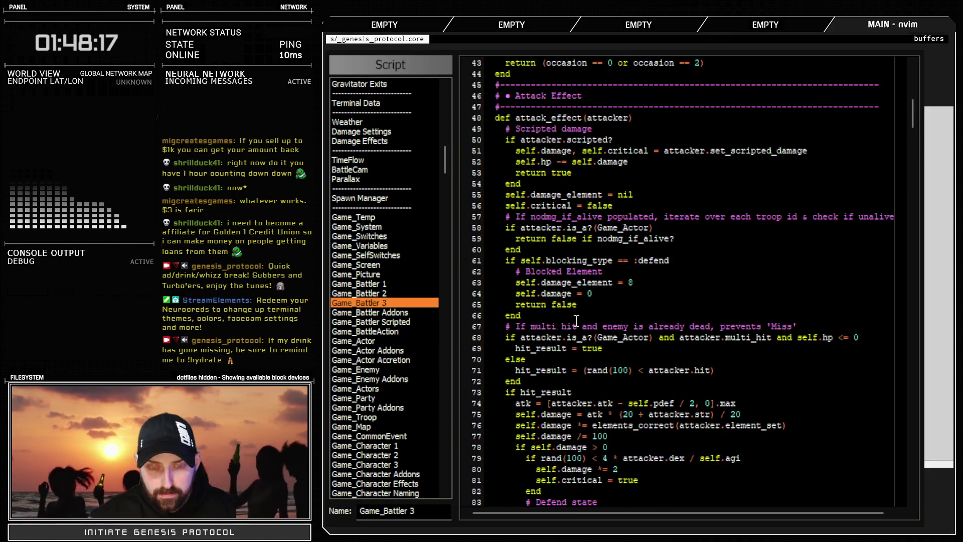
{"action": "scroll", "coordinate": [577, 321], "scroll_direction": "down", "scroll_amount": 20}
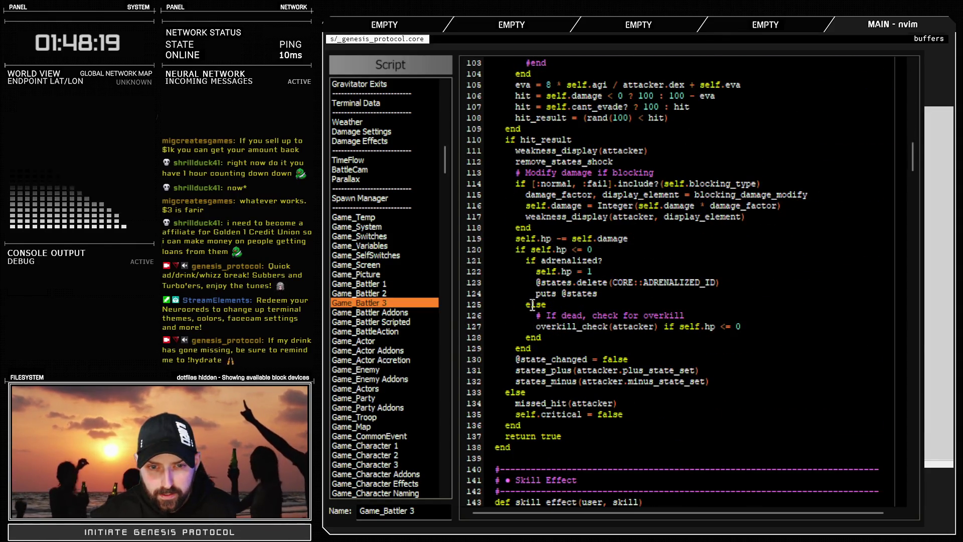
{"action": "left_click", "coordinate": [527, 261]}
{"action": "type", "text": "i#"}
{"action": "key", "text": "Escape"}
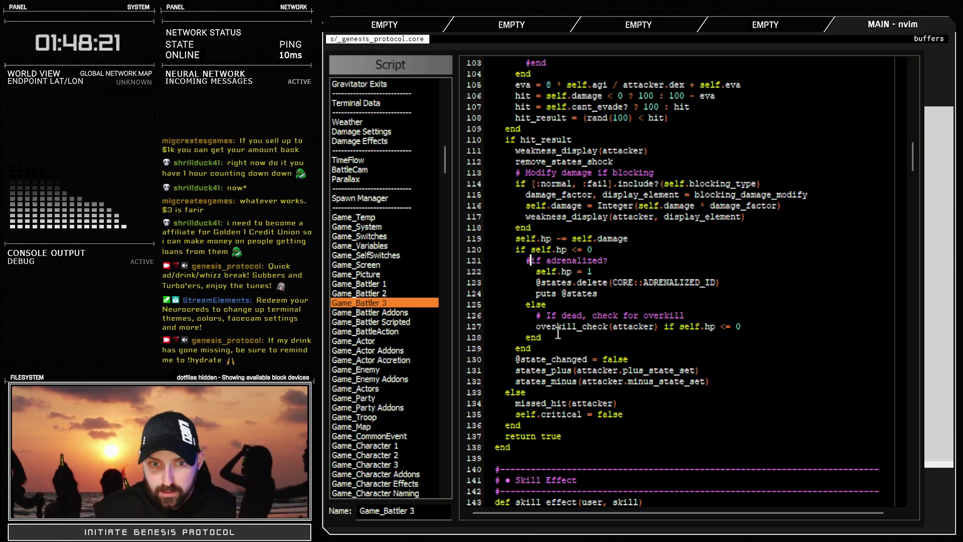
{"action": "key", "text": "j"}
{"action": "key", "text": "period"}
{"action": "key", "text": "j"}
{"action": "key", "text": "period"}
{"action": "key", "text": "j"}
{"action": "key", "text": "period"}
{"action": "key", "text": "j"}
{"action": "key", "text": "period"}
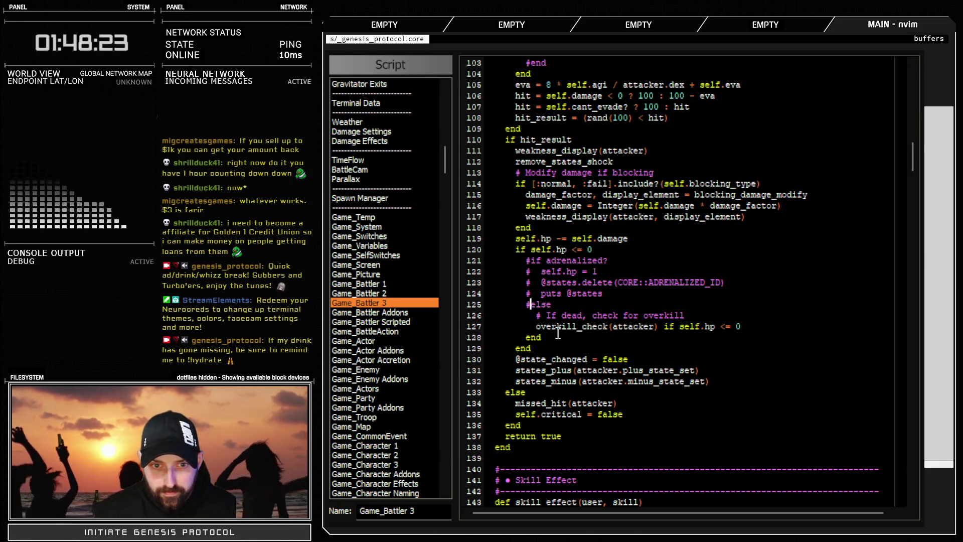
{"action": "key", "text": "period"}
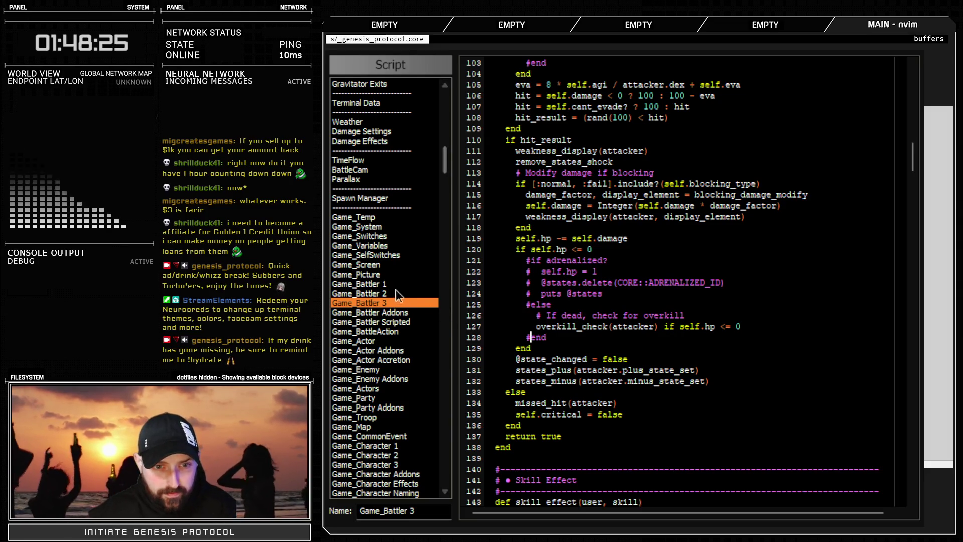
{"action": "left_click", "coordinate": [387, 284]}
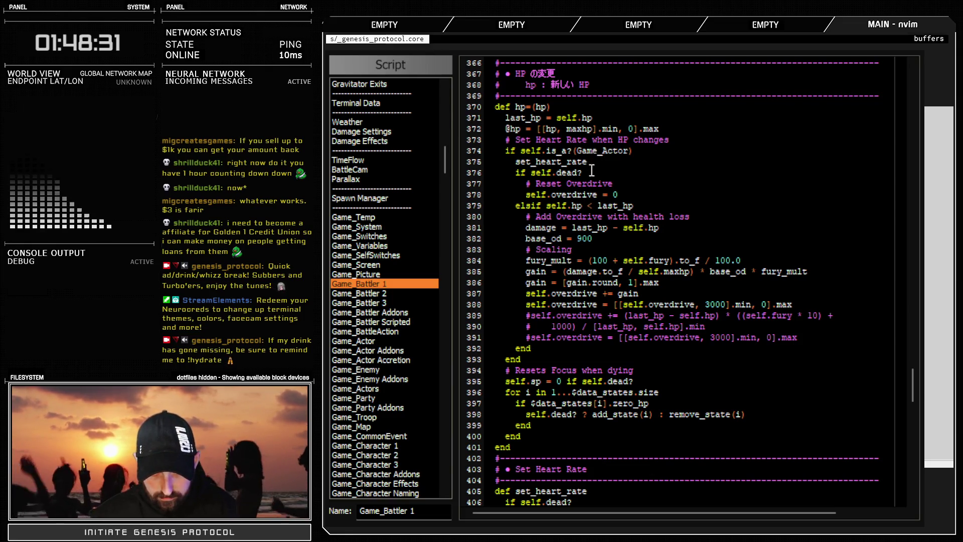
Under 'if self.dead?' in hp=, add 'if adrenalized?' followed by 'self.hp = 1'
{"action": "left_click", "coordinate": [629, 193]}
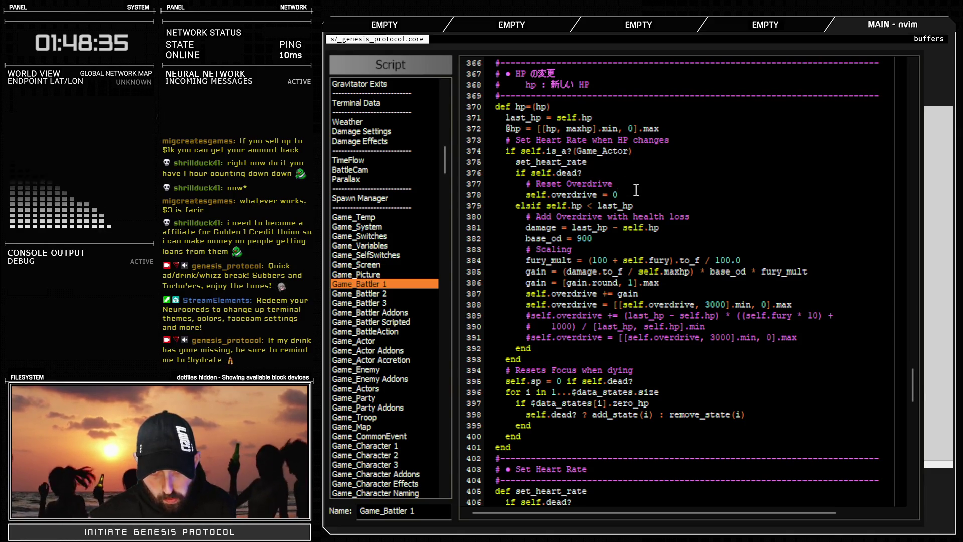
{"action": "left_click", "coordinate": [604, 173]}
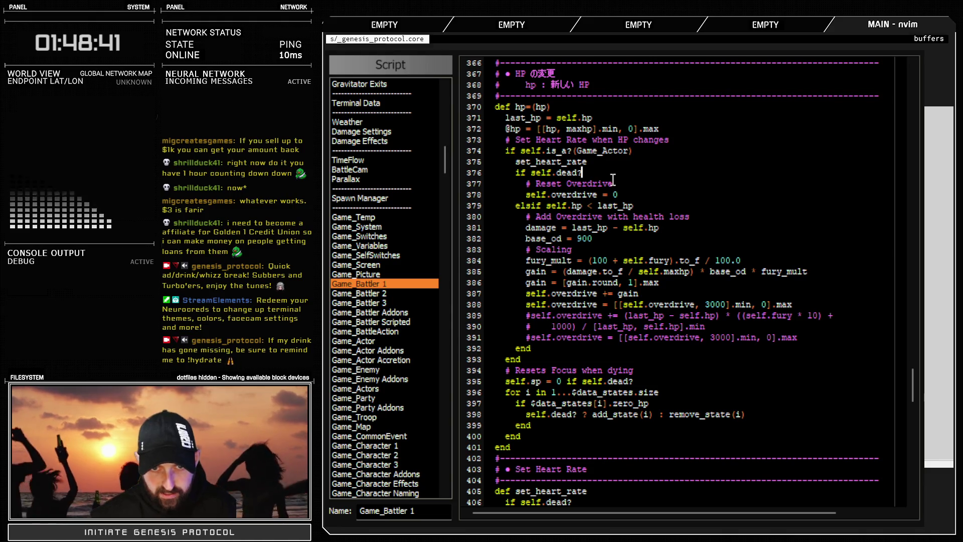
{"action": "key", "text": "Return"}
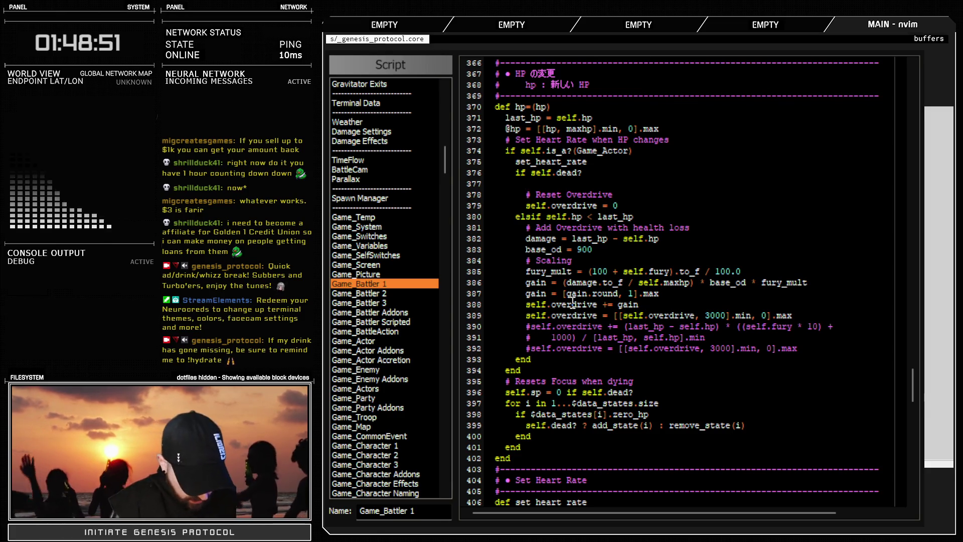
{"action": "type", "text": "if adrenalized?"}
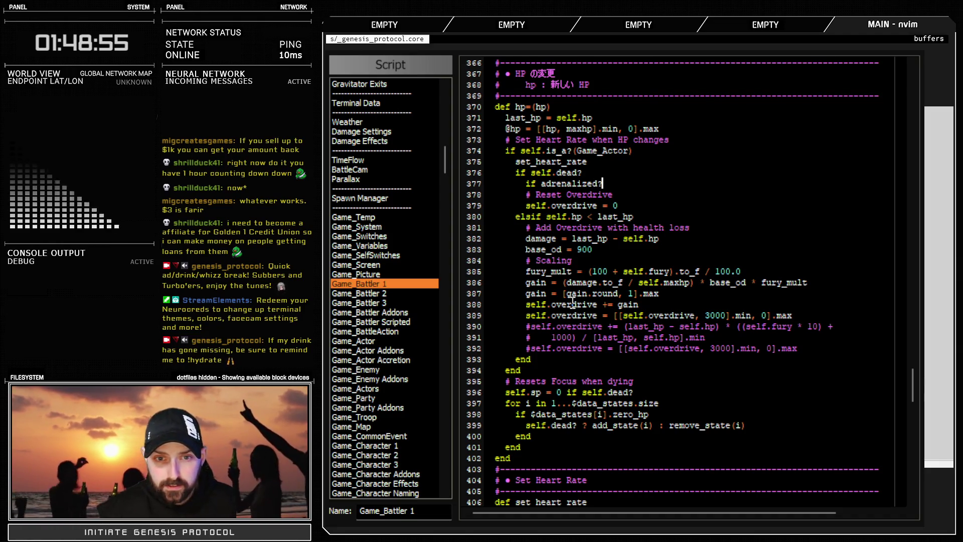
{"action": "key", "text": "Return"}
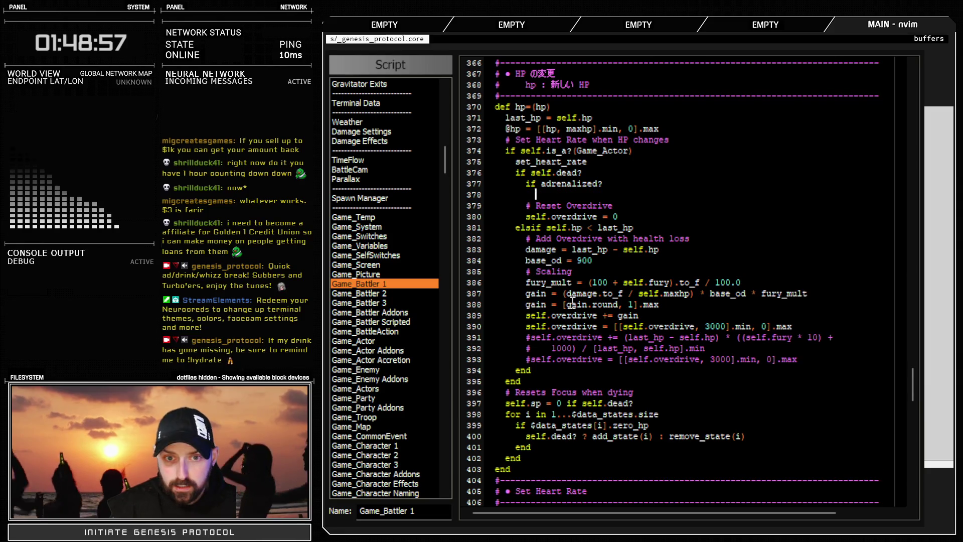
{"action": "type", "text": "seklf"}
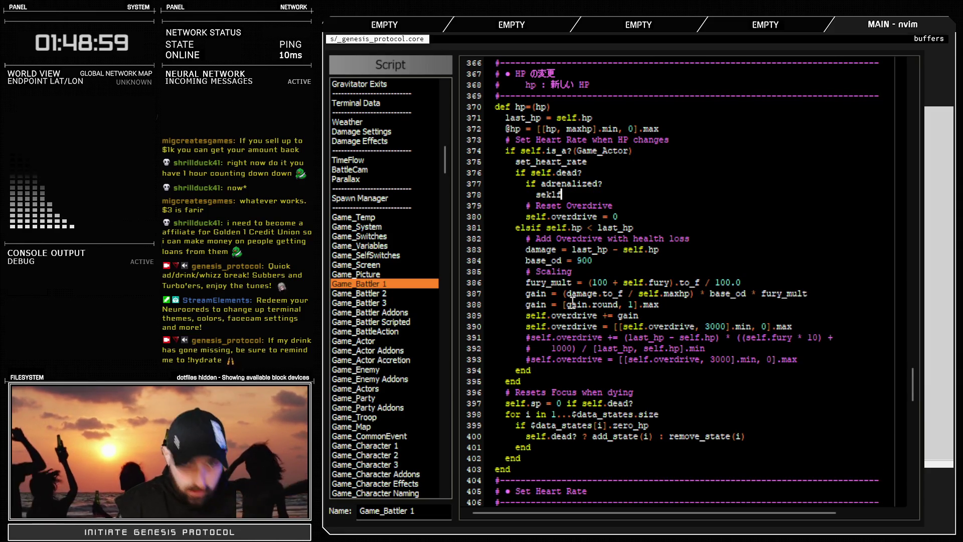
{"action": "key", "text": "BackSpace"}
{"action": "type", "text": "f."}
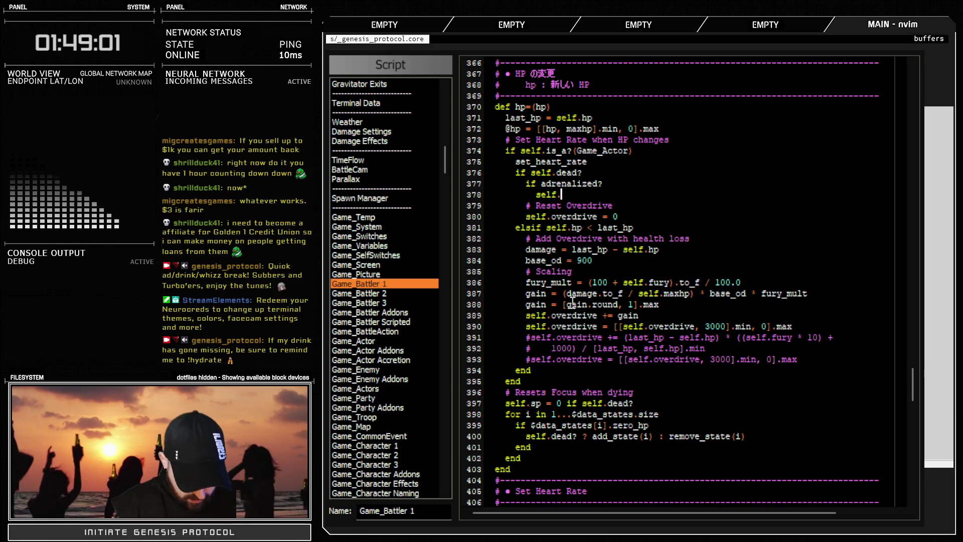
{"action": "type", "text": "hp = 1"}
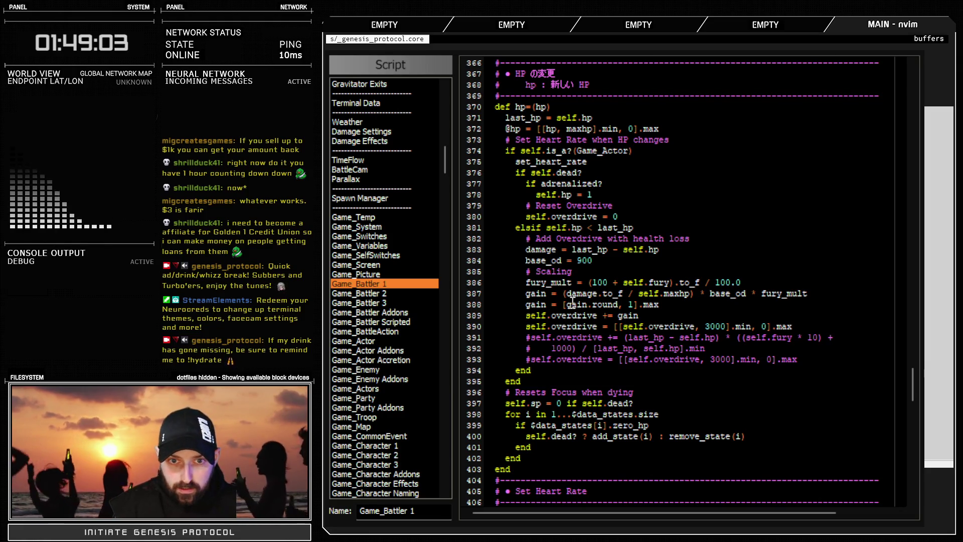
Add the line 'remove_state(CORE::ADRENALIZED_ID)' inside the adrenalized block
{"action": "key", "text": "Return"}
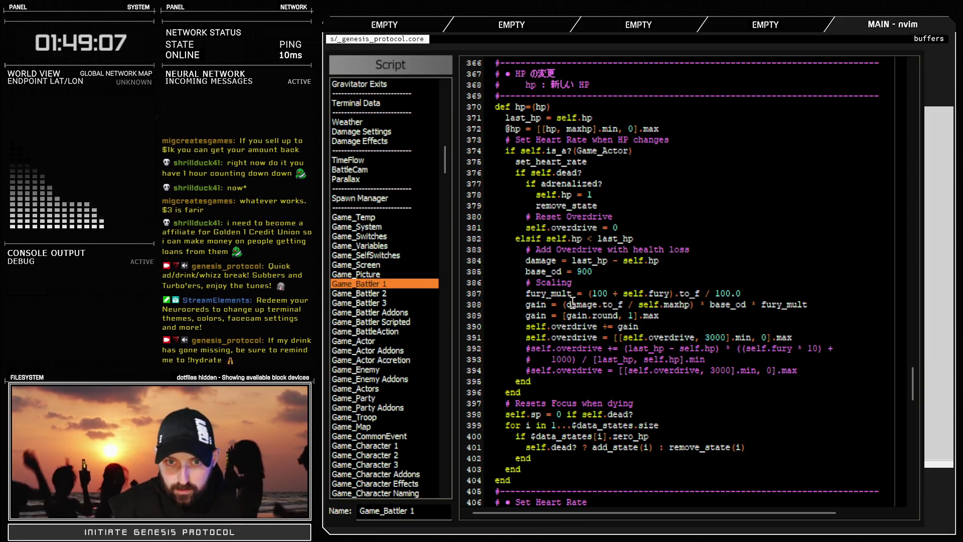
{"action": "type", "text": "remove_state("}
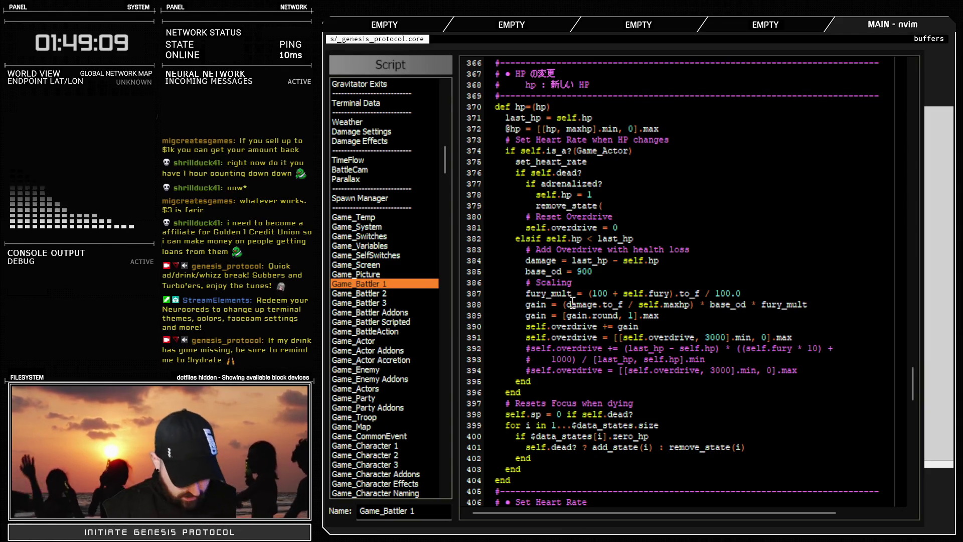
{"action": "type", "text": "CORE::"}
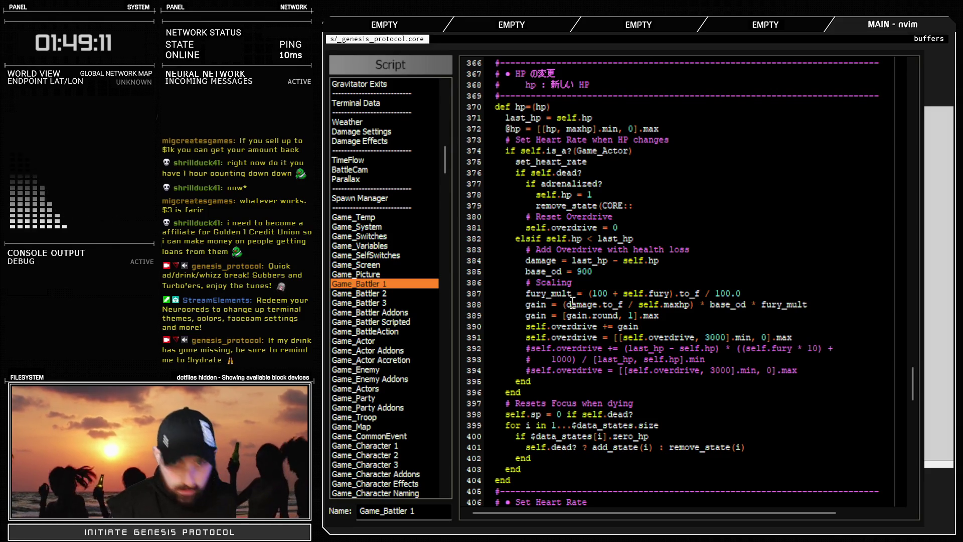
{"action": "type", "text": "@states.include?(CORE::ADRENALIZED_ID)"}
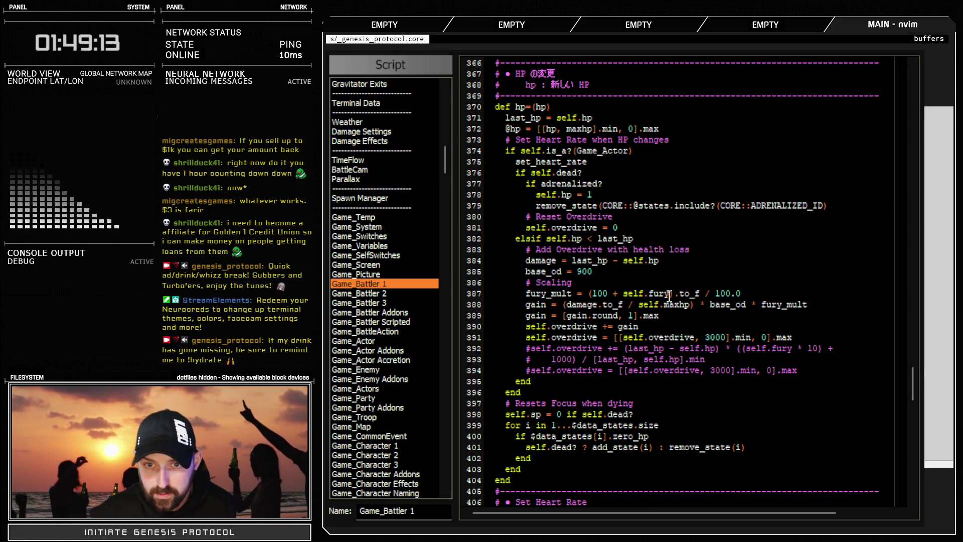
{"action": "left_click_drag", "start_coordinate": [720, 205], "coordinate": [603, 207]}
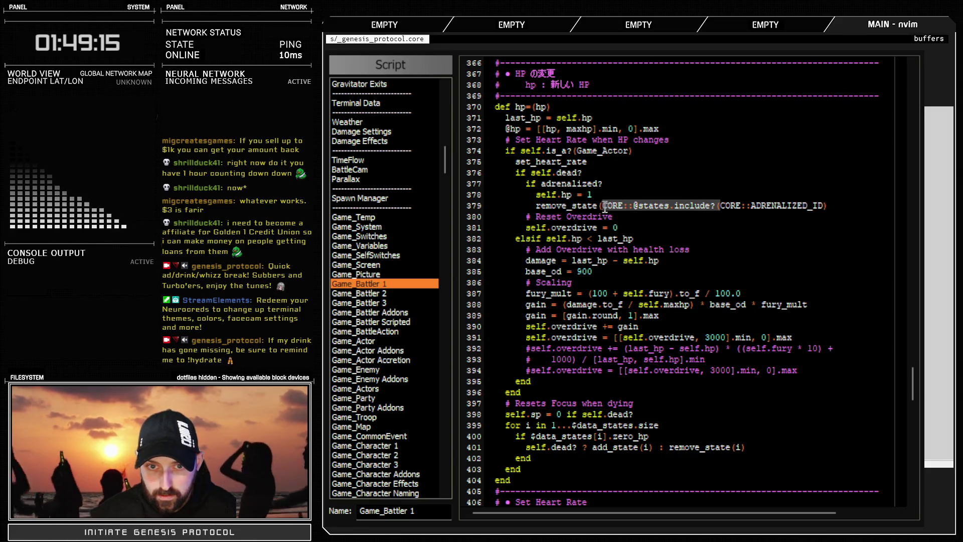
{"action": "key", "text": "BackSpace"}
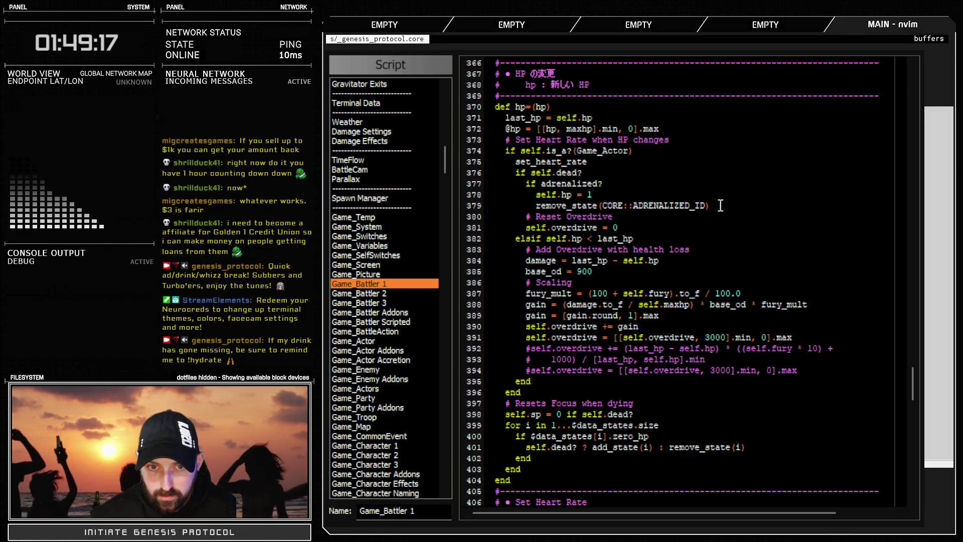
Close the adrenalized block with 'return' and 'end', then exit the Script Editor
{"action": "key", "text": "Return"}
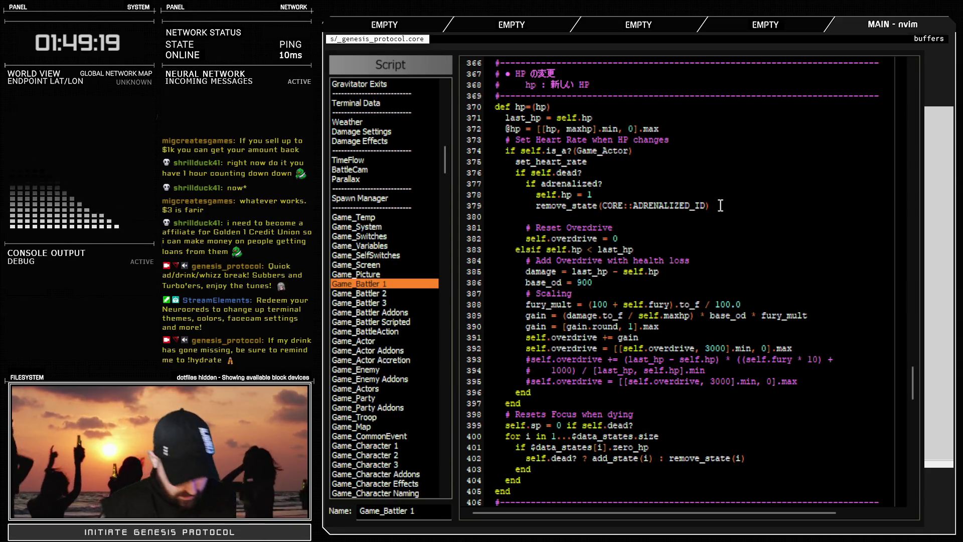
{"action": "type", "text": "return"}
{"action": "key", "text": "Return"}
{"action": "type", "text": "end"}
{"action": "key", "text": "Return"}
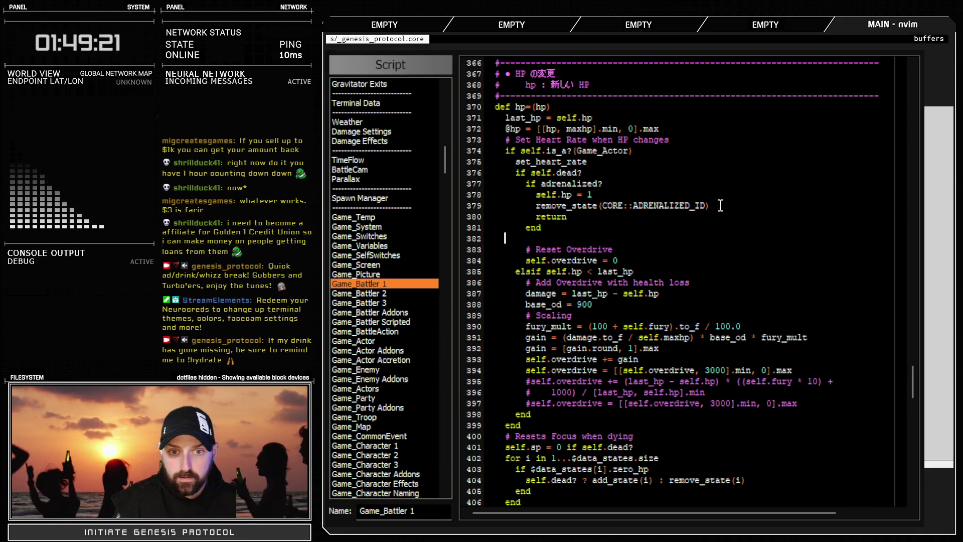
{"action": "key", "text": "BackSpace"}
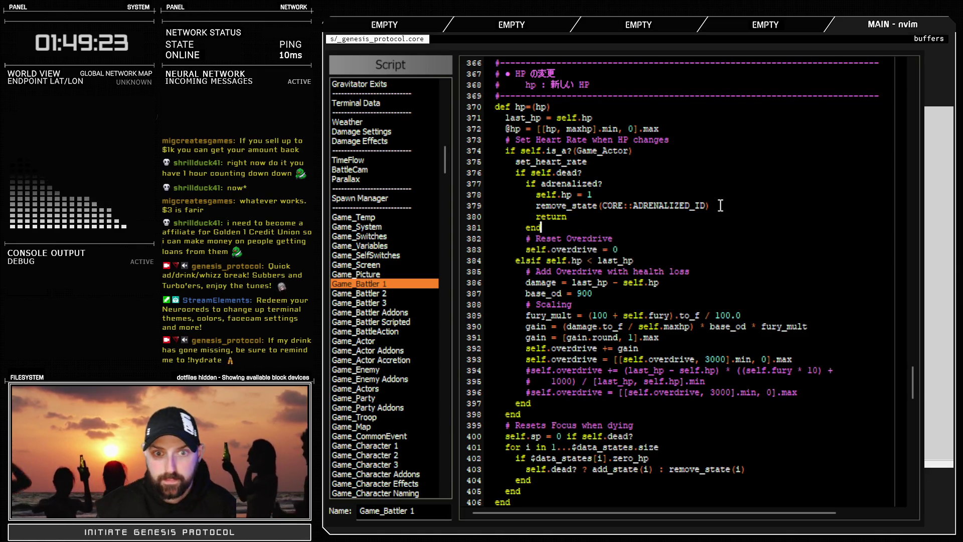
{"action": "left_click", "coordinate": [620, 182]}
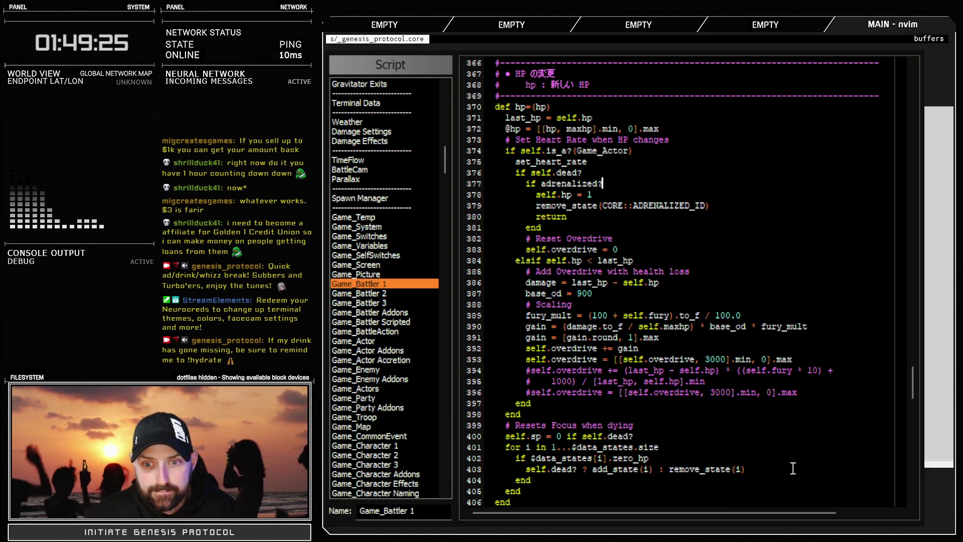
{"action": "key", "text": "Escape"}
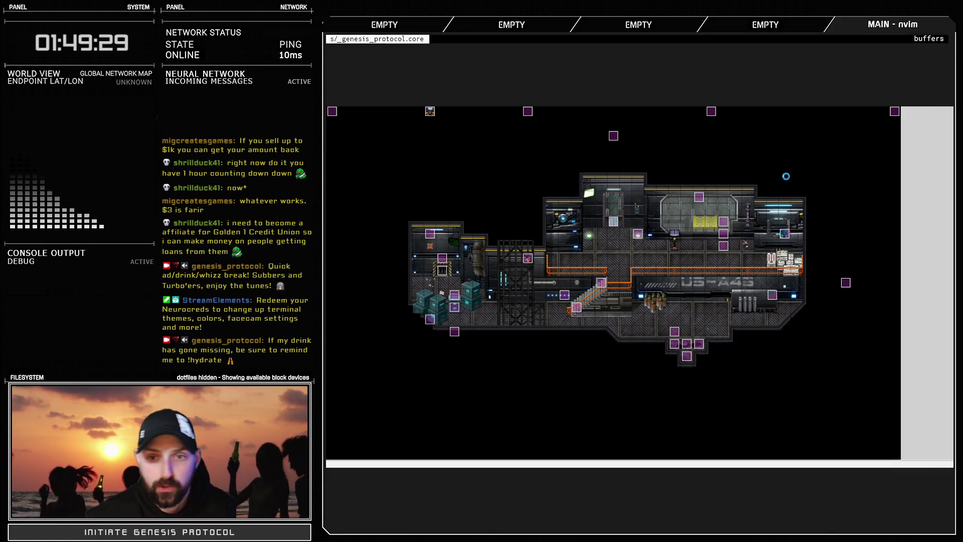
Start a battle test with the Test Battle troop from the Database's Troops tab
{"action": "key", "text": "F9"}
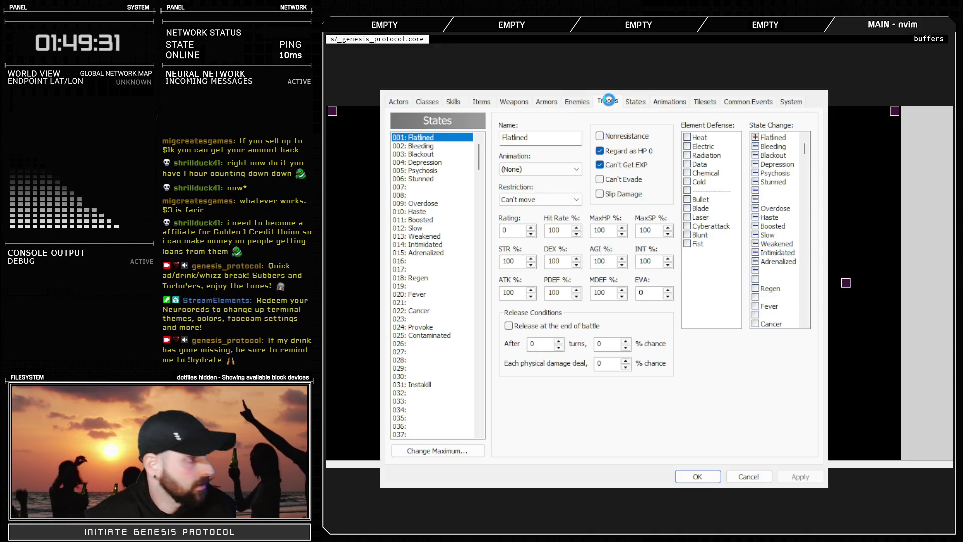
{"action": "left_click", "coordinate": [607, 100]}
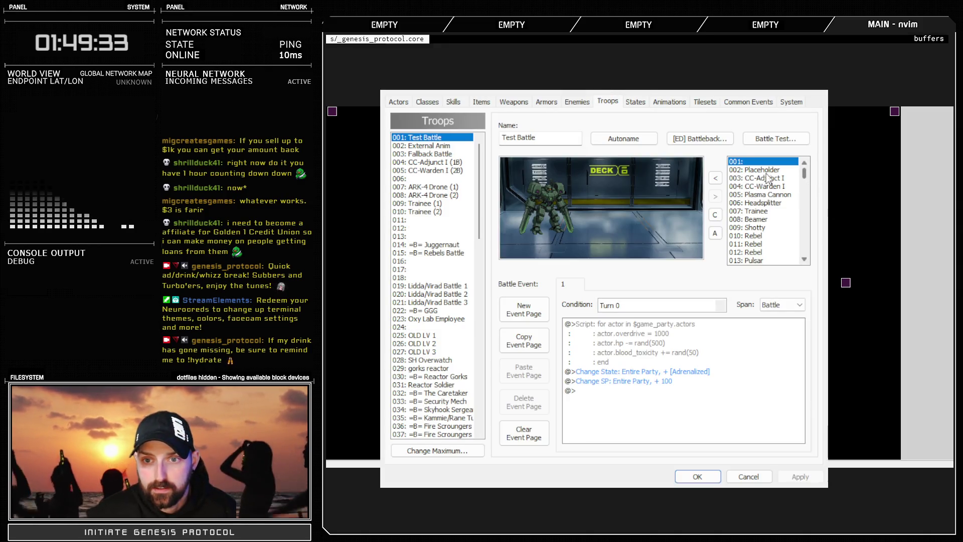
{"action": "left_click", "coordinate": [776, 142]}
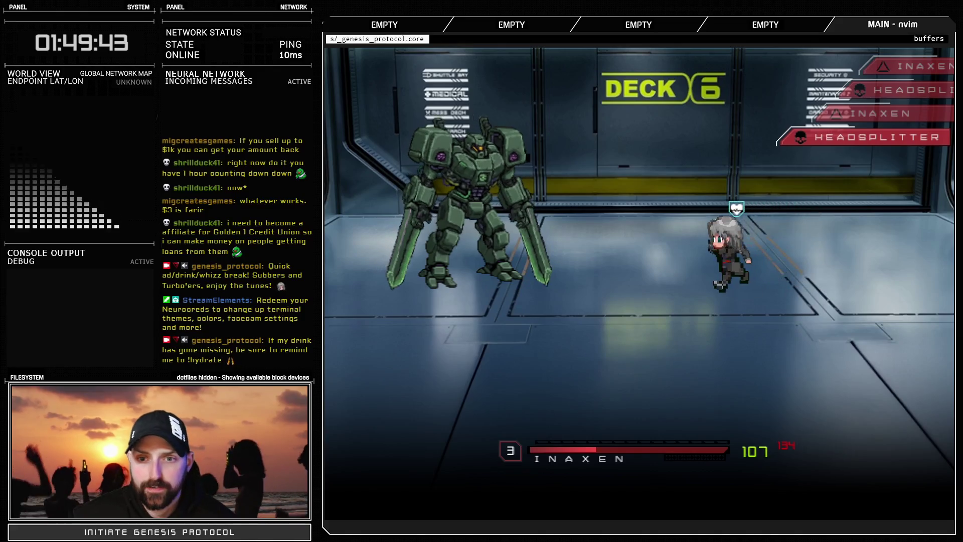
Choose Fight and have Inaxen fire Fast Blast at the Headsplitter mech
{"action": "key", "text": "Return"}
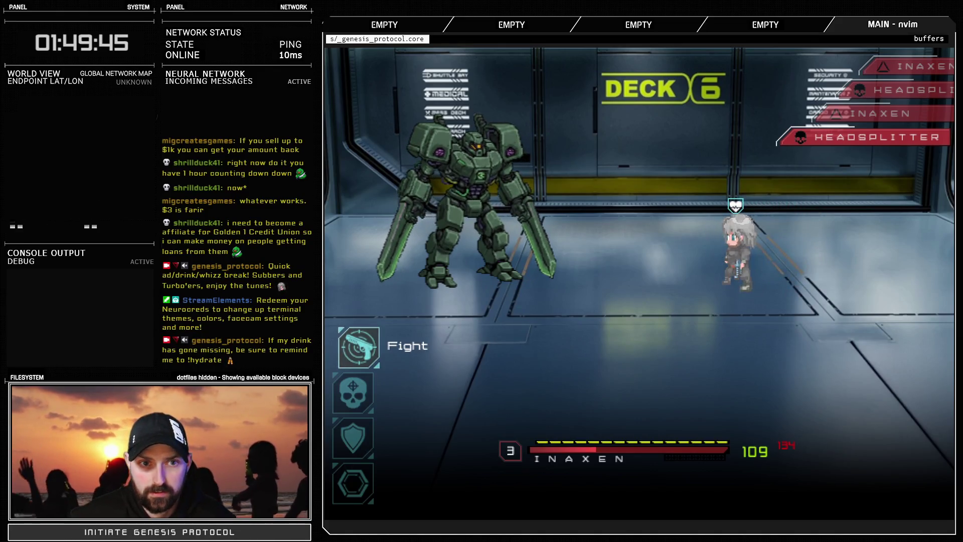
{"action": "key", "text": "Return"}
{"action": "key", "text": "Return"}
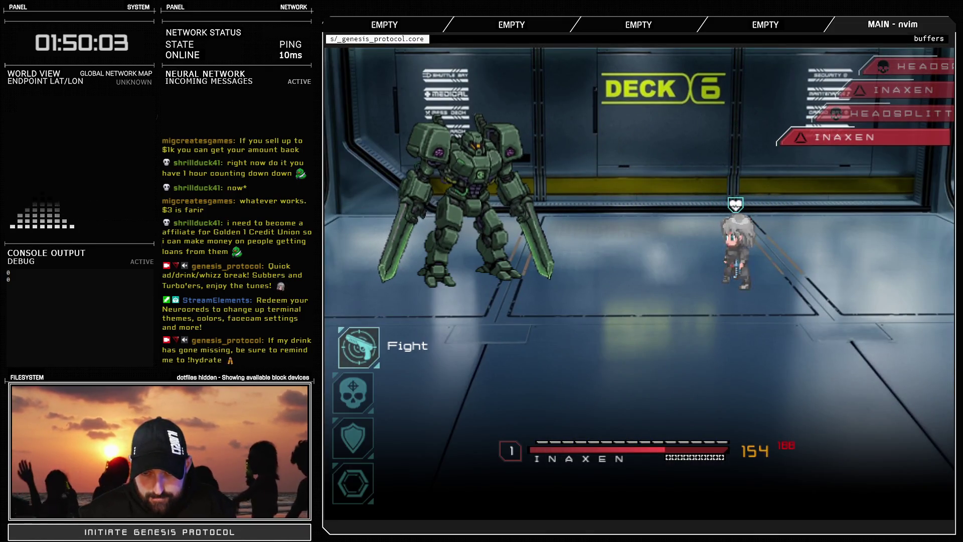
{"action": "key", "text": "Return"}
{"action": "key", "text": "Return"}
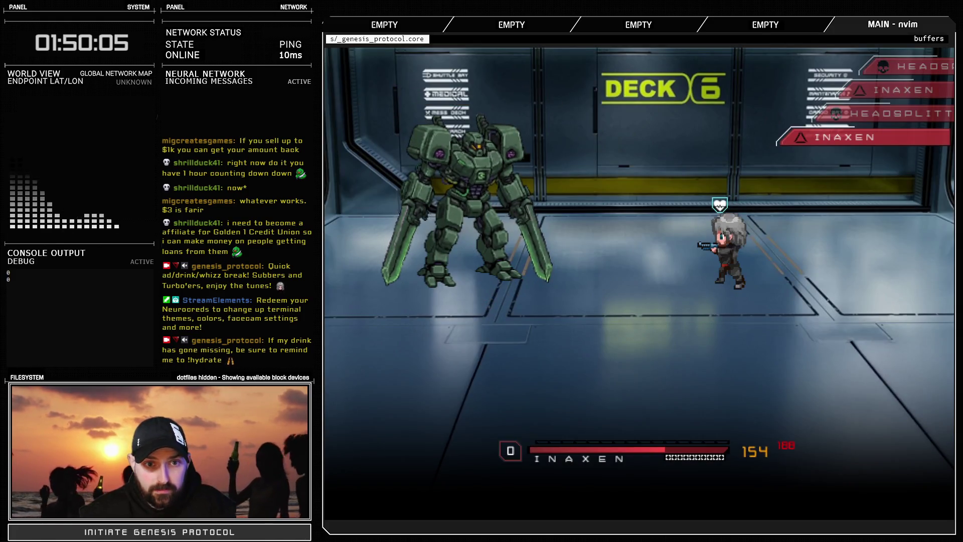
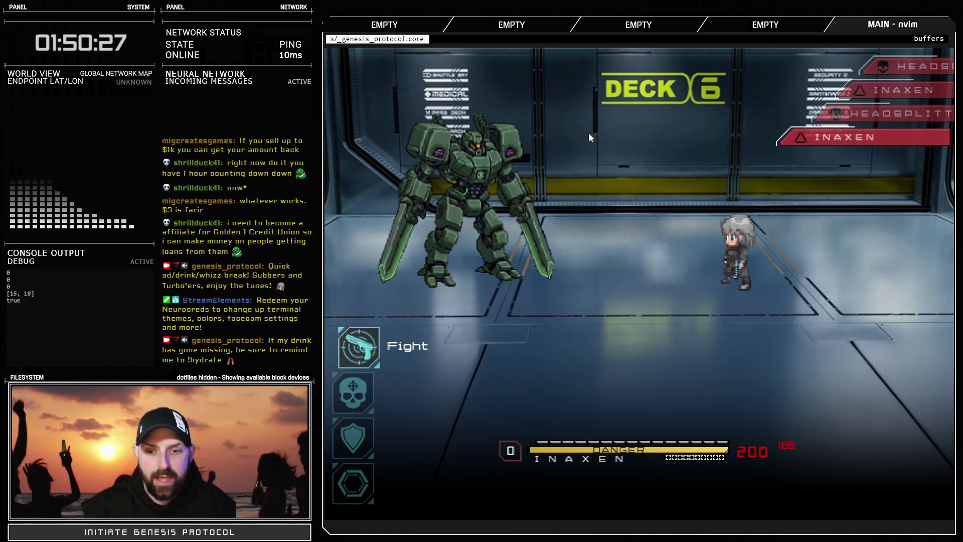
In the test battle, rotate the item wheel reading descriptions and use an Adrenal Injection
{"action": "key", "text": "Down"}
{"action": "key", "text": "Up"}
{"action": "key", "text": "Return"}
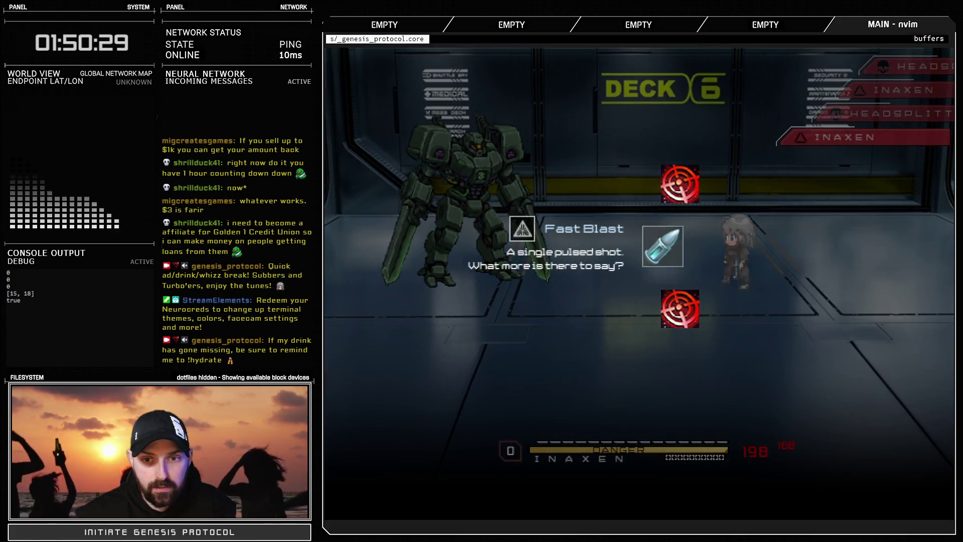
{"action": "key", "text": "Escape"}
{"action": "key", "text": "Down"}
{"action": "key", "text": "Down"}
{"action": "key", "text": "Down"}
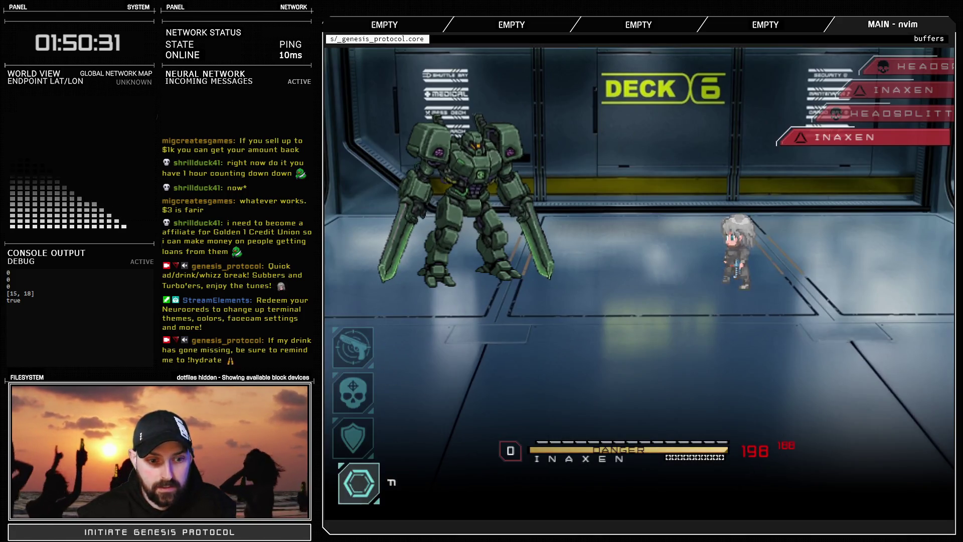
{"action": "key", "text": "Return"}
{"action": "key", "text": "Down"}
{"action": "key", "text": "Down"}
{"action": "key", "text": "Down"}
{"action": "key", "text": "Down"}
{"action": "key", "text": "Down"}
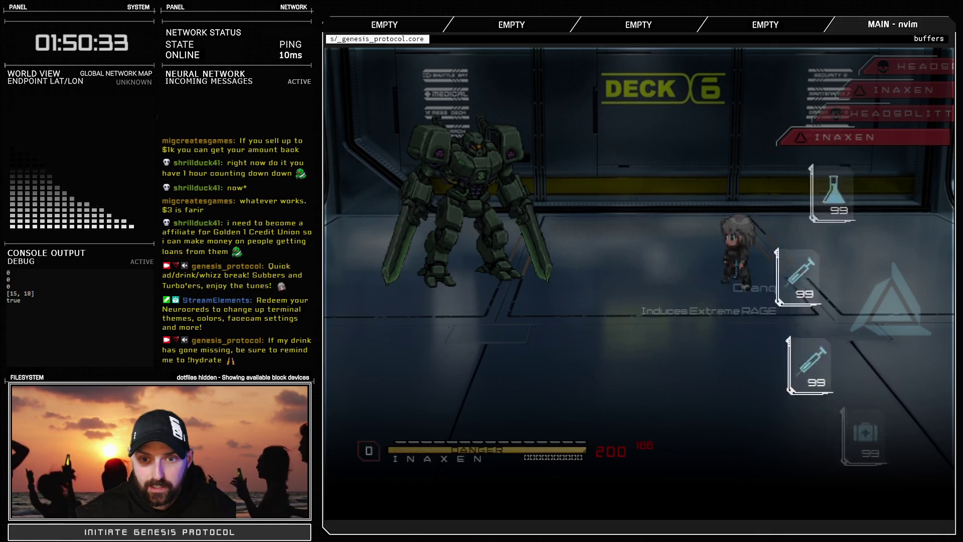
{"action": "key", "text": "Down"}
{"action": "key", "text": "Down"}
{"action": "key", "text": "Down"}
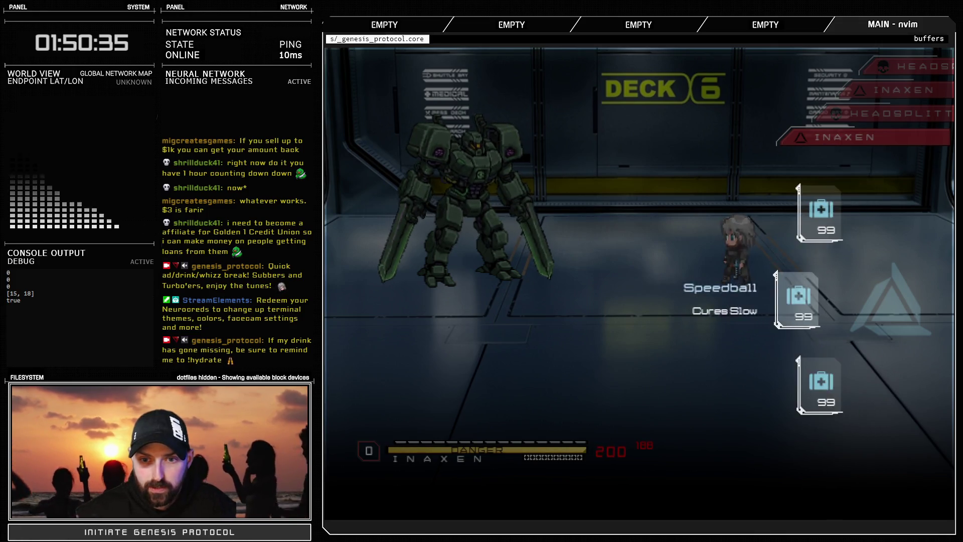
{"action": "key", "text": "Down"}
{"action": "key", "text": "Down"}
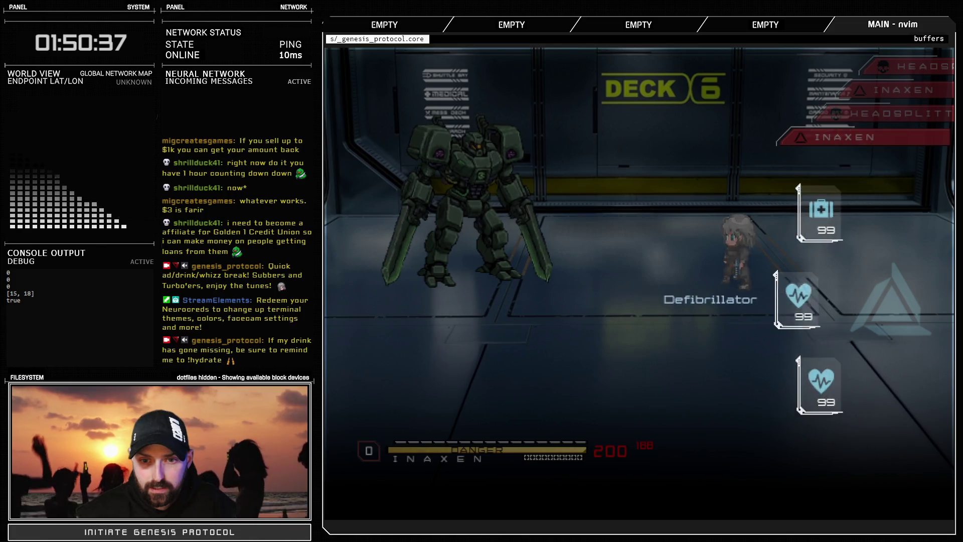
{"action": "key", "text": "Return"}
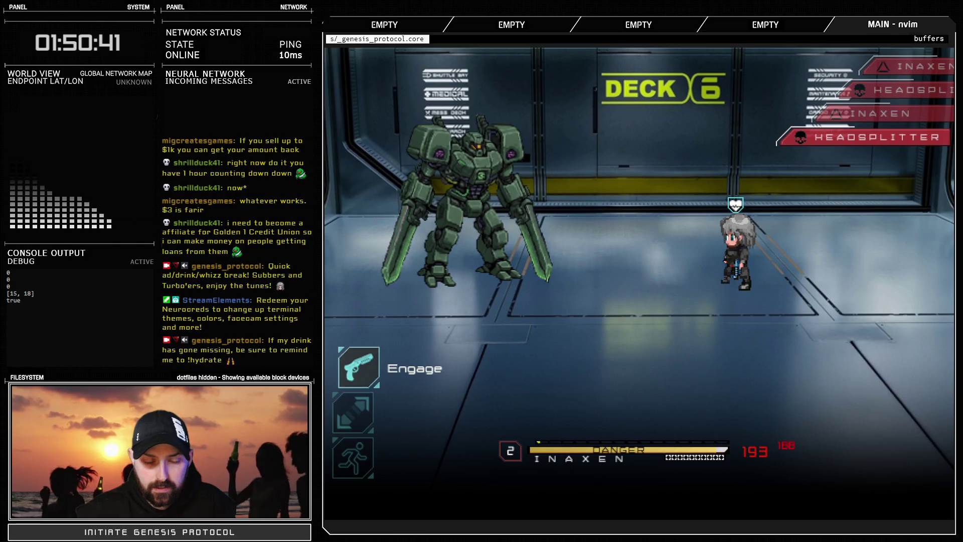
End the turn, destroy the mech with Fast Blast, and close the test battle
{"action": "key", "text": "Return"}
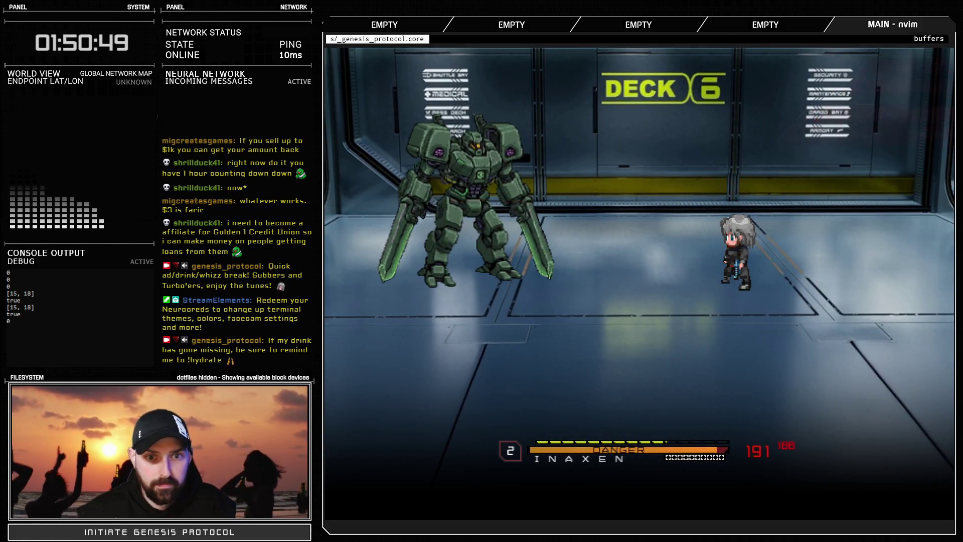
{"action": "key", "text": "Return"}
{"action": "key", "text": "Return"}
{"action": "key", "text": "Return"}
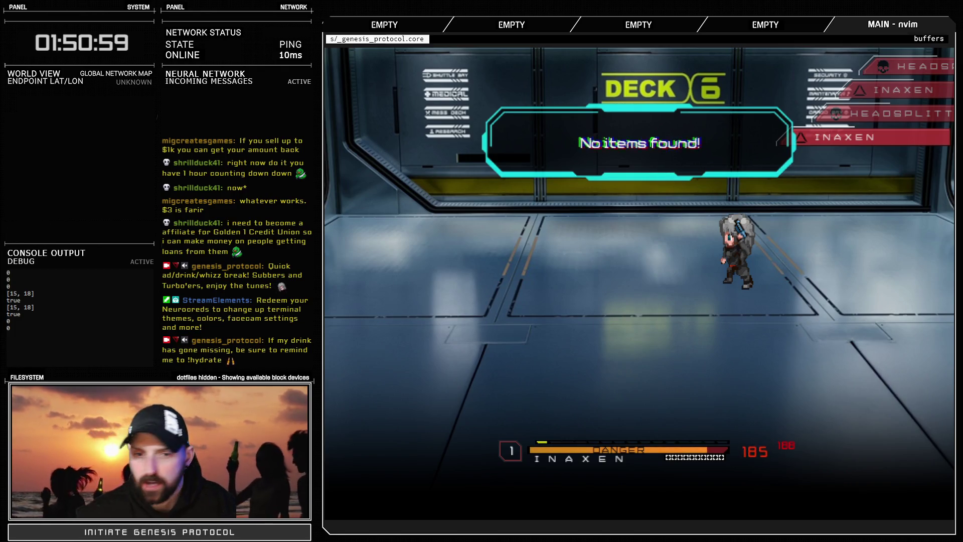
{"action": "key", "text": "Return"}
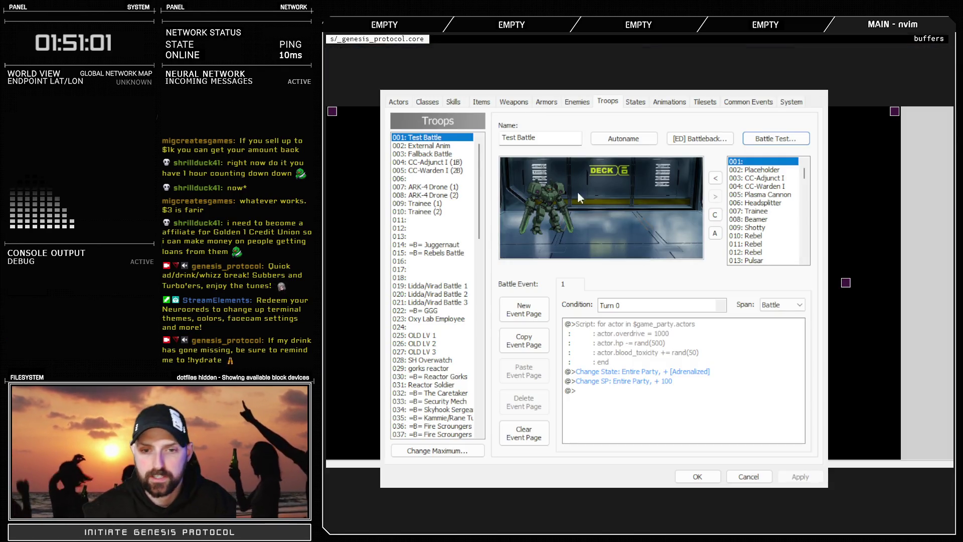
Close the Database and add '# If adrenalized, stay alive at critical' under Game_Battler 1's adrenalized check
{"action": "left_click", "coordinate": [697, 476]}
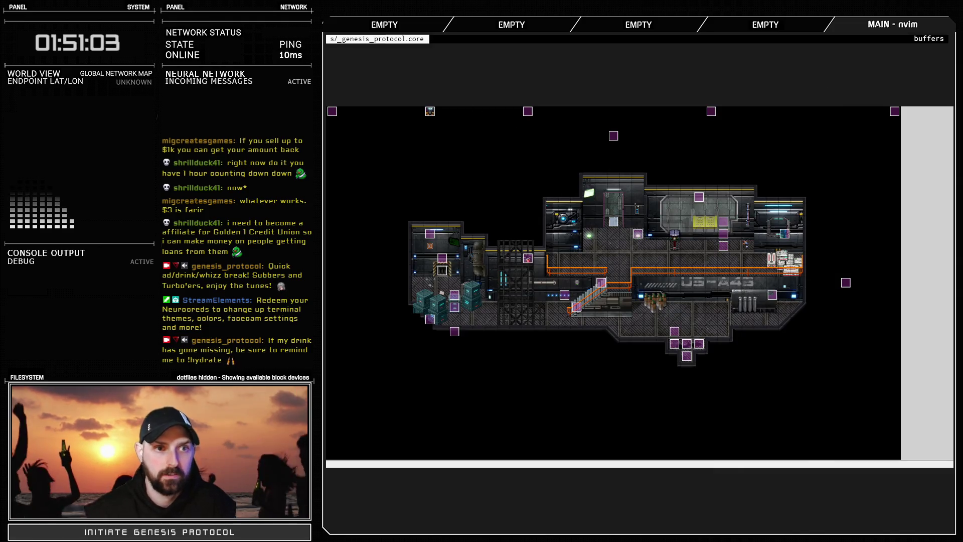
{"action": "key", "text": "F11"}
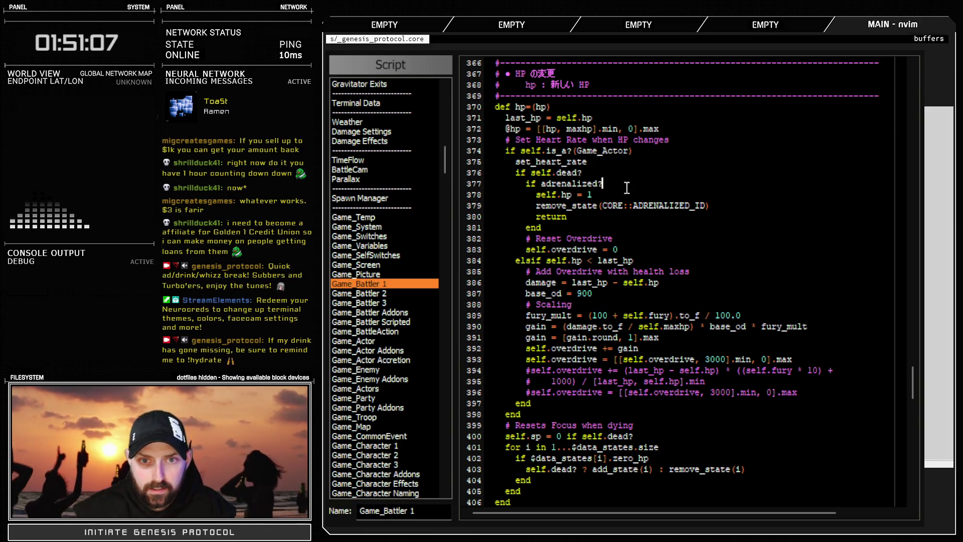
{"action": "key", "text": "Return"}
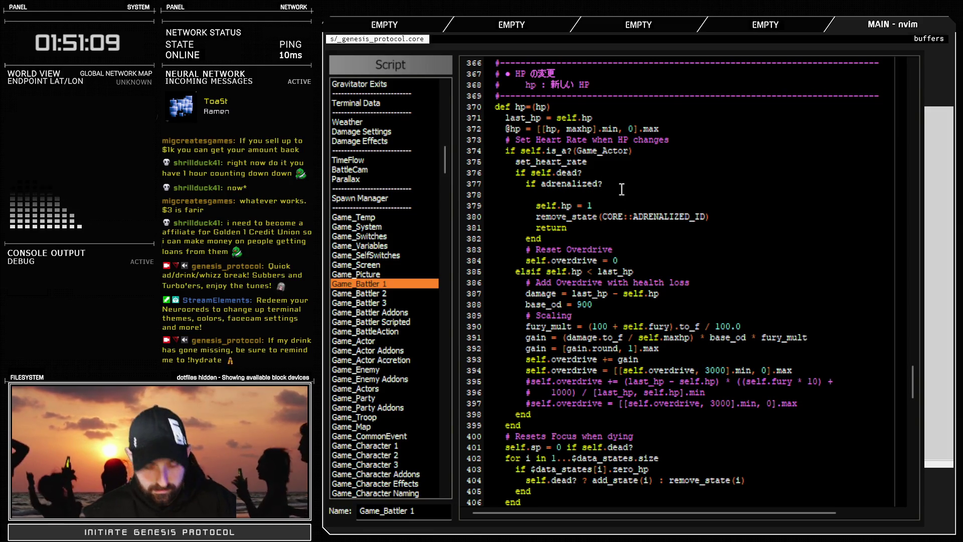
{"action": "type", "text": "# "}
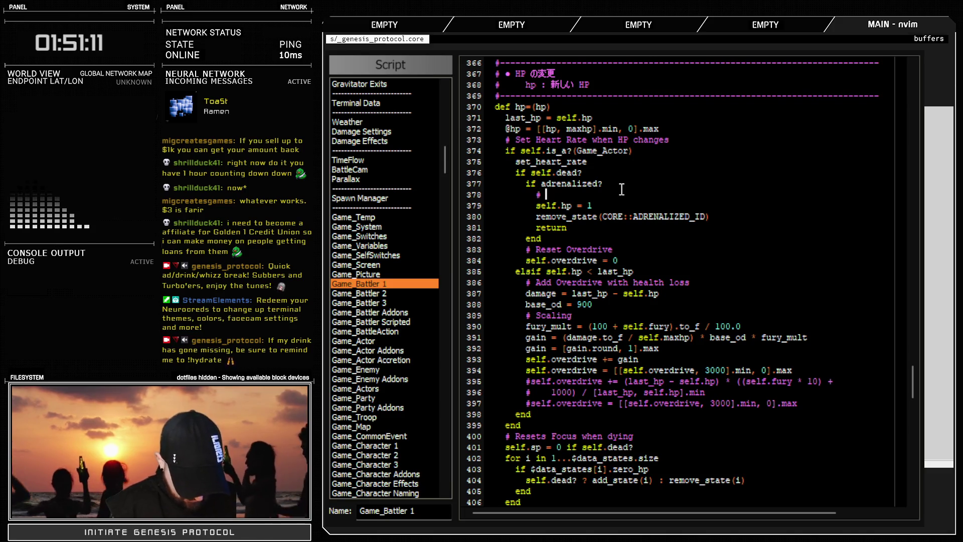
{"action": "type", "text": "If adrernaliz"}
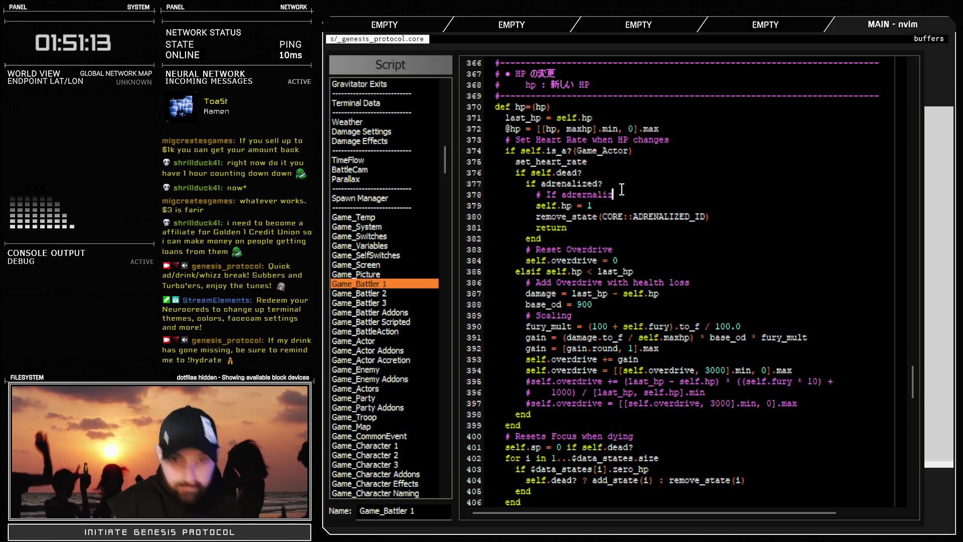
{"action": "type", "text": "ed, stay alive"}
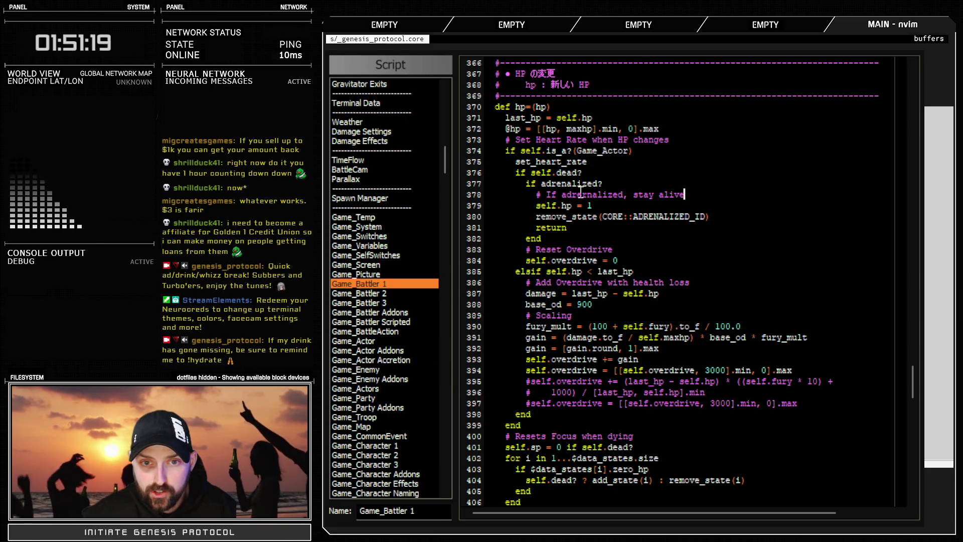
{"action": "key", "text": "Delete"}
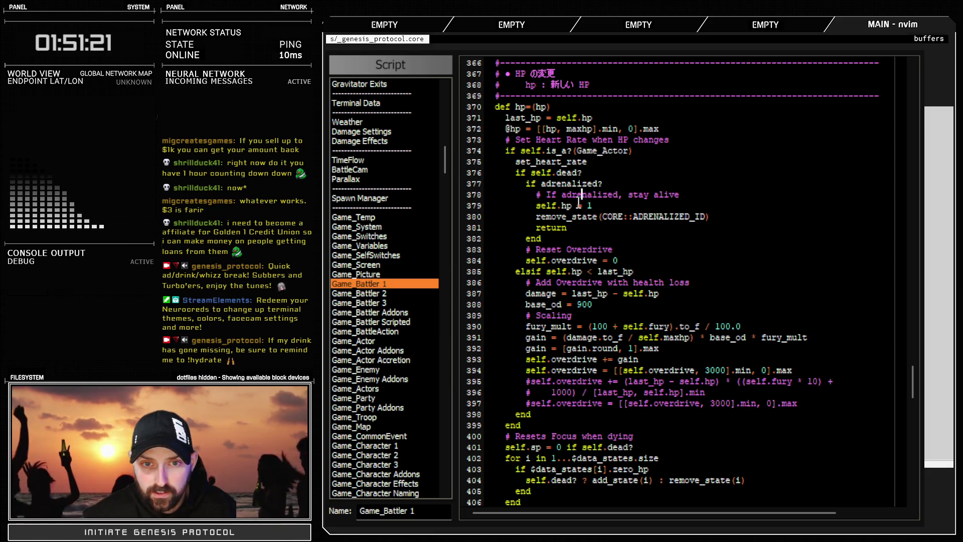
{"action": "left_click", "coordinate": [686, 195]}
{"action": "type", "text": "at critical"}
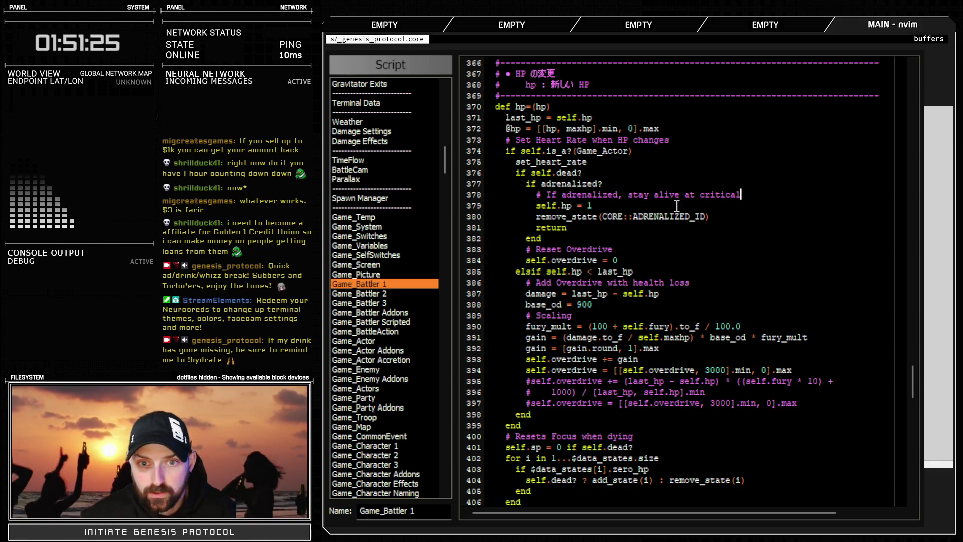
{"action": "left_click", "coordinate": [381, 301]}
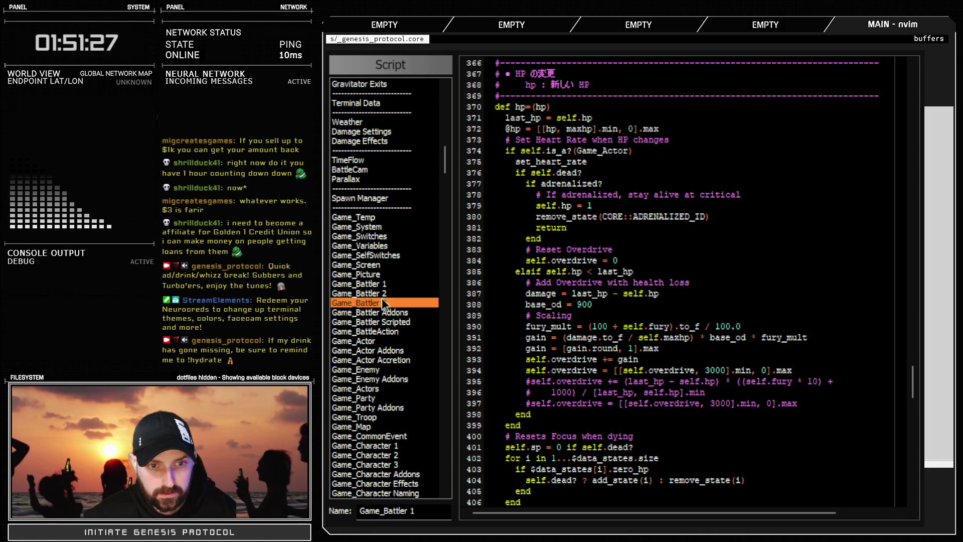
Delete the old commented adrenalized block and its #end line, then restore them
{"action": "left_click_drag", "start_coordinate": [511, 264], "coordinate": [493, 316]}
{"action": "key", "text": "ctrl+c"}
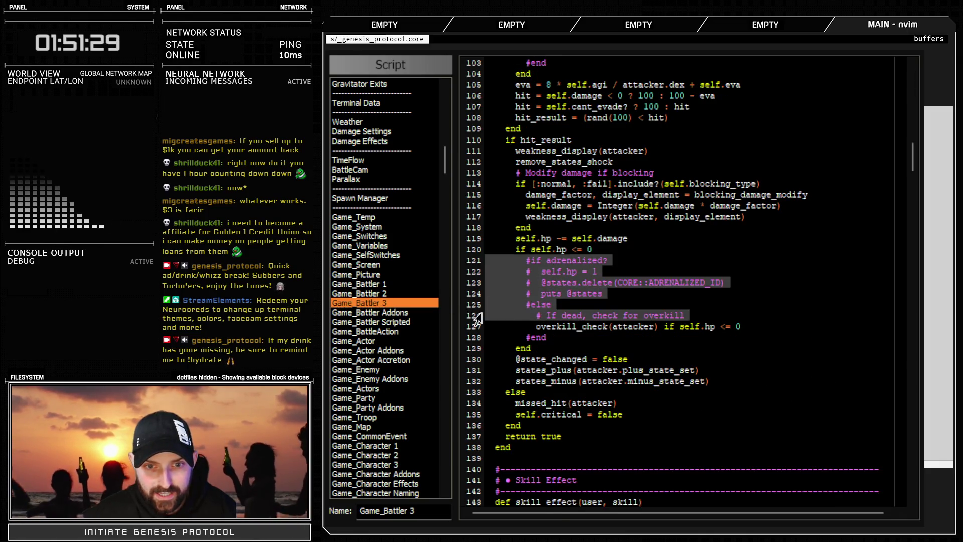
{"action": "key", "text": "d"}
{"action": "mouse_move", "coordinate": [493, 273]}
{"action": "left_mouse_down"}
{"action": "mouse_move", "coordinate": [544, 274]}
{"action": "mouse_move", "coordinate": [462, 276]}
{"action": "left_mouse_up"}
{"action": "key", "text": "d"}
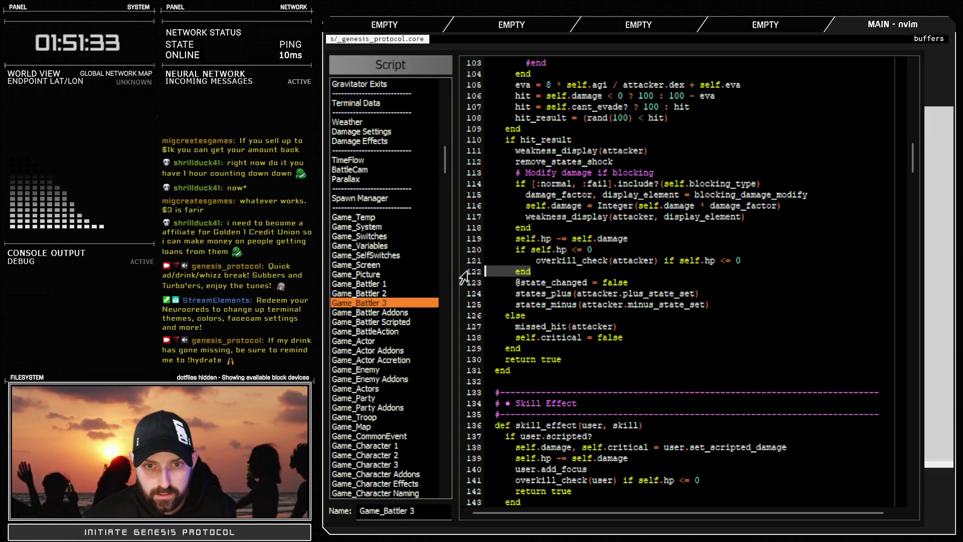
{"action": "key", "text": "p"}
{"action": "key", "text": "ctrl+shift+v"}
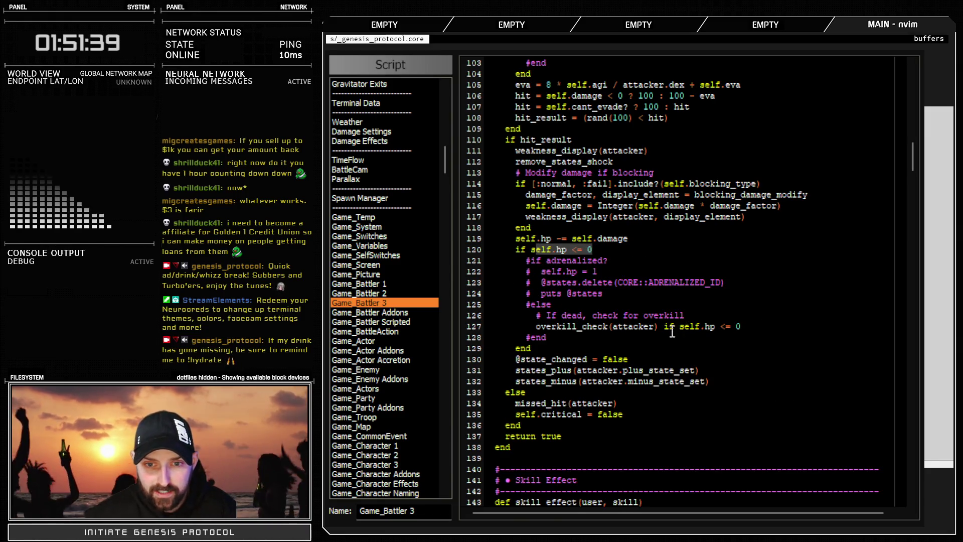
Select the hp condition on the overkill line and delete the trailing #end and end lines
{"action": "key", "text": "F"}
{"action": "key", "text": "i"}
{"action": "key", "text": "v"}
{"action": "key", "text": "t"}
{"action": "key", "text": "less"}
{"action": "left_click", "coordinate": [595, 308]}
{"action": "left_click_drag", "start_coordinate": [539, 346], "coordinate": [485, 337]}
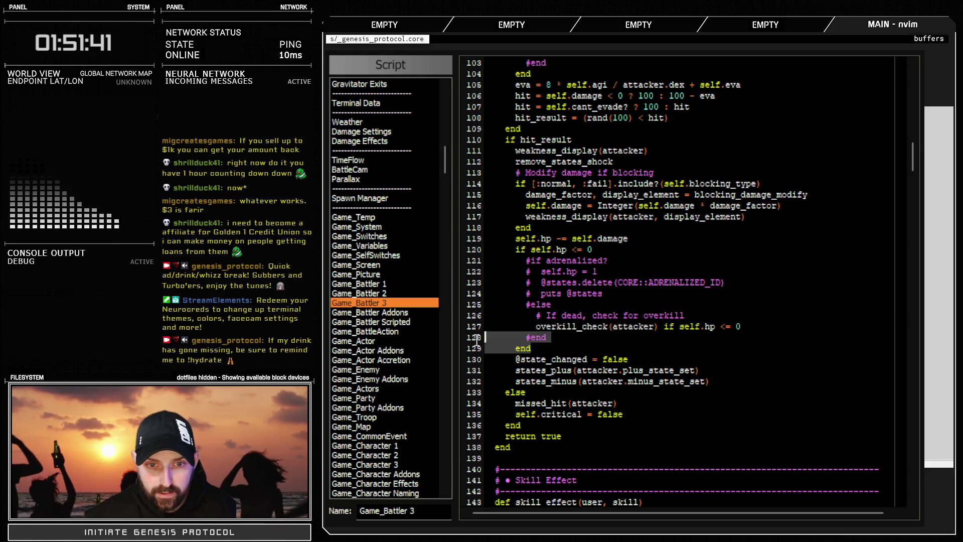
{"action": "key", "text": "c"}
Delete the commented adrenalized lines together with the hp check line
{"action": "left_click_drag", "start_coordinate": [576, 306], "coordinate": [451, 257]}
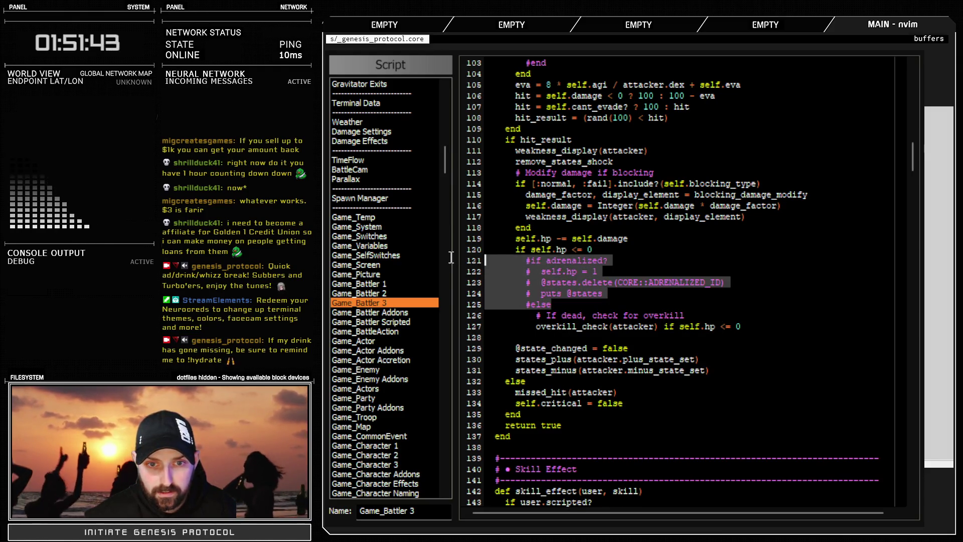
{"action": "key", "text": "k"}
{"action": "key", "text": "c"}
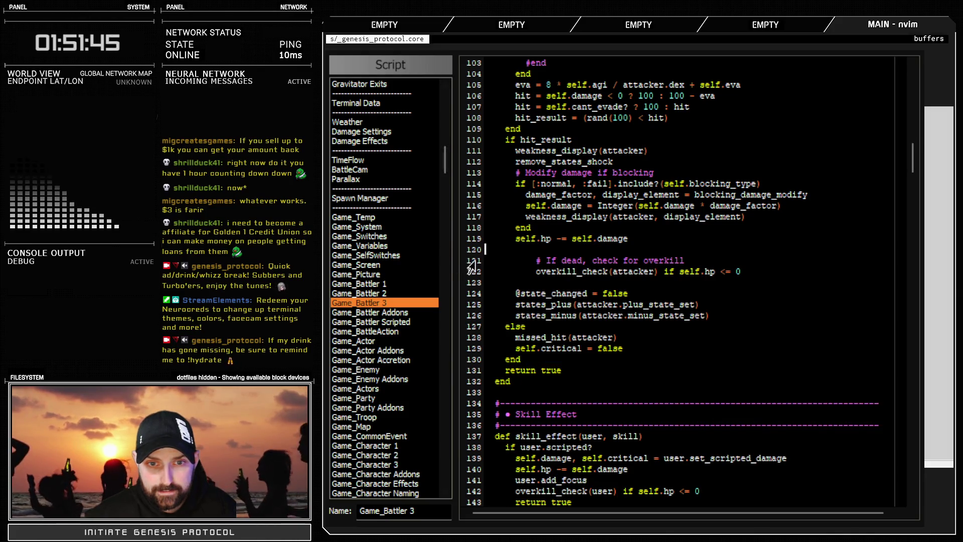
{"action": "key", "text": "BackSpace"}
Dedent the overkill comment and check lines and remove the leftover blank line
{"action": "left_click_drag", "start_coordinate": [523, 254], "coordinate": [473, 264]}
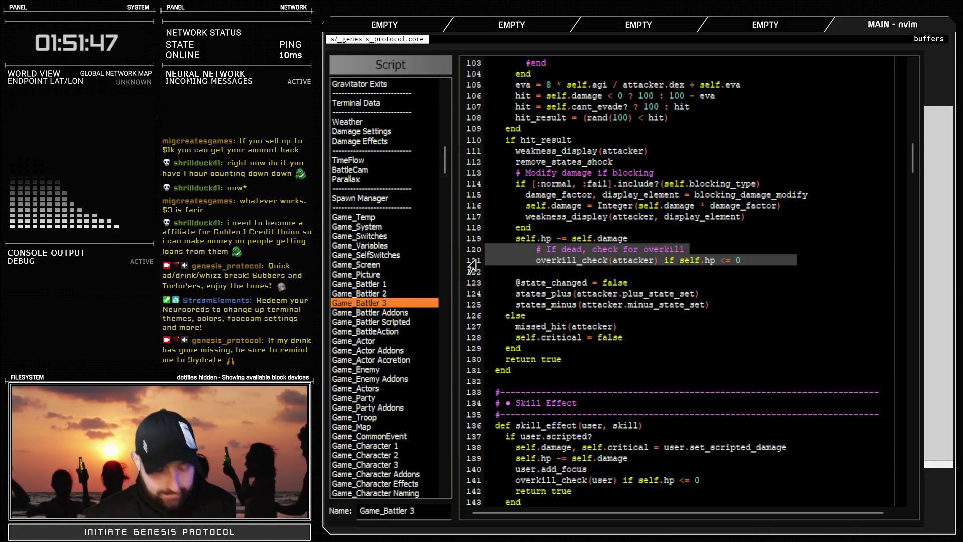
{"action": "key", "text": "less"}
{"action": "key", "text": "less"}
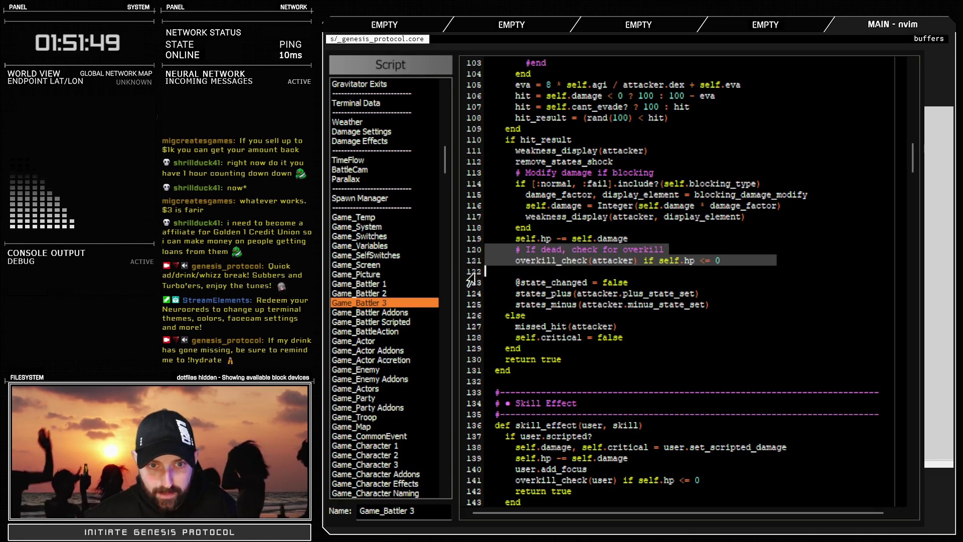
{"action": "left_click", "coordinate": [474, 282]}
{"action": "key", "text": "BackSpace"}
{"action": "scroll", "coordinate": [547, 271], "scroll_direction": "up", "scroll_amount": 20}
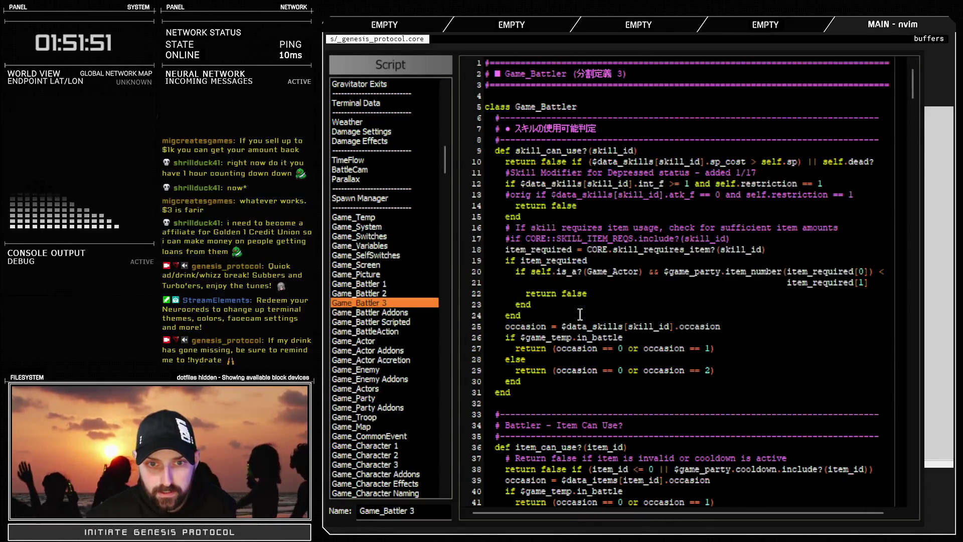
Delete the remaining commented-out adrenalized block and its leftover #end and end lines
{"action": "scroll", "coordinate": [580, 315], "scroll_direction": "down", "scroll_amount": 20}
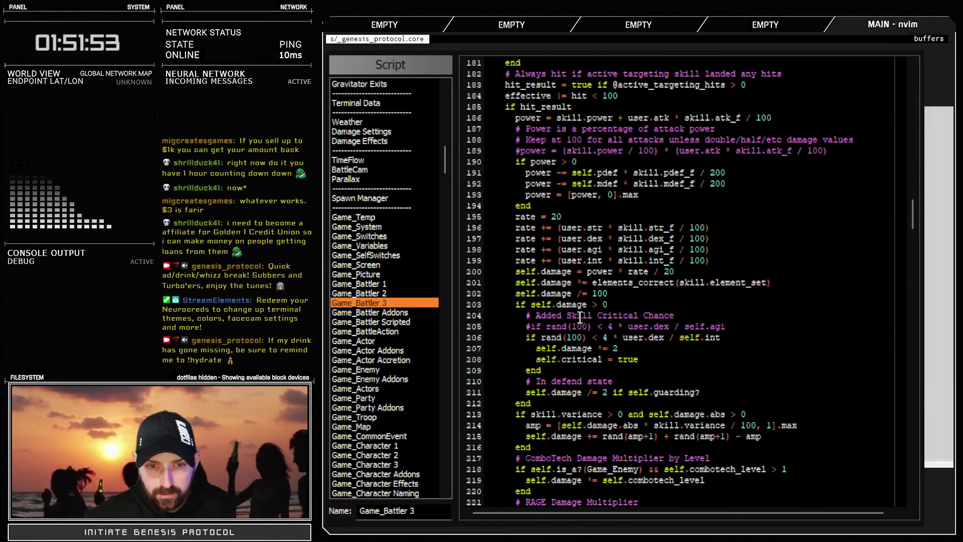
{"action": "scroll", "coordinate": [579, 318], "scroll_direction": "down", "scroll_amount": 20}
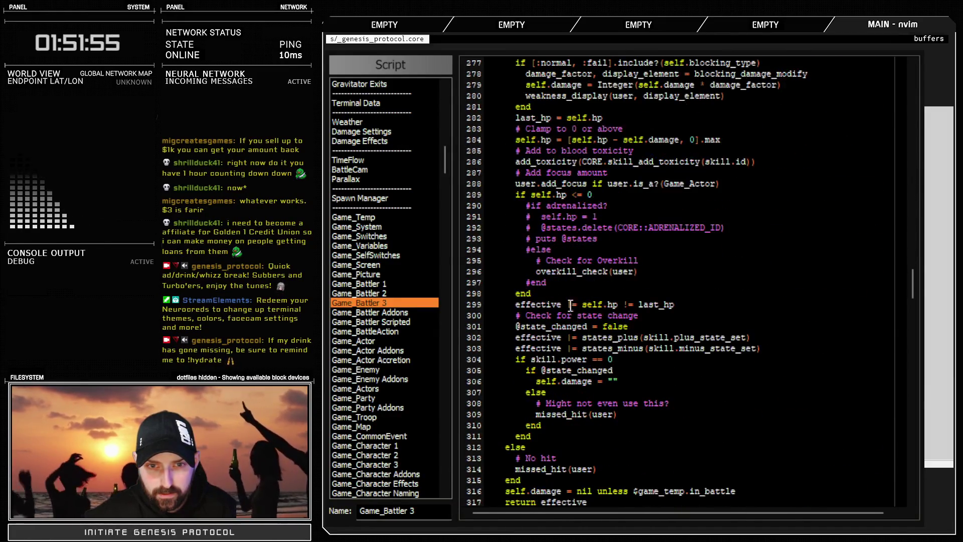
{"action": "mouse_move", "coordinate": [490, 206]}
{"action": "left_mouse_down"}
{"action": "mouse_move", "coordinate": [501, 271]}
{"action": "mouse_move", "coordinate": [502, 260]}
{"action": "left_mouse_up"}
{"action": "key", "text": "d"}
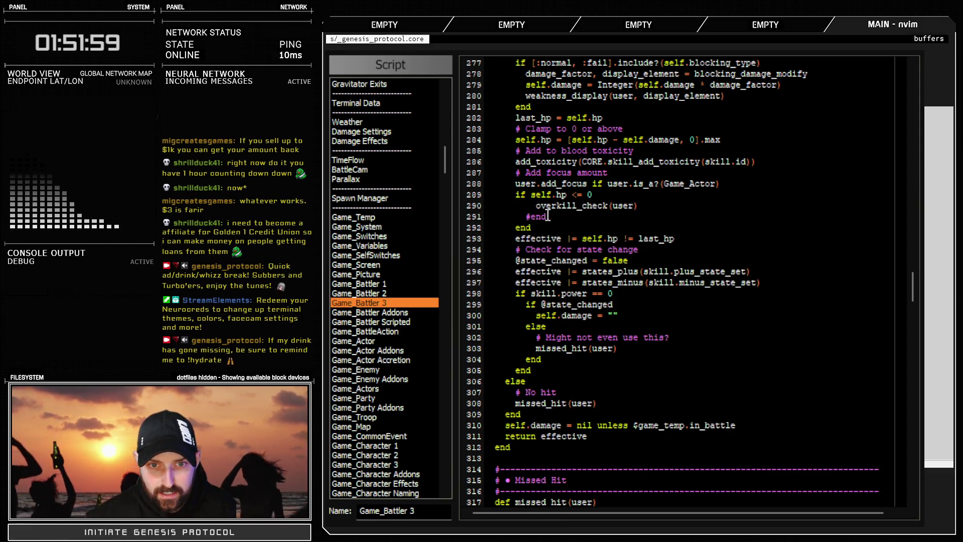
{"action": "left_click_drag", "start_coordinate": [547, 226], "coordinate": [453, 222]}
{"action": "key", "text": "d"}
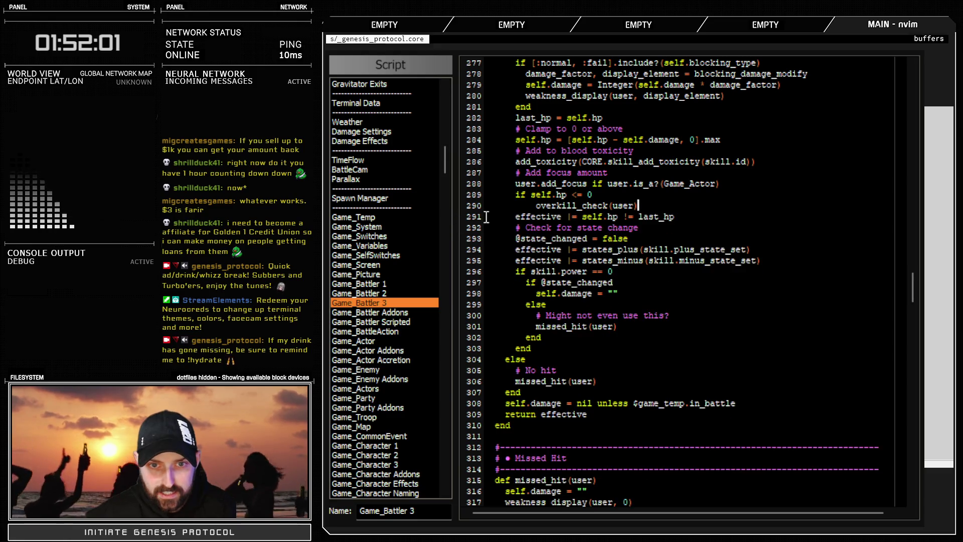
Condense the code into 'overkill_check(user) if self.hp <= 0' with the extra indent removed
{"action": "key", "text": "A"}
{"action": "left_click_drag", "start_coordinate": [515, 195], "coordinate": [597, 194]}
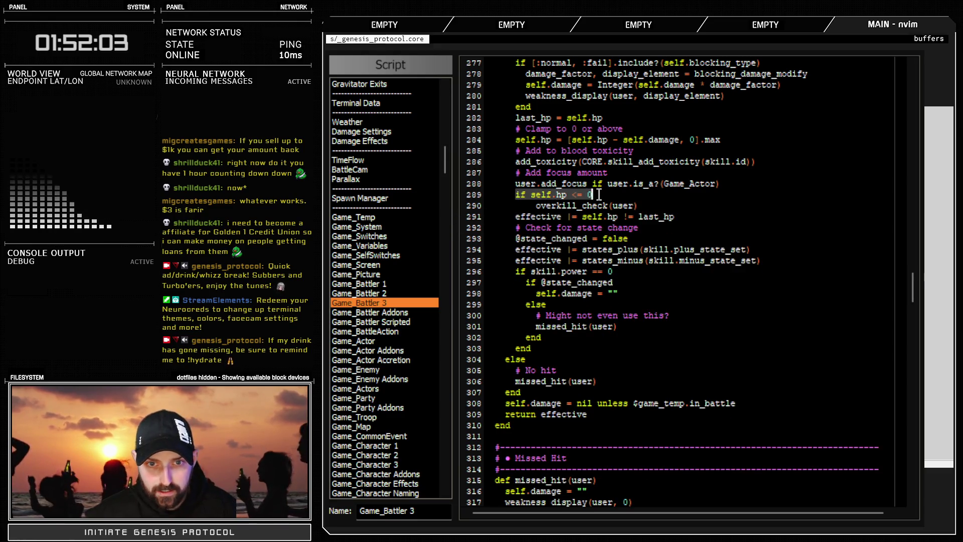
{"action": "key", "text": "d"}
{"action": "key", "text": "j"}
{"action": "key", "text": "dollar"}
{"action": "key", "text": "p"}
{"action": "key", "text": "less"}
{"action": "key", "text": "less"}
{"action": "key", "text": "less"}
{"action": "key", "text": "less"}
{"action": "key", "text": "k"}
{"action": "key", "text": "d"}
{"action": "key", "text": "d"}
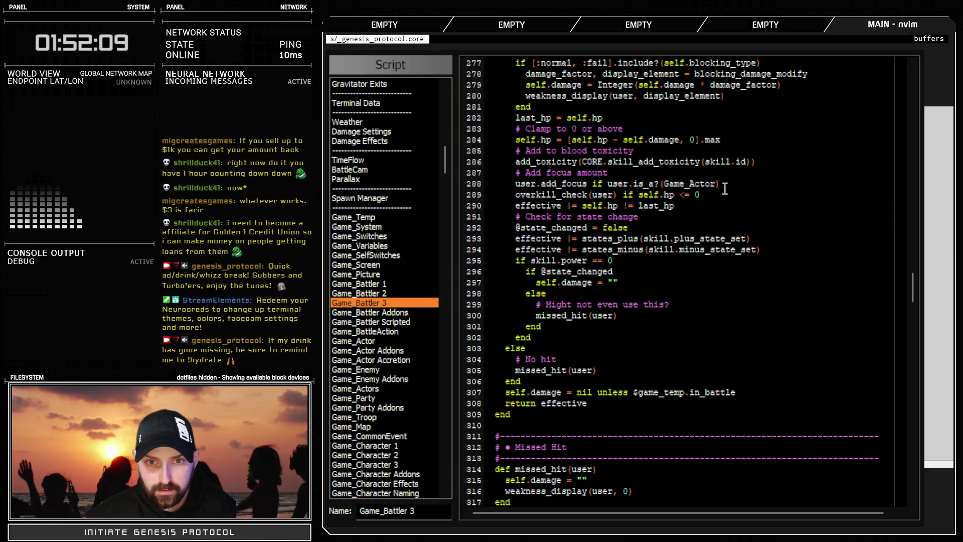
Add a '# Overkill check' comment above that line and close the Script Editor
{"action": "key", "text": "Return"}
{"action": "type", "text": "# "}
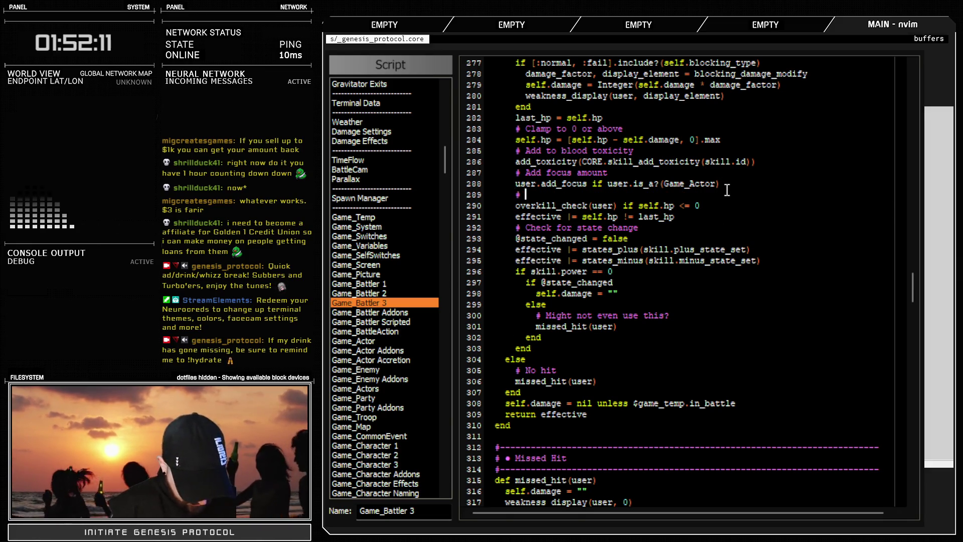
{"action": "type", "text": "Overkill check"}
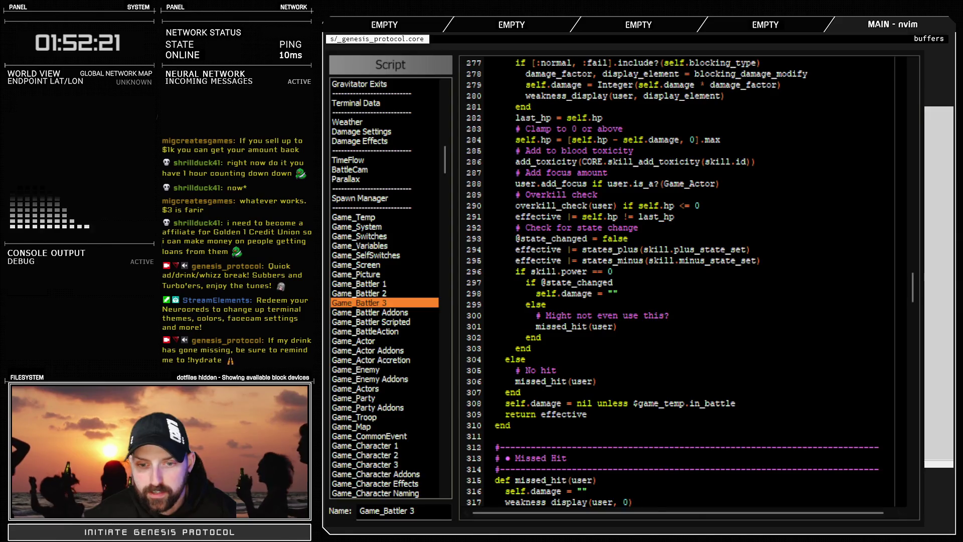
{"action": "key", "text": "Escape"}
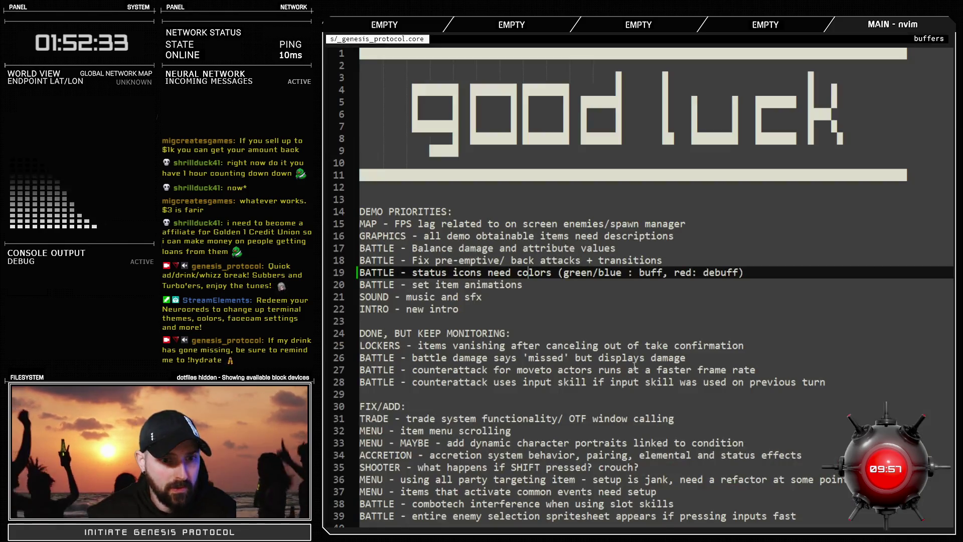
Delete the BATTLE status icons colours task and its empty line from the TODO list
{"action": "left_click", "coordinate": [440, 272]}
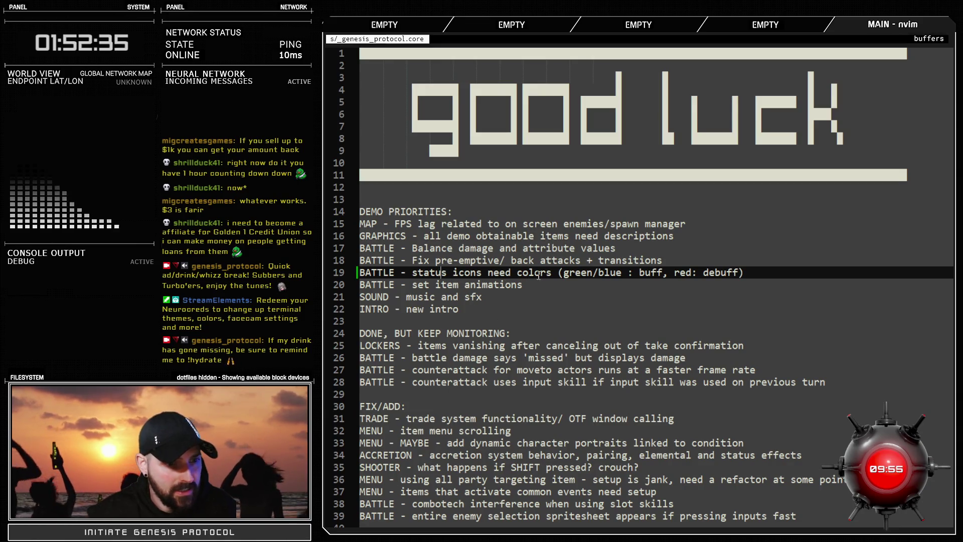
{"action": "left_click_drag", "start_coordinate": [744, 272], "coordinate": [361, 277]}
{"action": "key", "text": "BackSpace"}
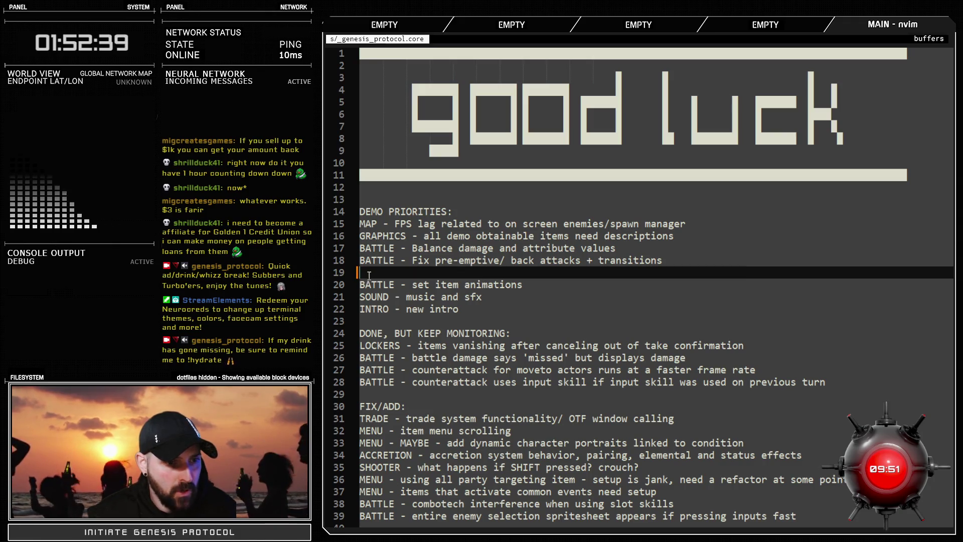
{"action": "key", "text": "BackSpace"}
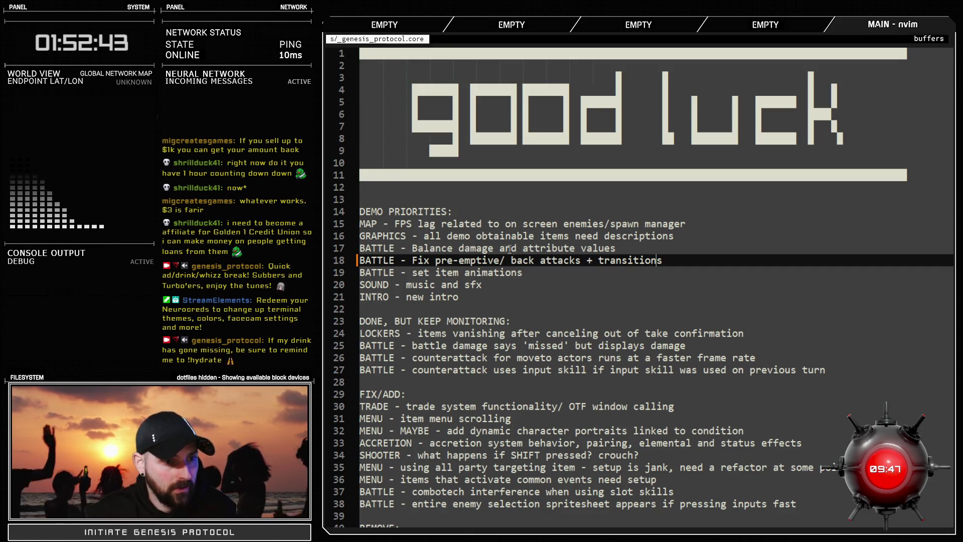
Highlight the GRAPHICS item descriptions task, then return to RPG Maker XP
{"action": "left_click_drag", "start_coordinate": [425, 235], "coordinate": [651, 236]}
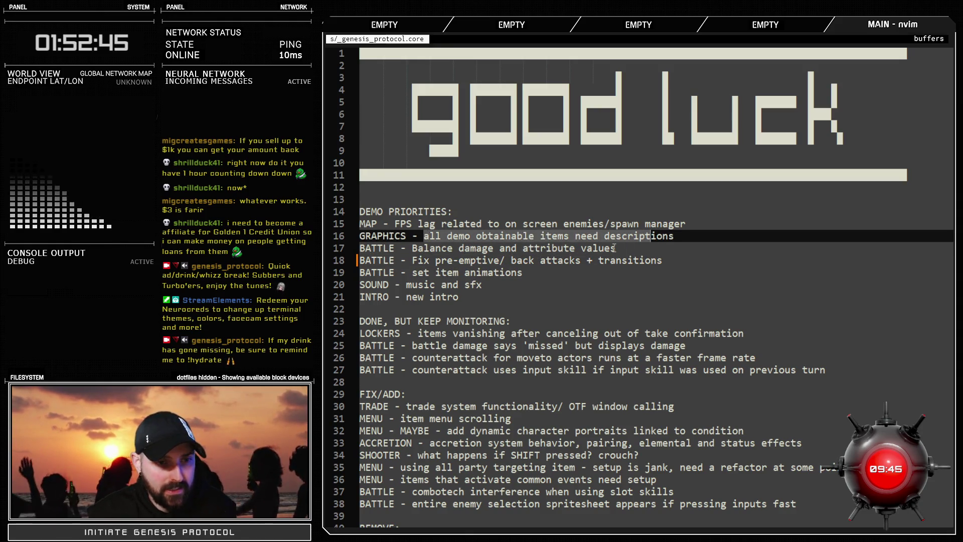
{"action": "left_click_drag", "start_coordinate": [467, 236], "coordinate": [622, 236]}
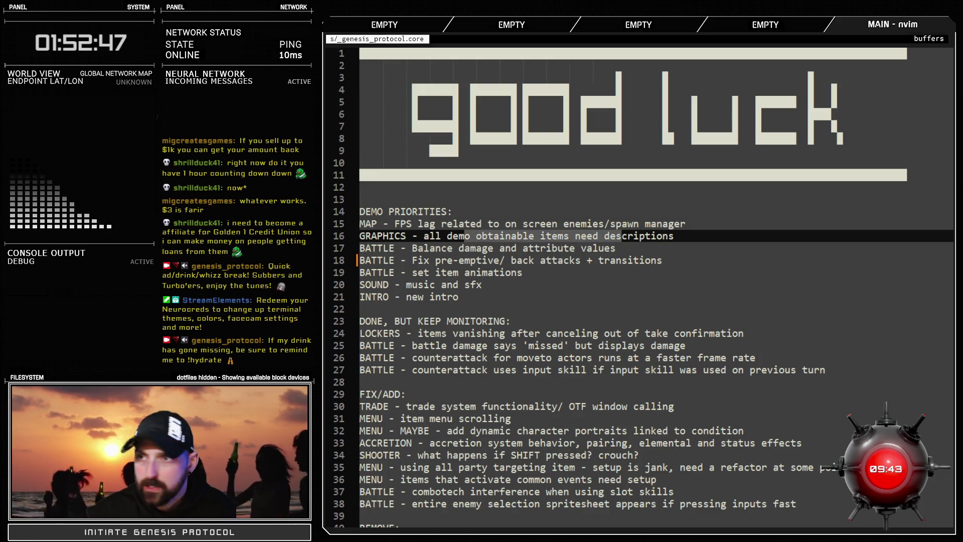
{"action": "key", "text": "alt+Tab"}
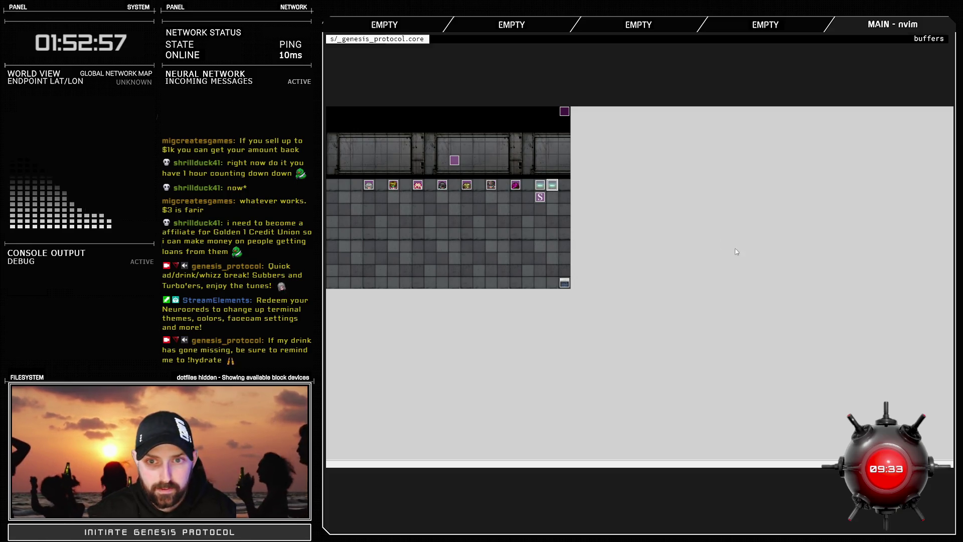
Check the locker_1 event's settings without changes and start a playtest
{"action": "key", "text": "Return"}
{"action": "left_click", "coordinate": [725, 465]}
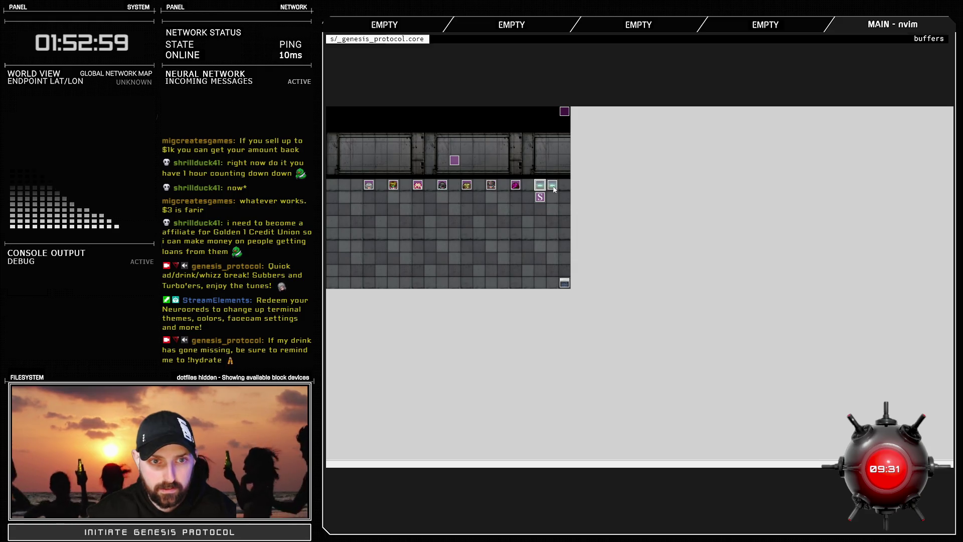
{"action": "key", "text": "Return"}
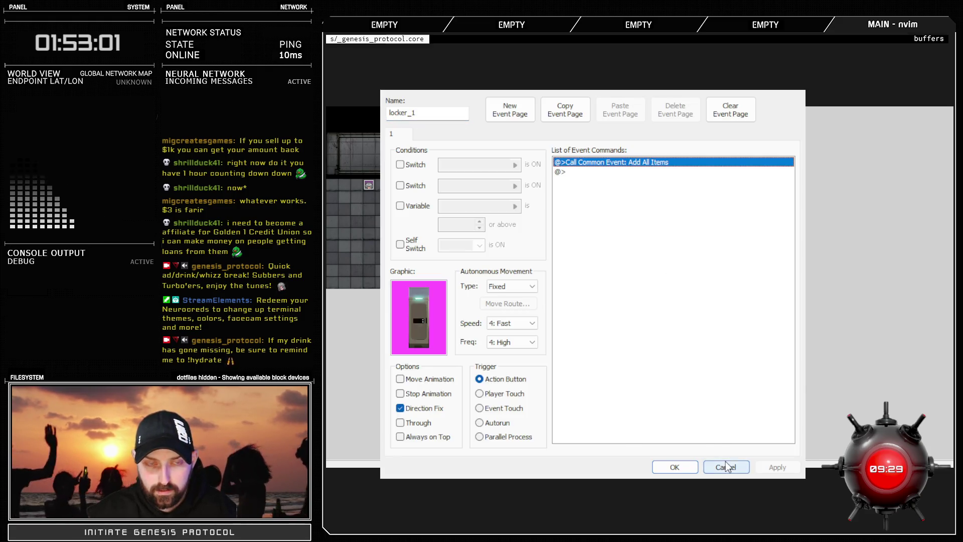
{"action": "left_click", "coordinate": [725, 462]}
{"action": "key", "text": "Return"}
{"action": "left_click", "coordinate": [725, 466]}
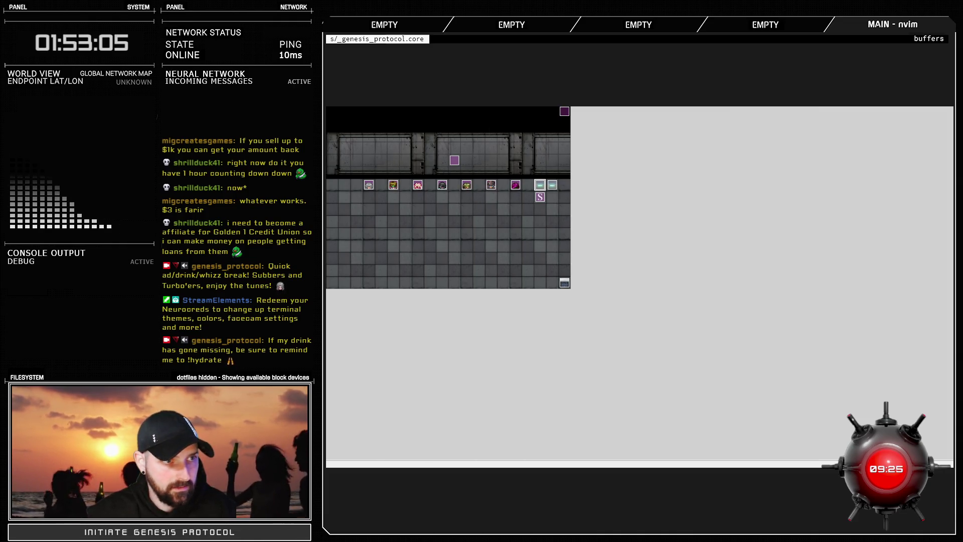
{"action": "key", "text": "F5"}
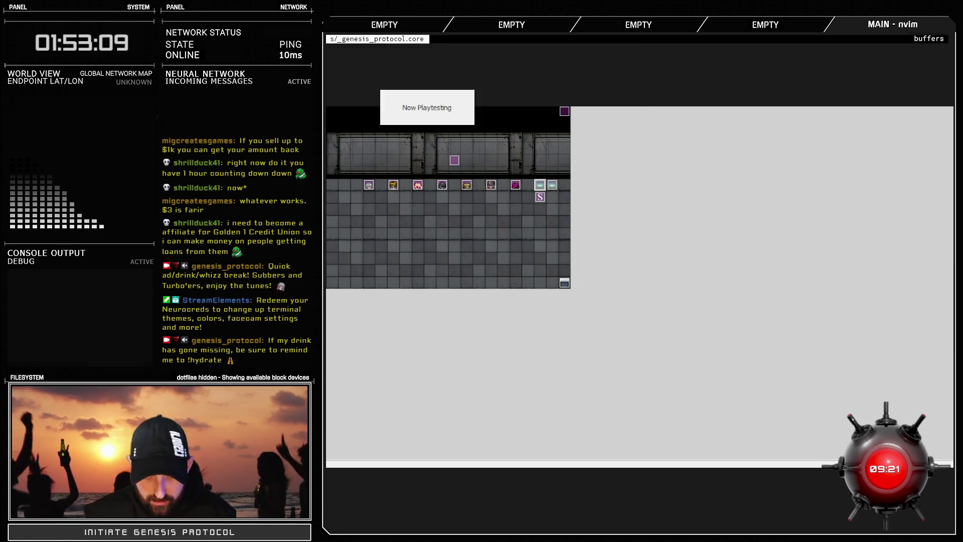
Change $BTEST from true to false in the Debug script and launch the playtest
{"action": "key", "text": "F11"}
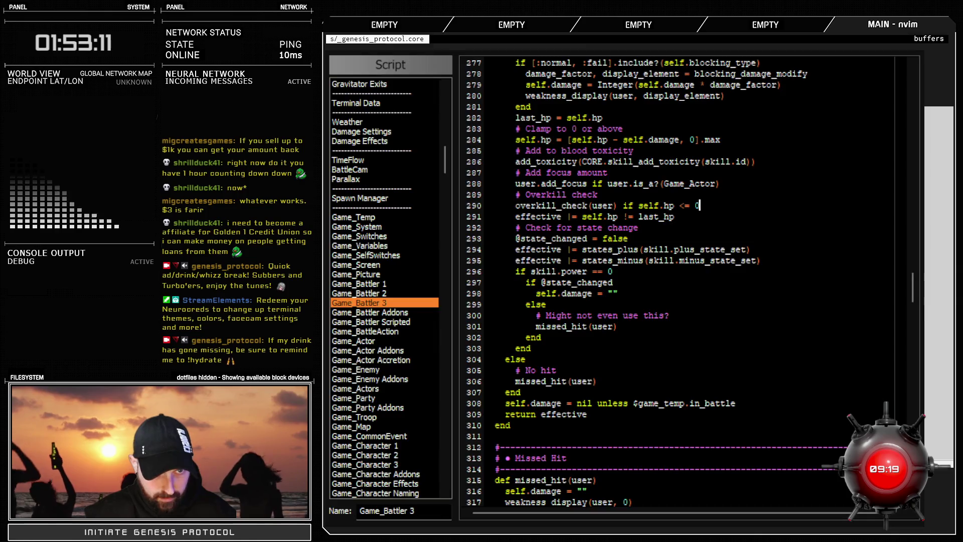
{"action": "scroll", "coordinate": [443, 108], "scroll_direction": "up", "scroll_amount": 15}
{"action": "left_click", "coordinate": [364, 93]}
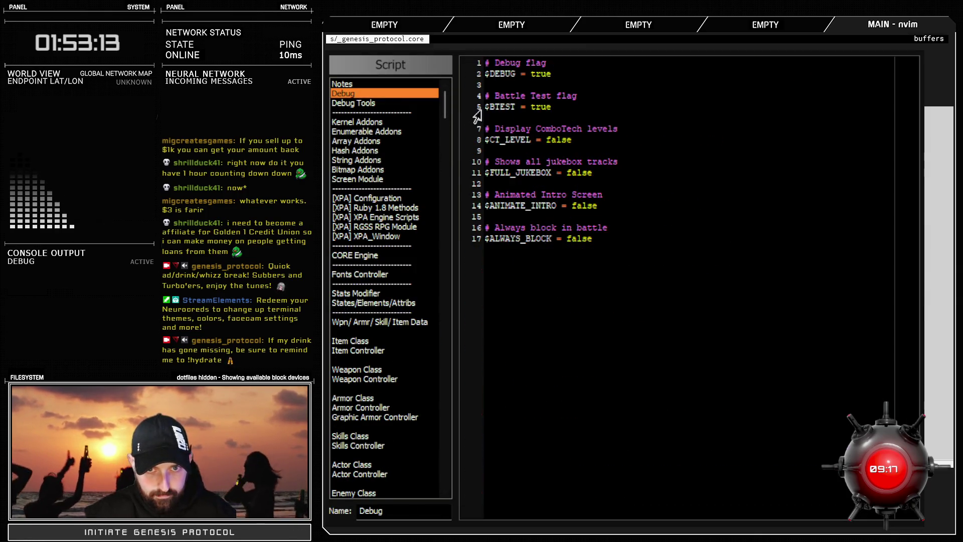
{"action": "double_click", "coordinate": [544, 107]}
{"action": "type", "text": "fals"}
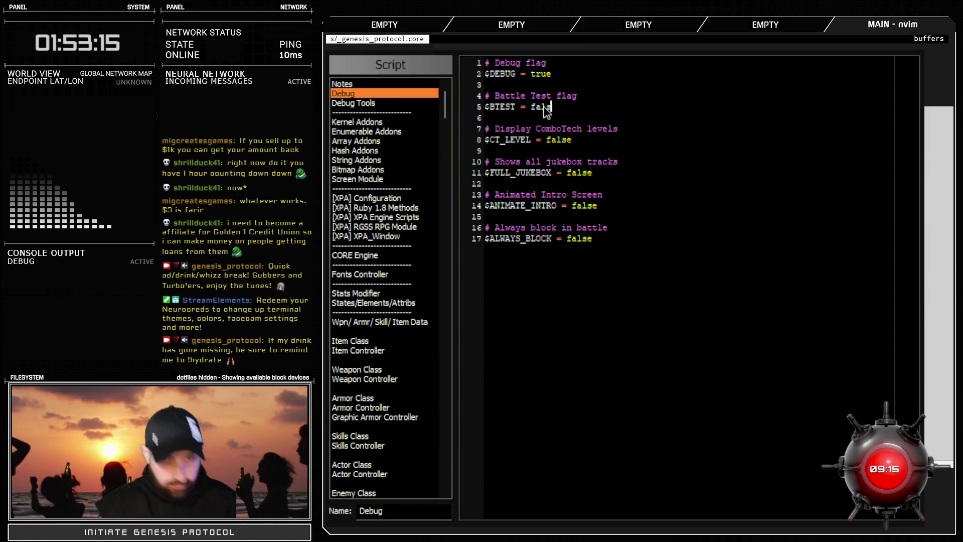
{"action": "key", "text": "F12"}
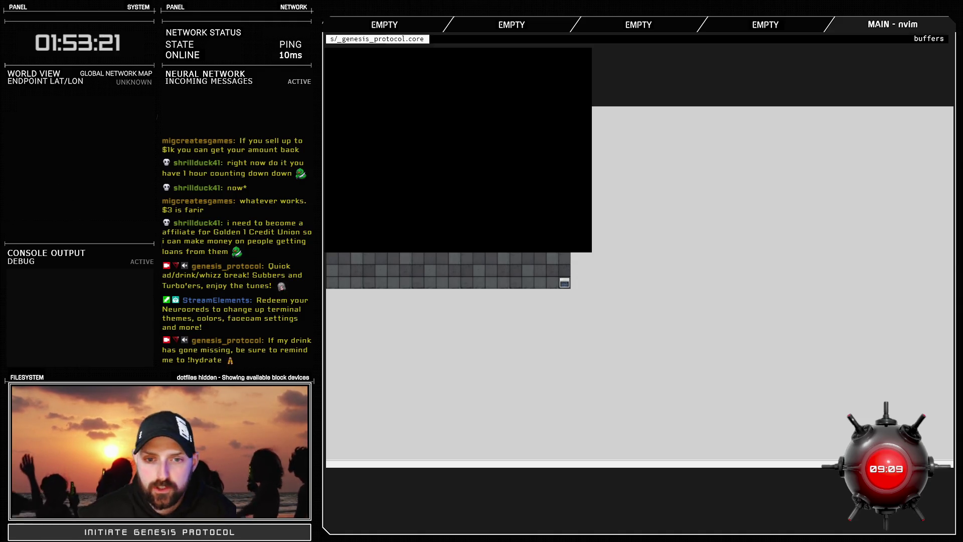
Start a new game on Normal difficulty, open Supplies, and compare the first items' descriptions
{"action": "key", "text": "Return"}
{"action": "key", "text": "Return"}
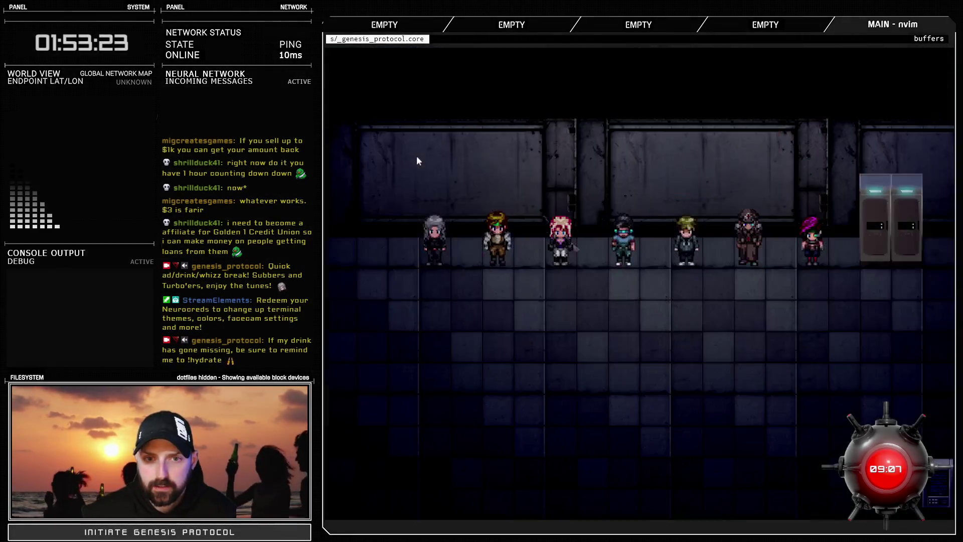
{"action": "key", "text": "Escape"}
{"action": "key", "text": "Return"}
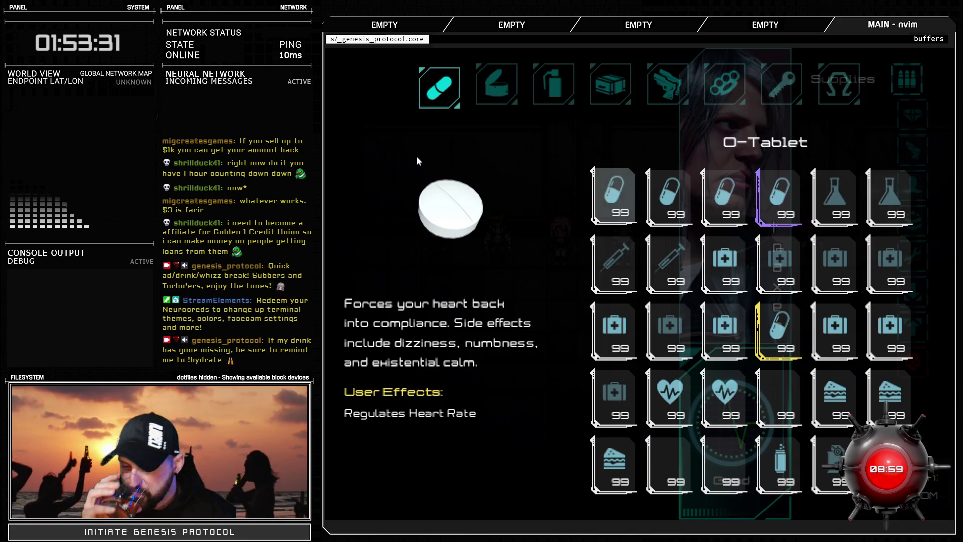
{"action": "key", "text": "Right"}
{"action": "key", "text": "Right"}
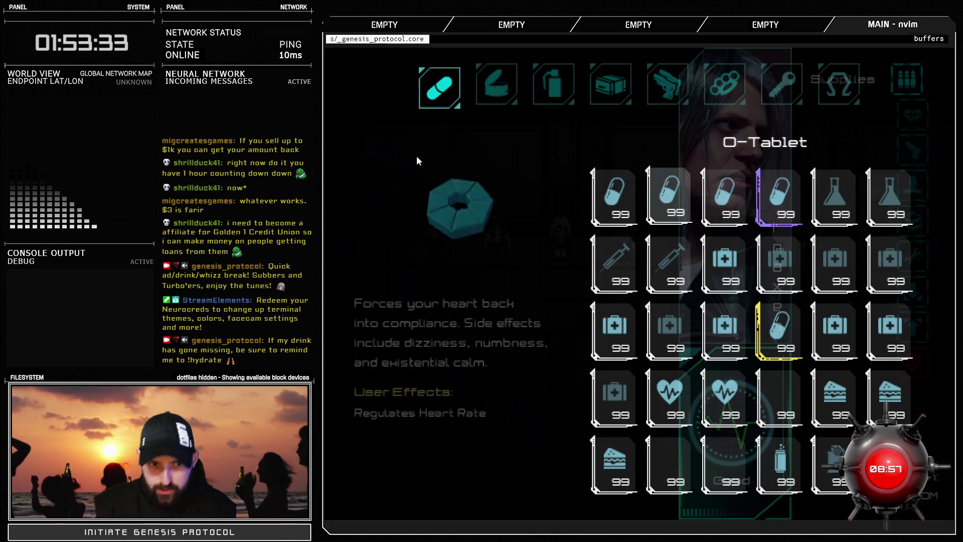
{"action": "key", "text": "Left"}
{"action": "key", "text": "Left"}
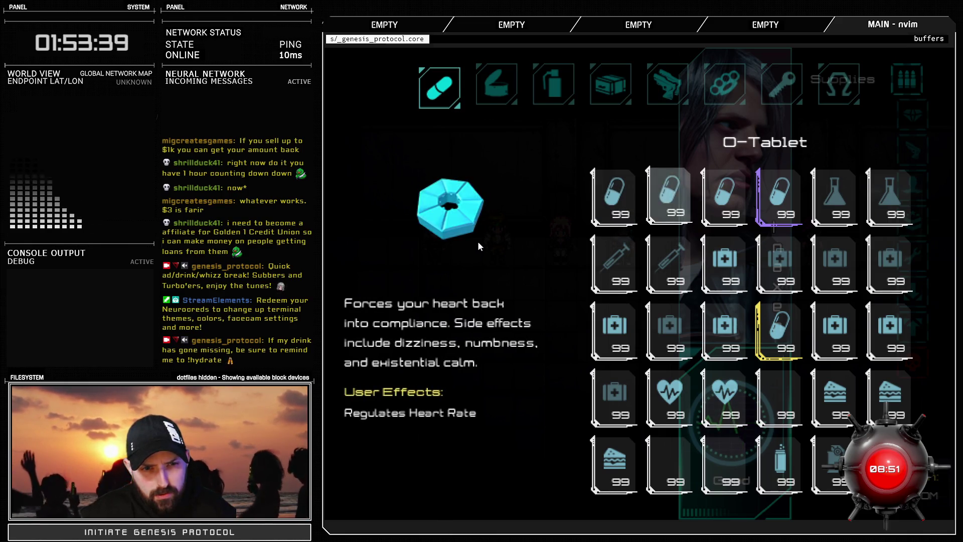
{"action": "key", "text": "Left"}
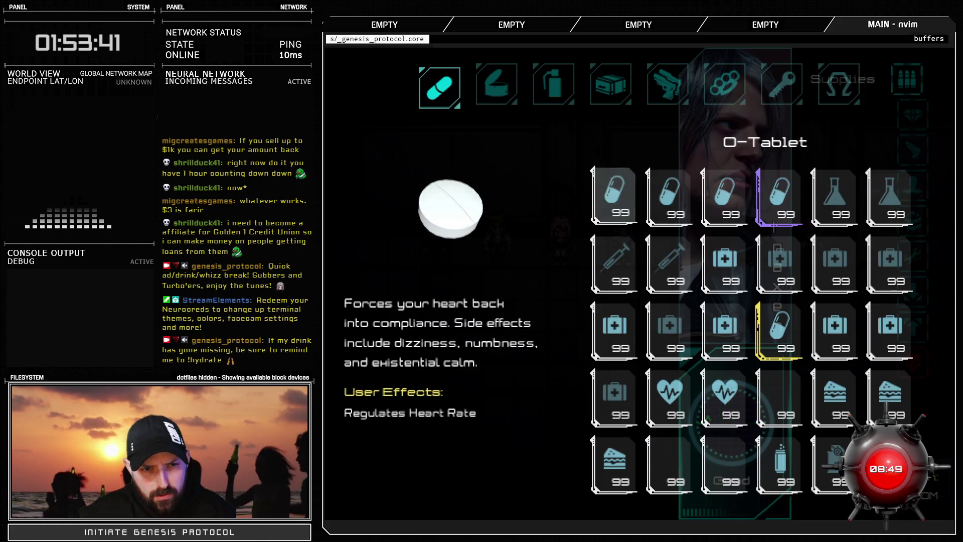
{"action": "key", "text": "Right"}
{"action": "key", "text": "Left"}
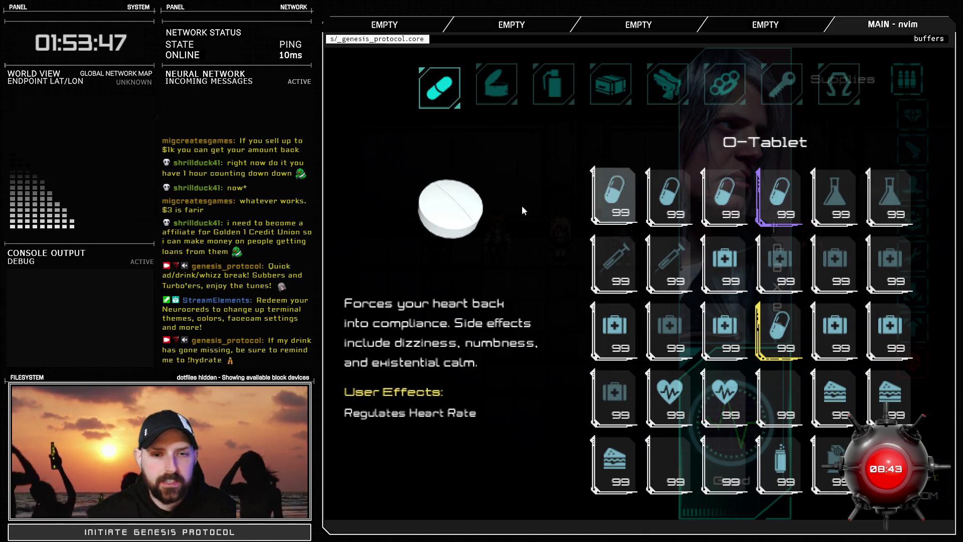
Compare the O-Tablet and PulseX descriptions, ending on Zero-State's description
{"action": "key", "text": "Right"}
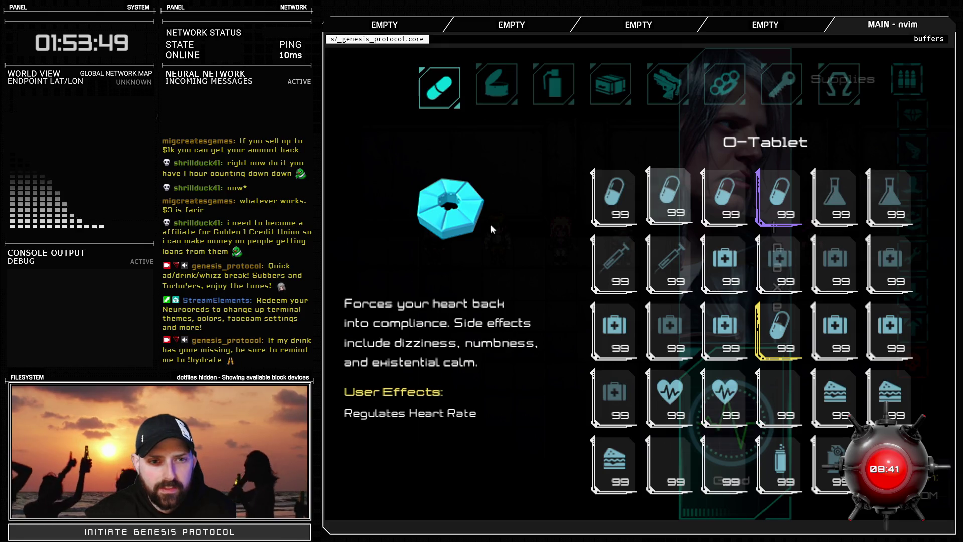
{"action": "key", "text": "Right"}
{"action": "key", "text": "Left"}
{"action": "key", "text": "Right"}
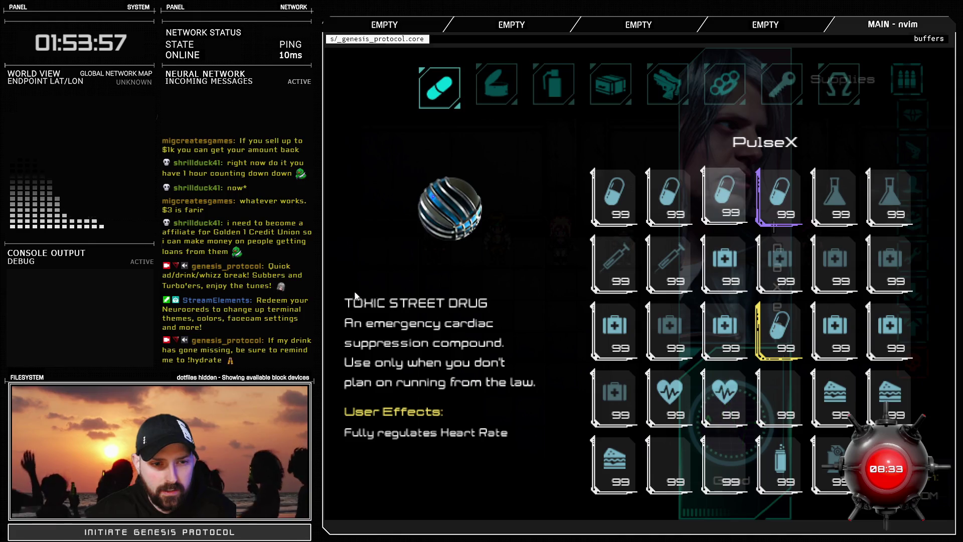
{"action": "key", "text": "Right"}
{"action": "key", "text": "Left"}
{"action": "key", "text": "Left"}
{"action": "key", "text": "Right"}
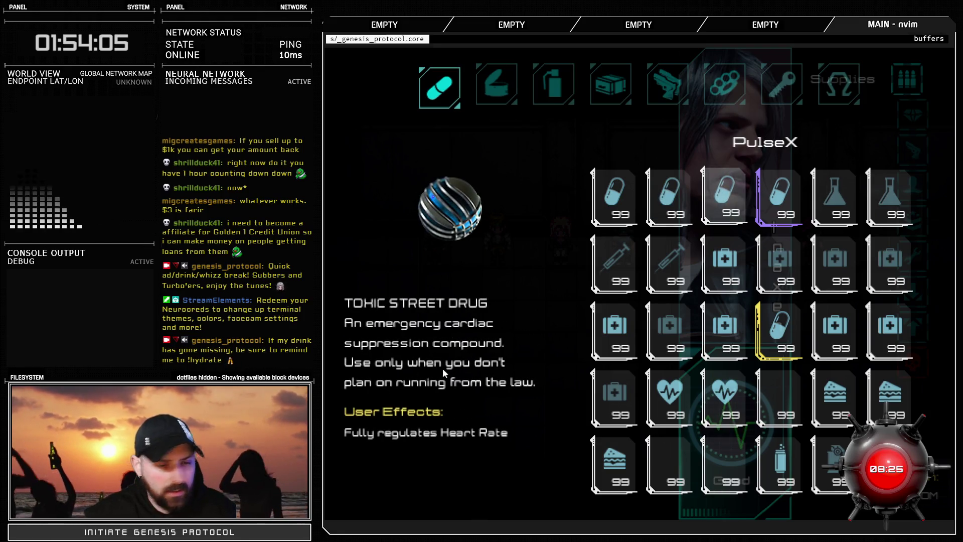
{"action": "key", "text": "Left"}
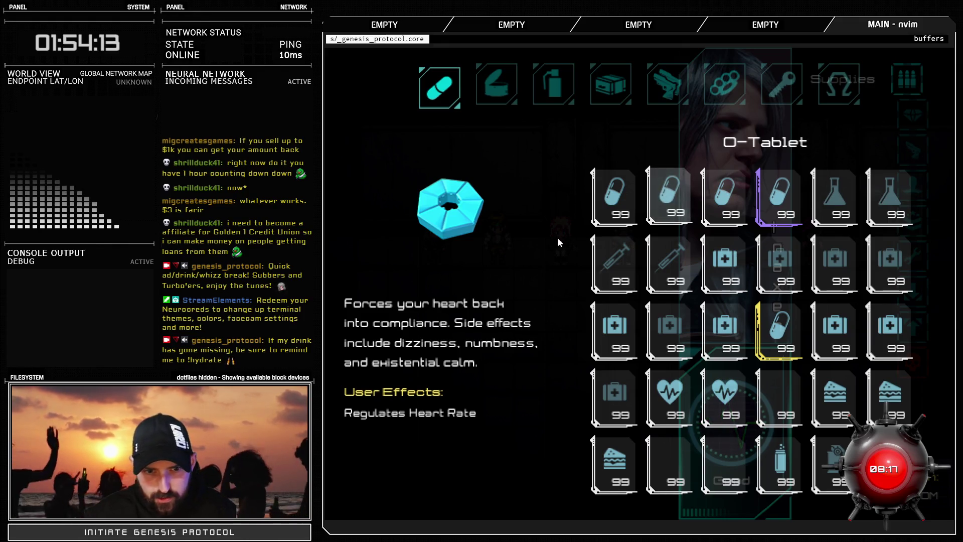
{"action": "key", "text": "Right"}
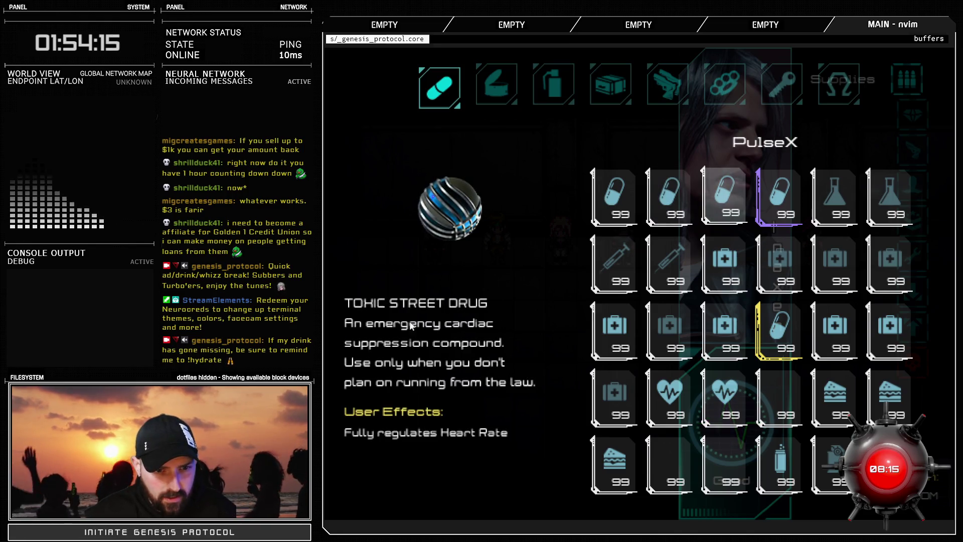
{"action": "key", "text": "Right"}
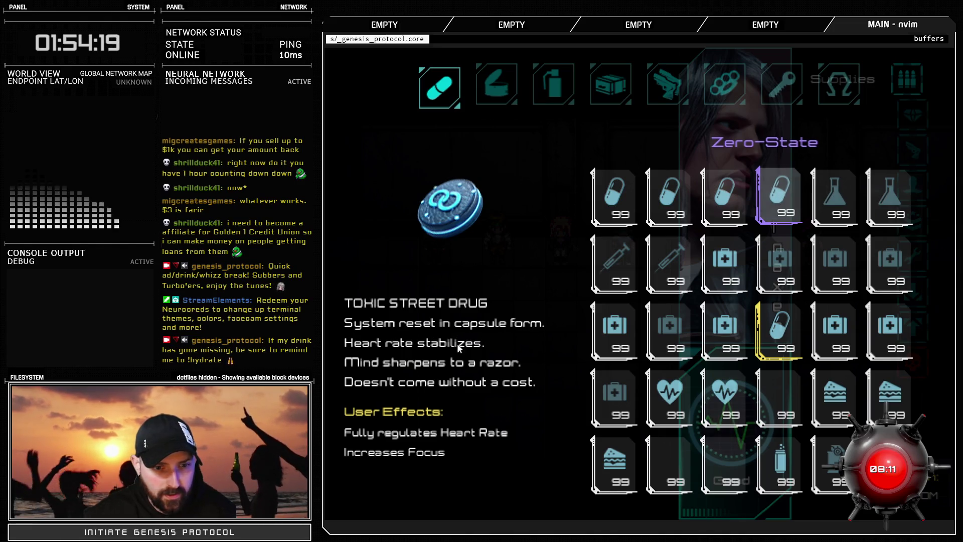
Read the Neuracyllin, Mindflux, Psychobol, Cranq, Coagulant and Sterile Drops descriptions
{"action": "key", "text": "Right"}
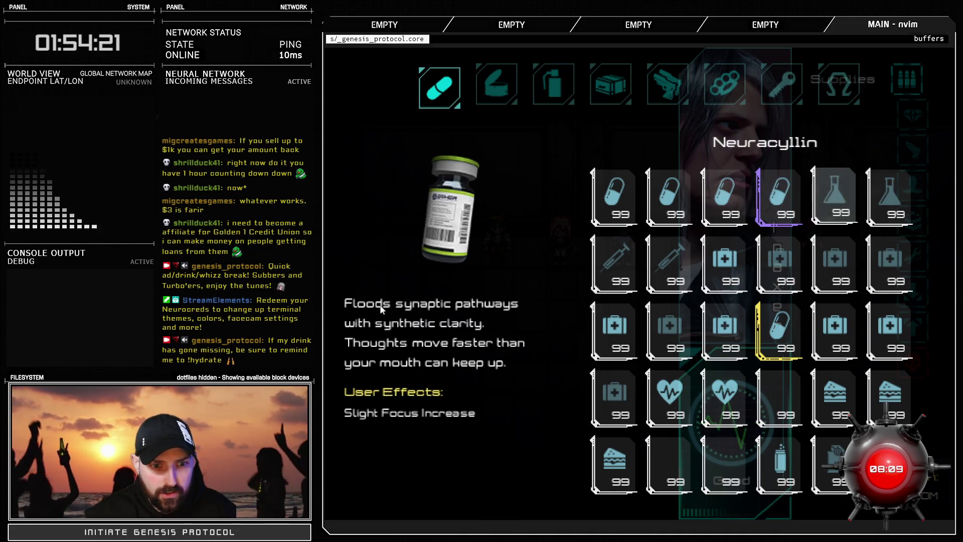
{"action": "key", "text": "Right"}
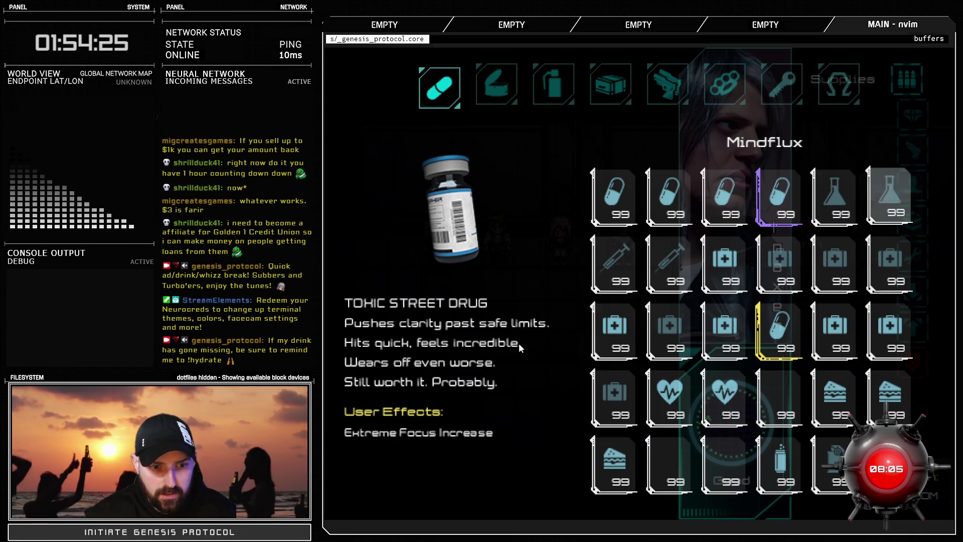
{"action": "key", "text": "Right"}
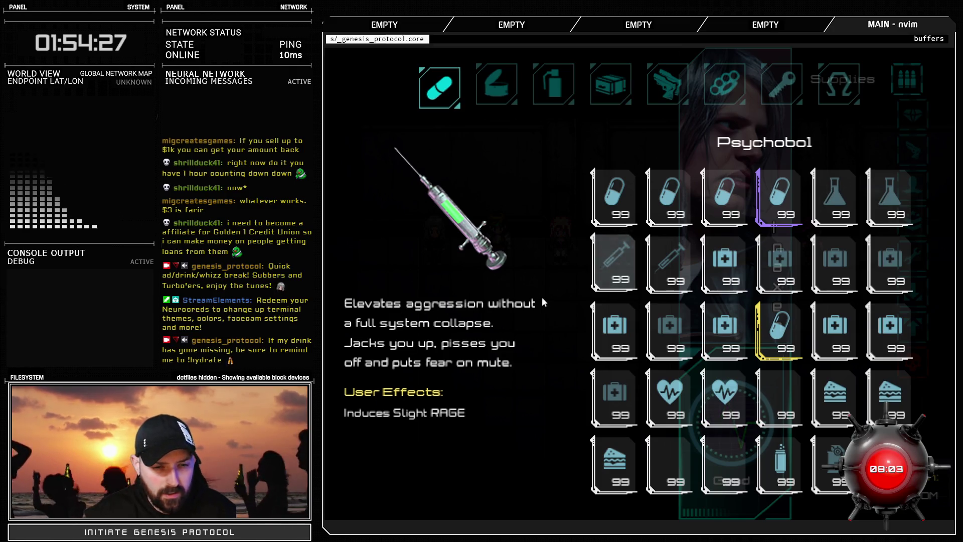
{"action": "key", "text": "Right"}
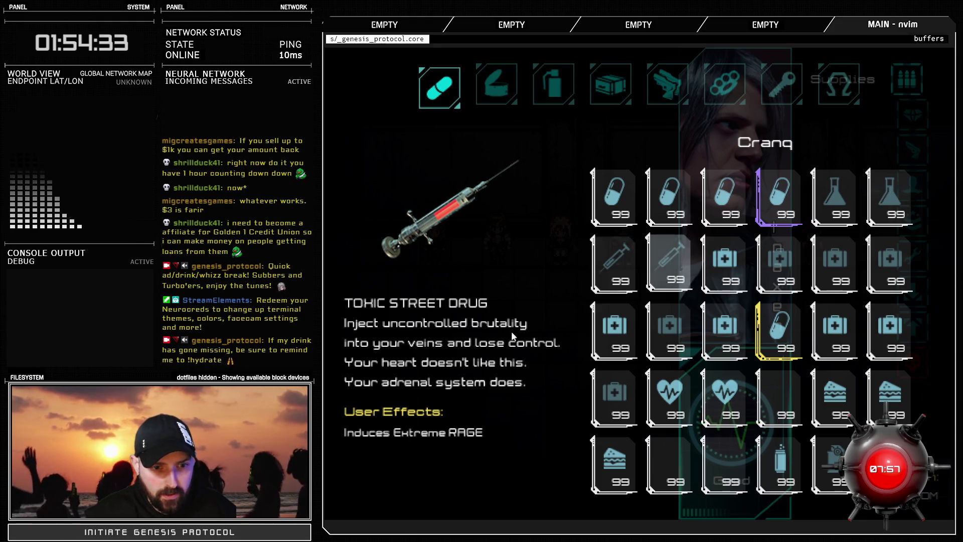
{"action": "key", "text": "Right"}
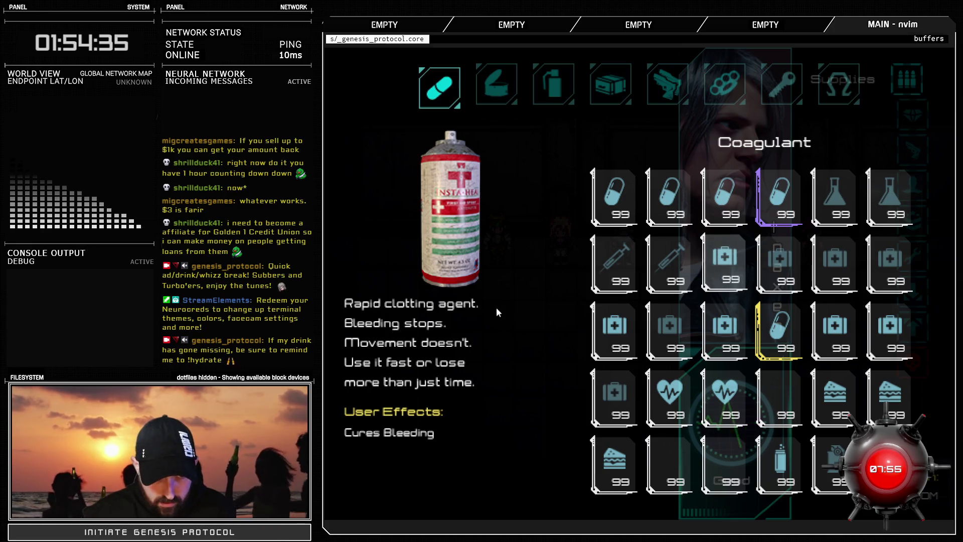
{"action": "key", "text": "Right"}
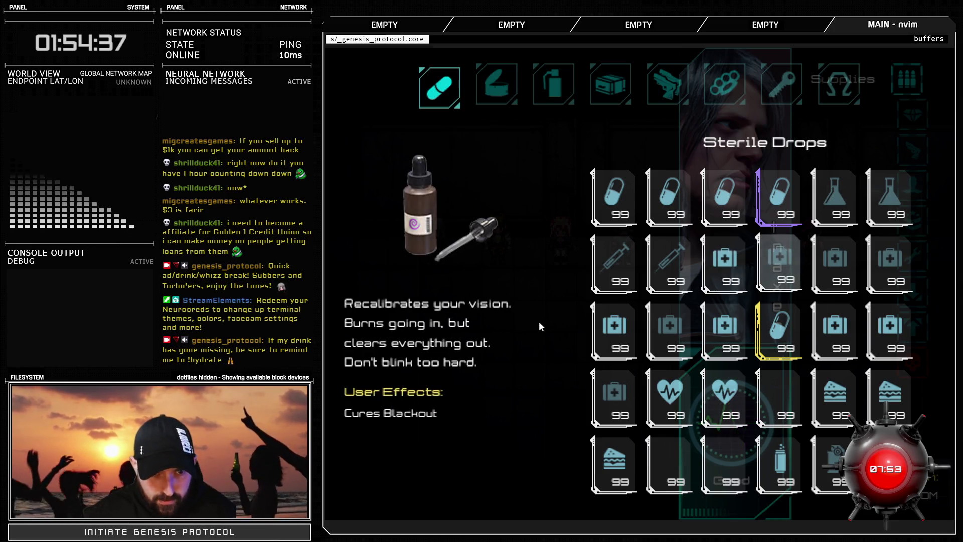
Compare Coagulant with Sterile Drops, then read Antidepressants and NL-Agent, peeking at Aspirin
{"action": "key", "text": "Right"}
{"action": "key", "text": "Left"}
{"action": "key", "text": "Left"}
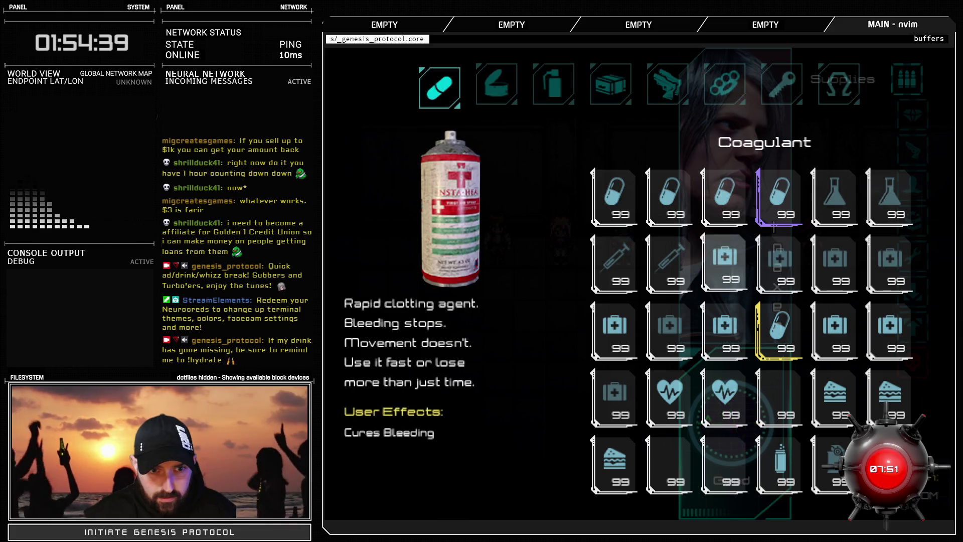
{"action": "key", "text": "Right"}
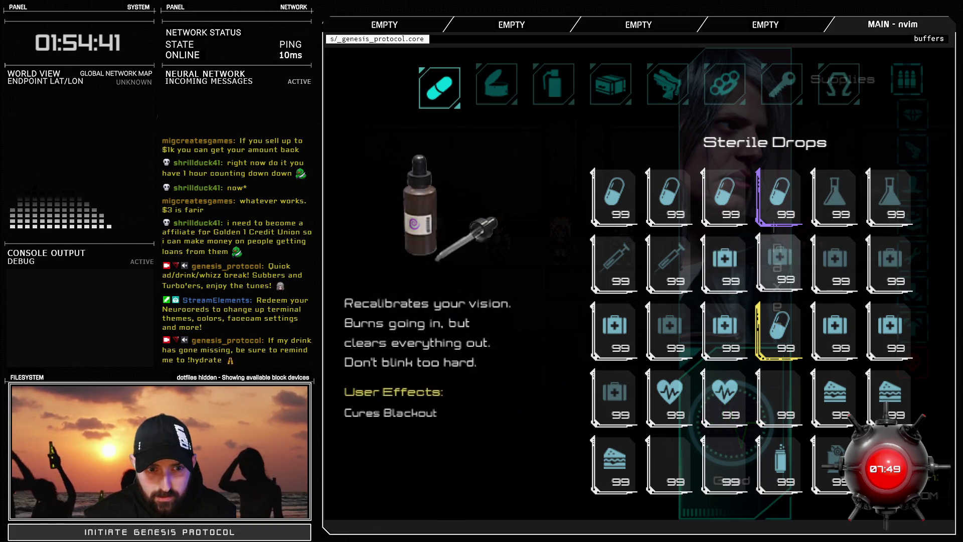
{"action": "key", "text": "Left"}
{"action": "key", "text": "Right"}
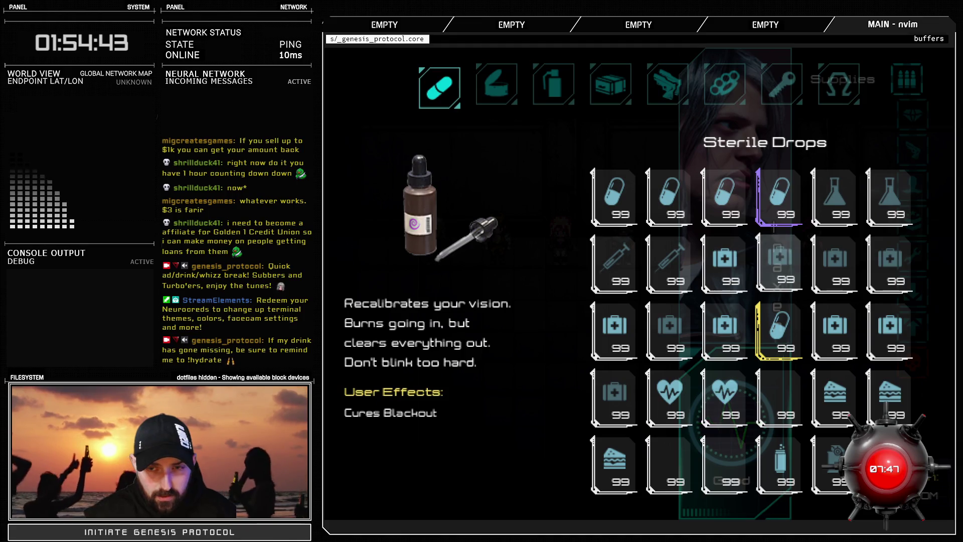
{"action": "key", "text": "Right"}
{"action": "key", "text": "Right"}
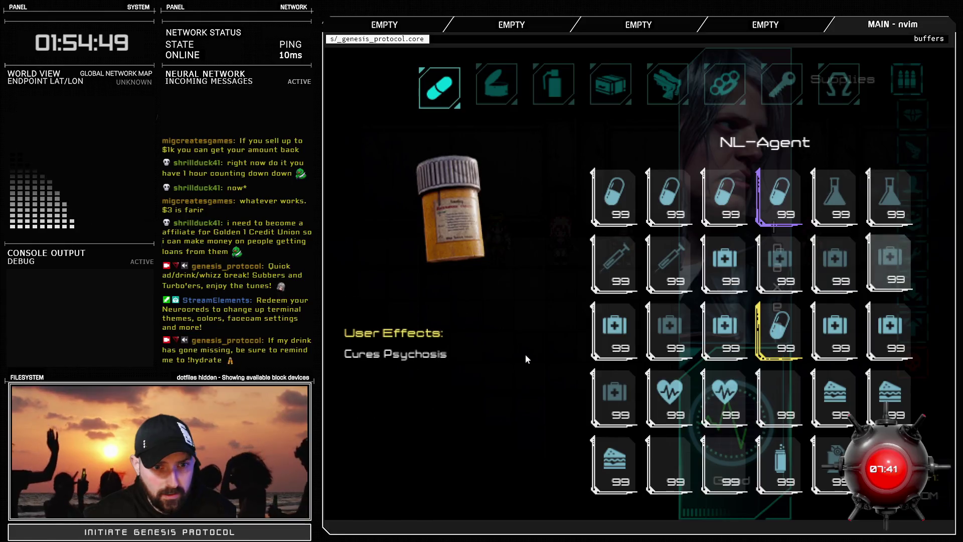
{"action": "key", "text": "Right"}
{"action": "key", "text": "Left"}
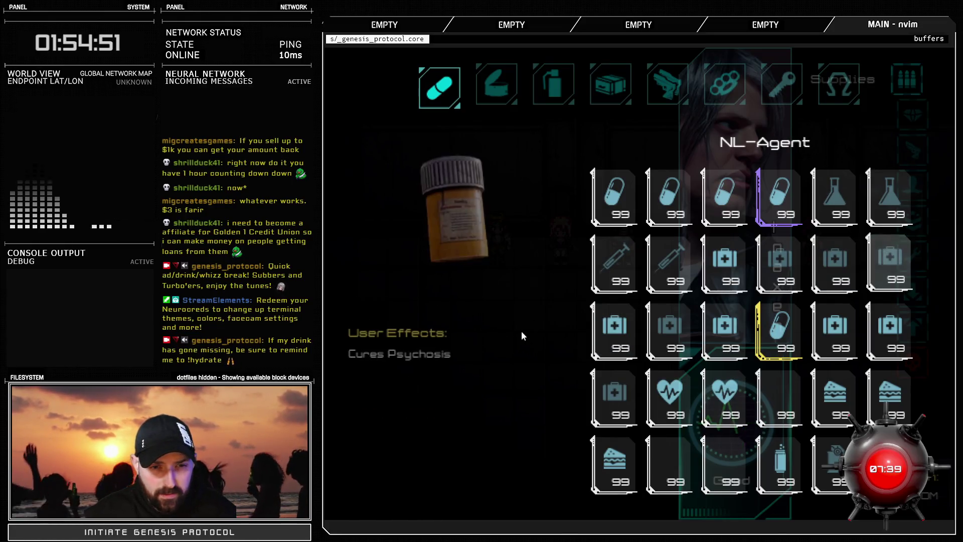
{"action": "key", "text": "Right"}
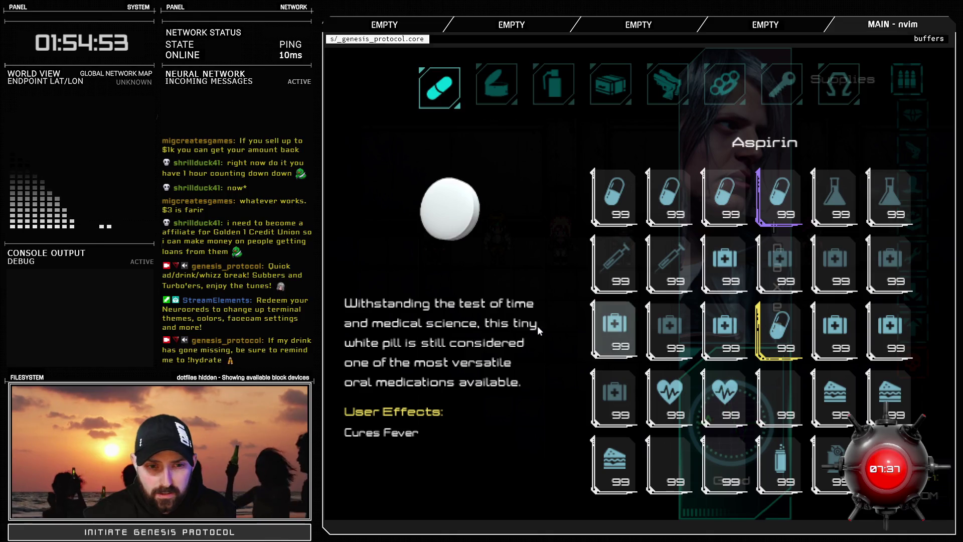
Read the Speedball, ChromaCure, NarBlock and Black Pill descriptions, reaching Adrenal Injection
{"action": "key", "text": "Right"}
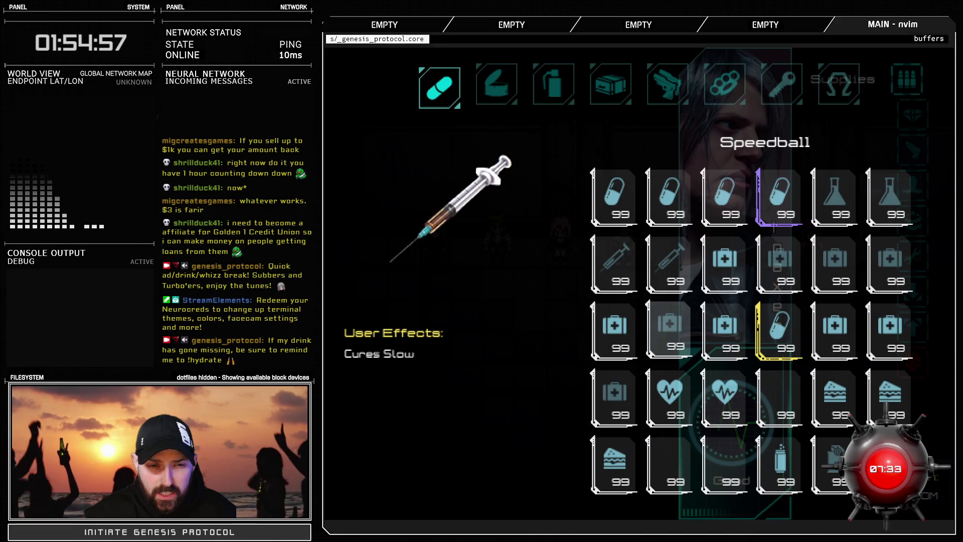
{"action": "key", "text": "Right"}
{"action": "key", "text": "Left"}
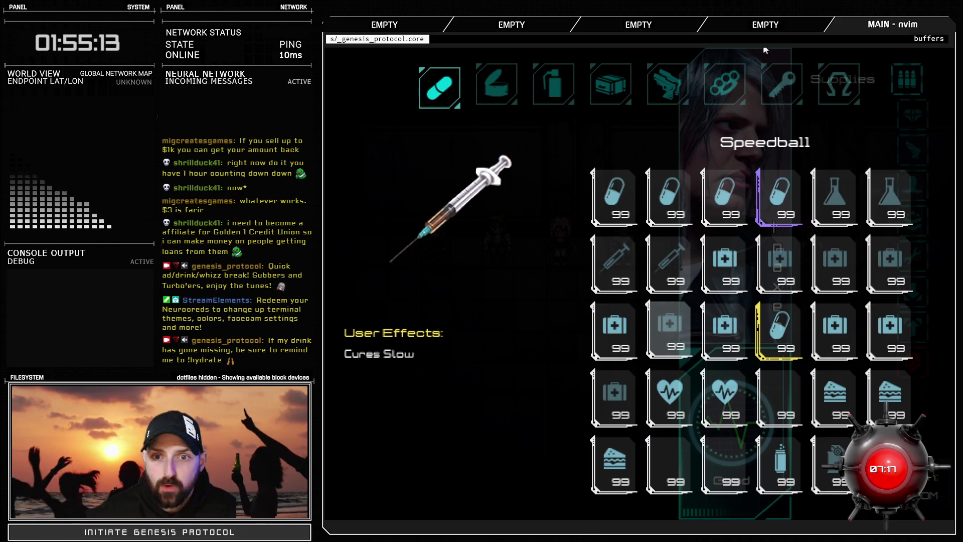
{"action": "key", "text": "Right"}
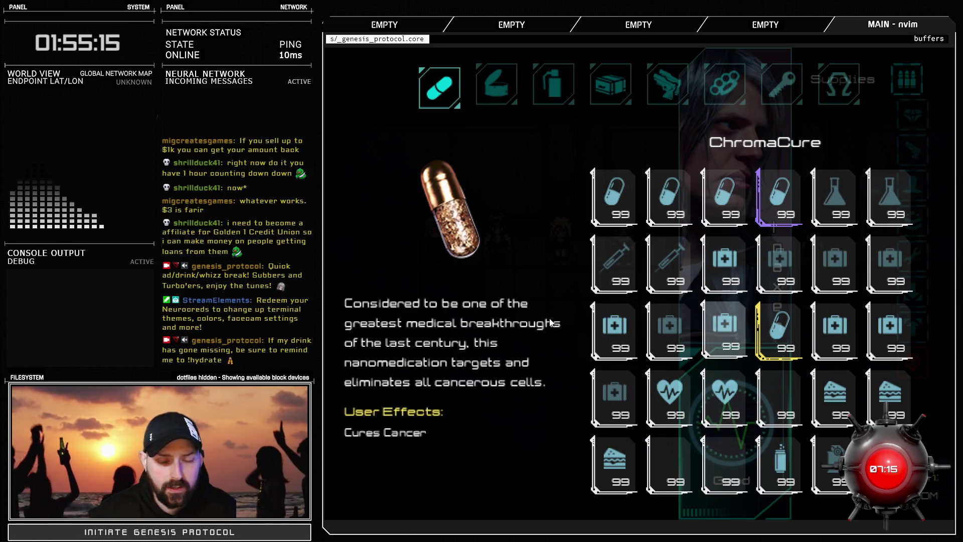
{"action": "key", "text": "Right"}
{"action": "key", "text": "Right"}
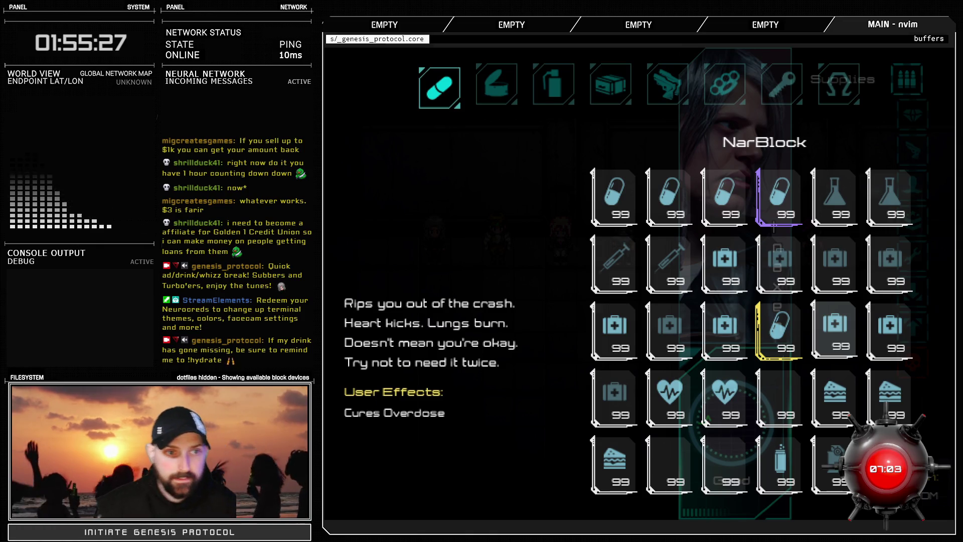
{"action": "key", "text": "Right"}
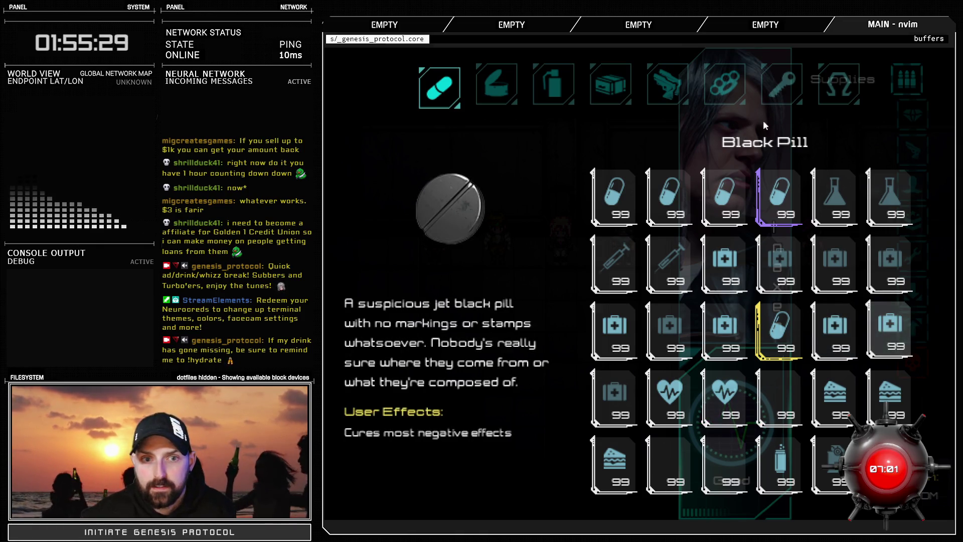
{"action": "key", "text": "Right"}
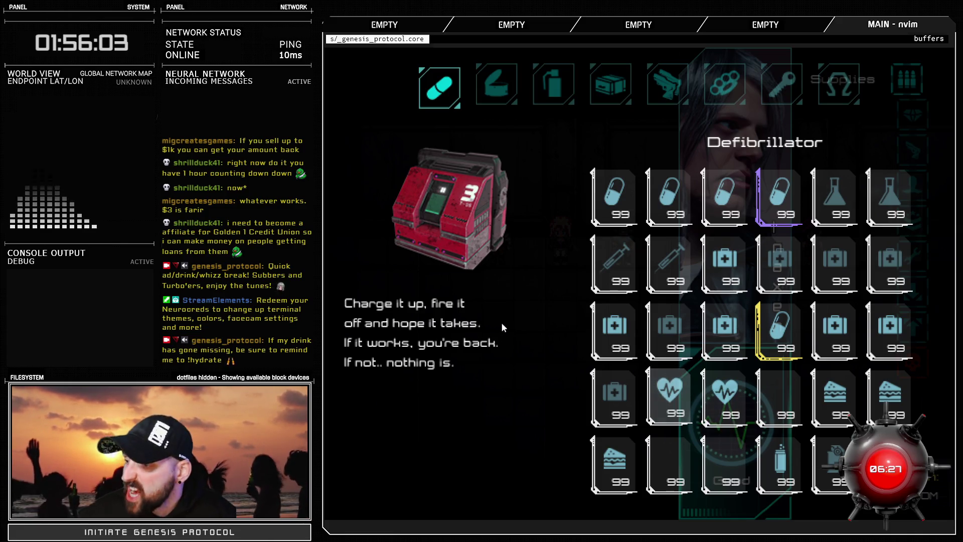
Step past Regeneratron through food, key and booster items to Battery and Don't Touch Me
{"action": "key", "text": "Right"}
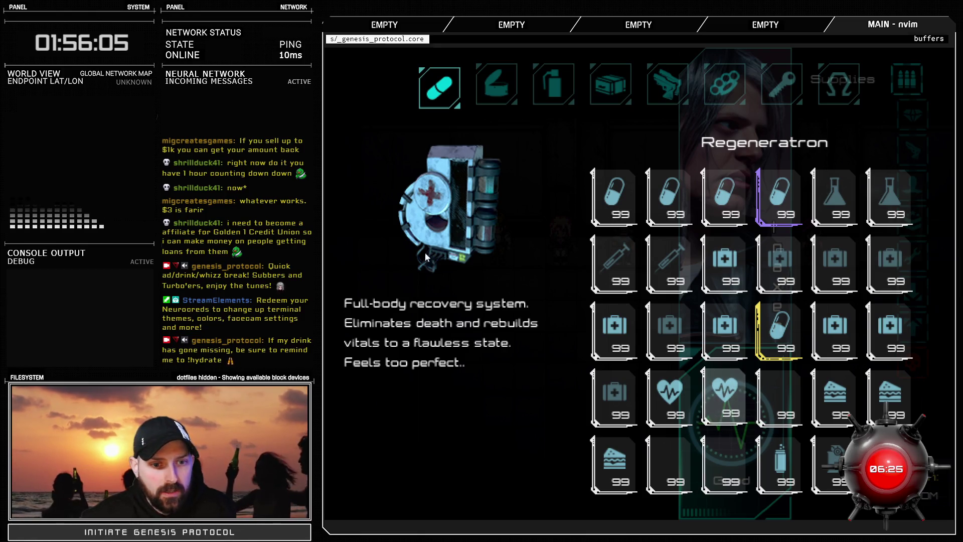
{"action": "key", "text": "Right"}
{"action": "key", "text": "Right"}
{"action": "key", "text": "Right"}
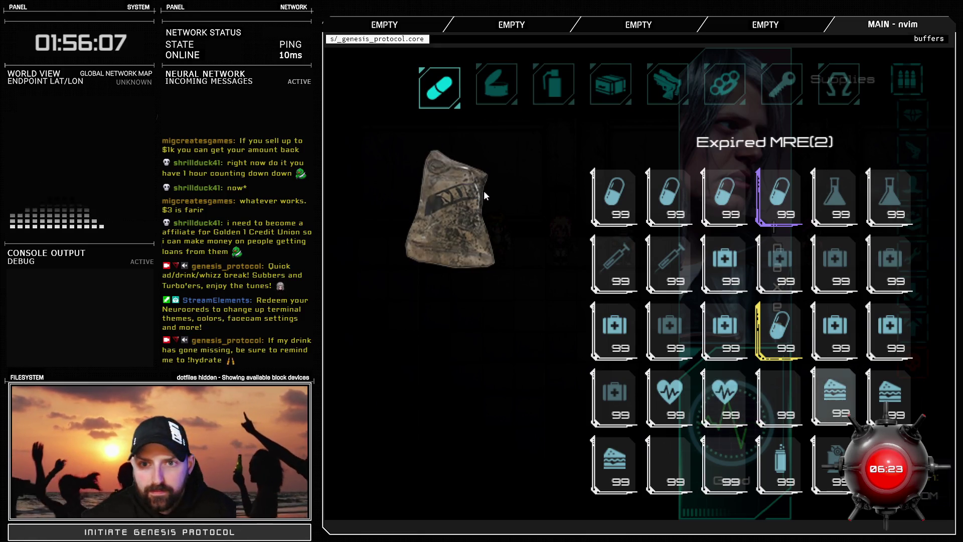
{"action": "key", "text": "Right"}
{"action": "key", "text": "Right"}
{"action": "key", "text": "Right"}
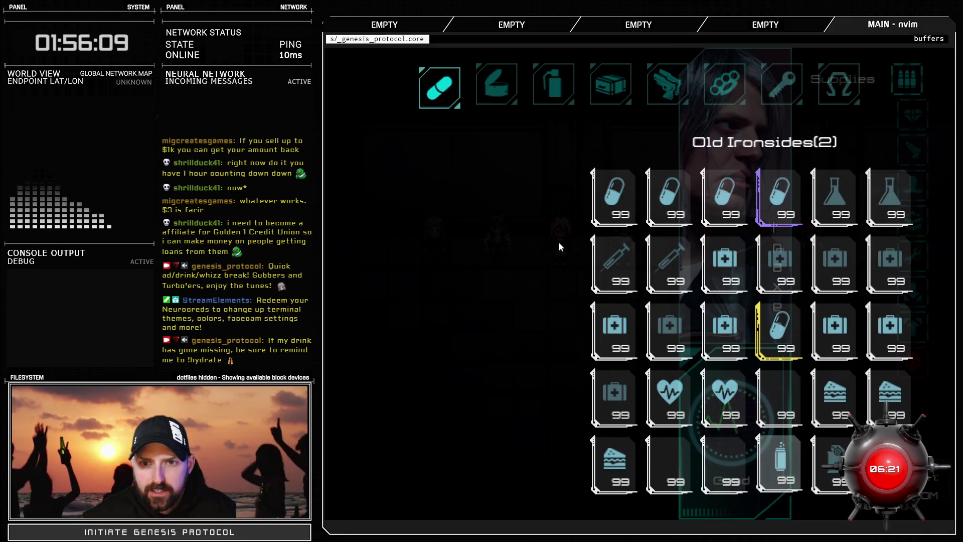
{"action": "key", "text": "Right"}
{"action": "key", "text": "Right"}
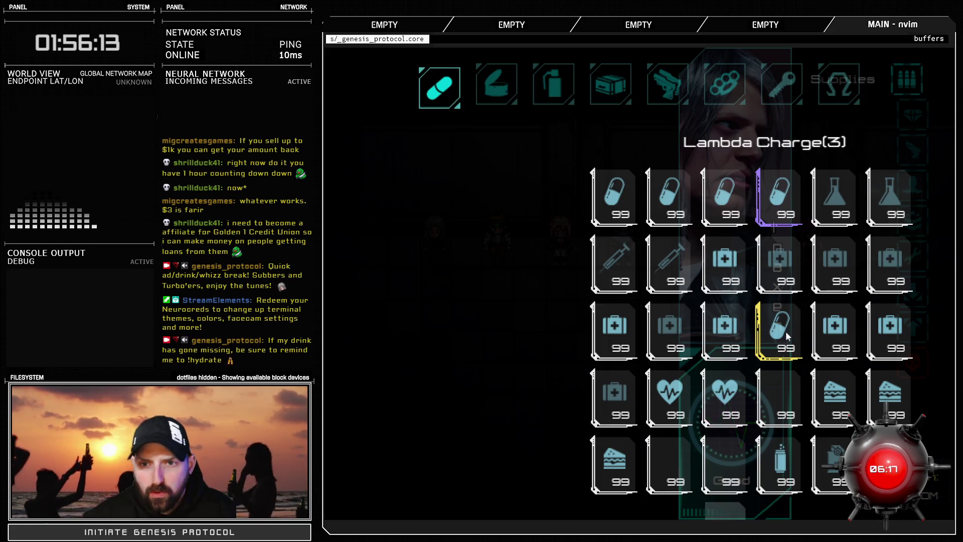
{"action": "key", "text": "Right"}
{"action": "key", "text": "Right"}
{"action": "key", "text": "Right"}
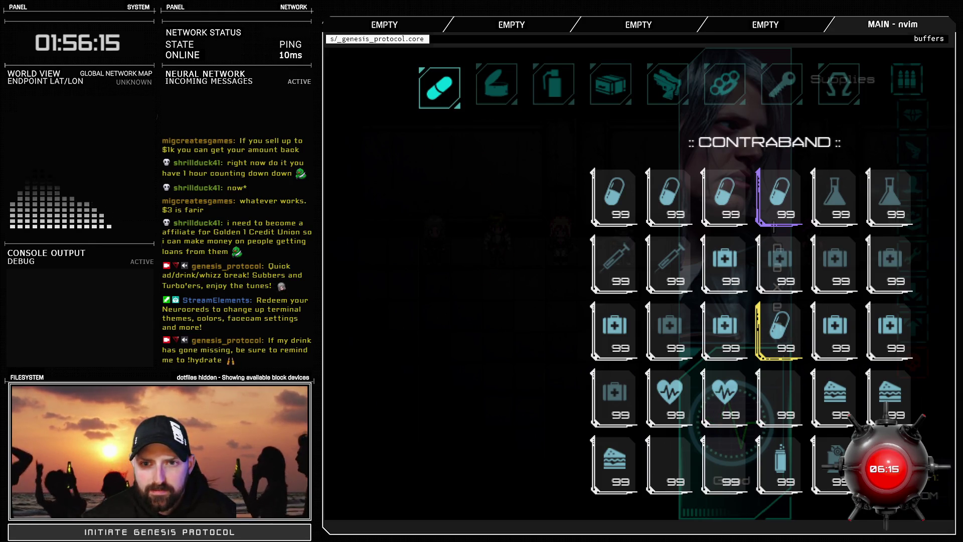
{"action": "key", "text": "Right"}
{"action": "key", "text": "Right"}
{"action": "key", "text": "Right"}
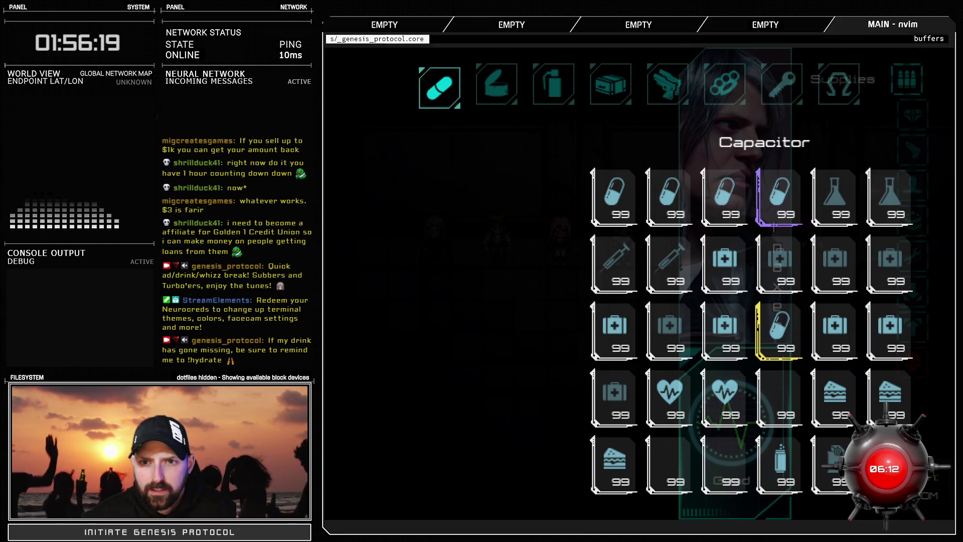
{"action": "key", "text": "Down"}
{"action": "key", "text": "Right"}
{"action": "key", "text": "Right"}
{"action": "key", "text": "Right"}
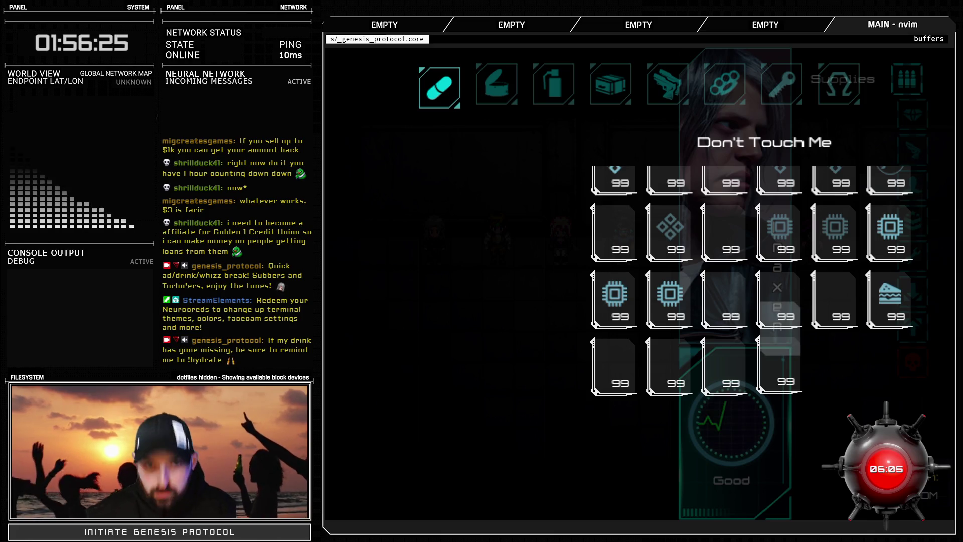
Switch to Food and read Skullpop, the WĀKUP drinks, GRUNGE and Black Reign
{"action": "key", "text": "e"}
{"action": "key", "text": "Right"}
{"action": "key", "text": "Right"}
{"action": "key", "text": "Right"}
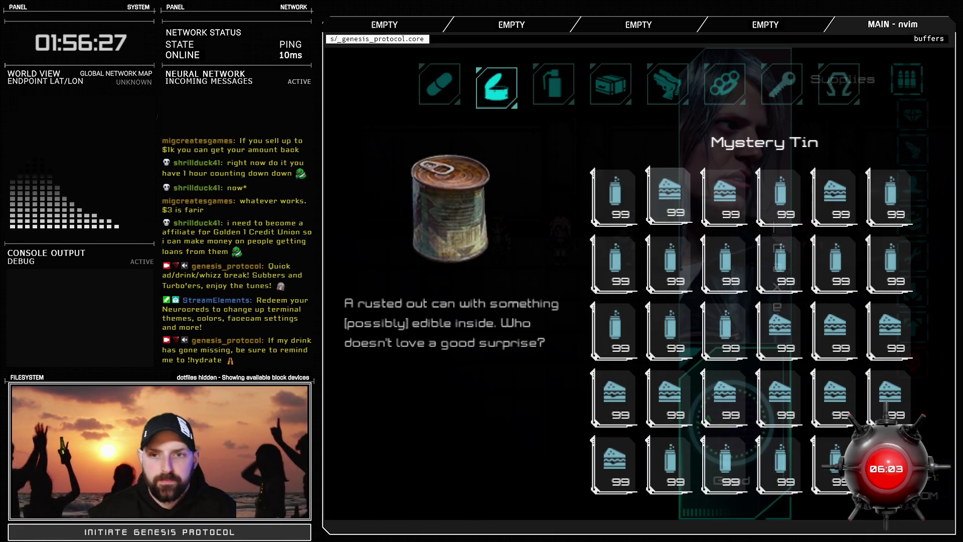
{"action": "key", "text": "Right"}
{"action": "key", "text": "Right"}
{"action": "key", "text": "Right"}
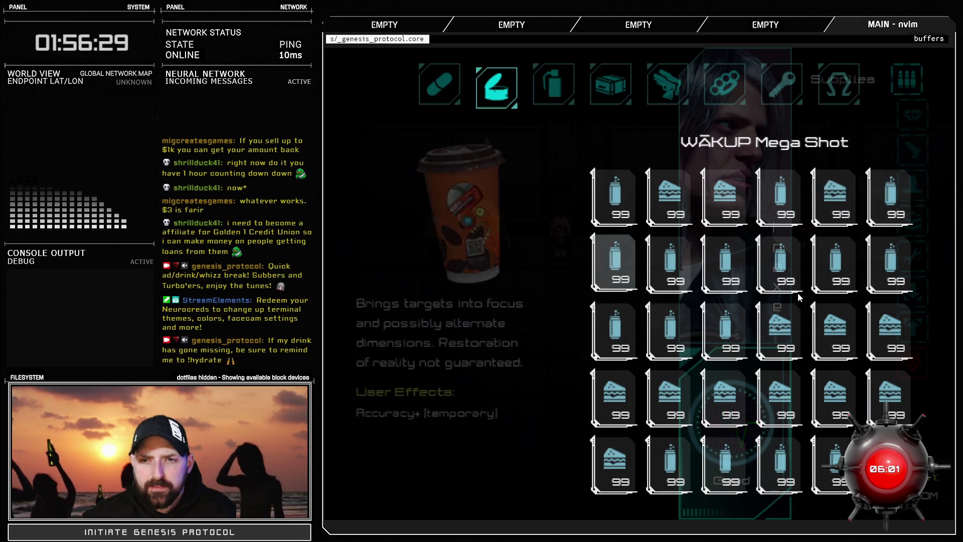
{"action": "key", "text": "Left"}
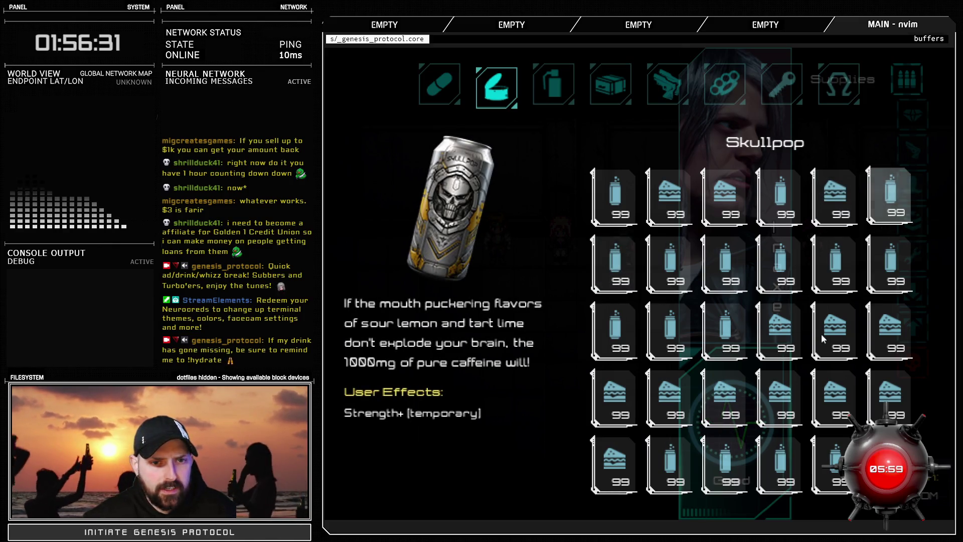
{"action": "key", "text": "Right"}
{"action": "key", "text": "Left"}
{"action": "key", "text": "Right"}
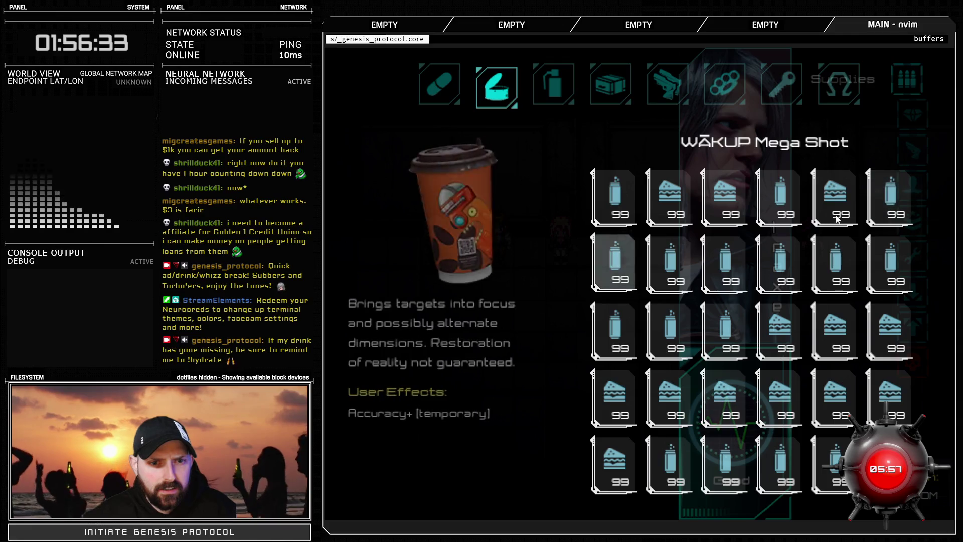
{"action": "key", "text": "Right"}
{"action": "key", "text": "Right"}
{"action": "key", "text": "Right"}
{"action": "key", "text": "Right"}
{"action": "key", "text": "Right"}
{"action": "key", "text": "Right"}
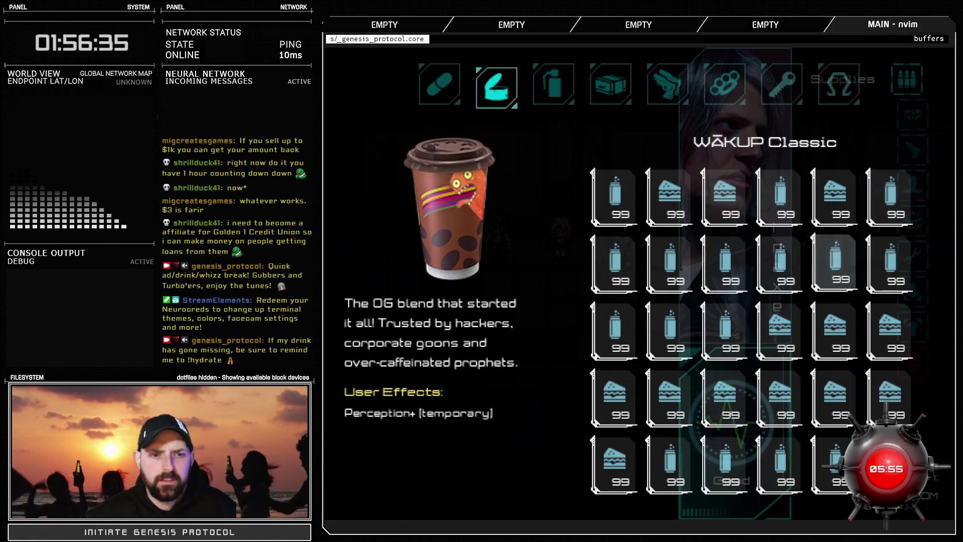
Read the Abyssos, Metaburger, Brainfire Sushi, Go-Go Puffs, Proto Pizza and Soul Food Deluxe descriptions
{"action": "key", "text": "Right"}
{"action": "key", "text": "Right"}
{"action": "key", "text": "Right"}
{"action": "key", "text": "Left"}
{"action": "key", "text": "Right"}
{"action": "key", "text": "Left"}
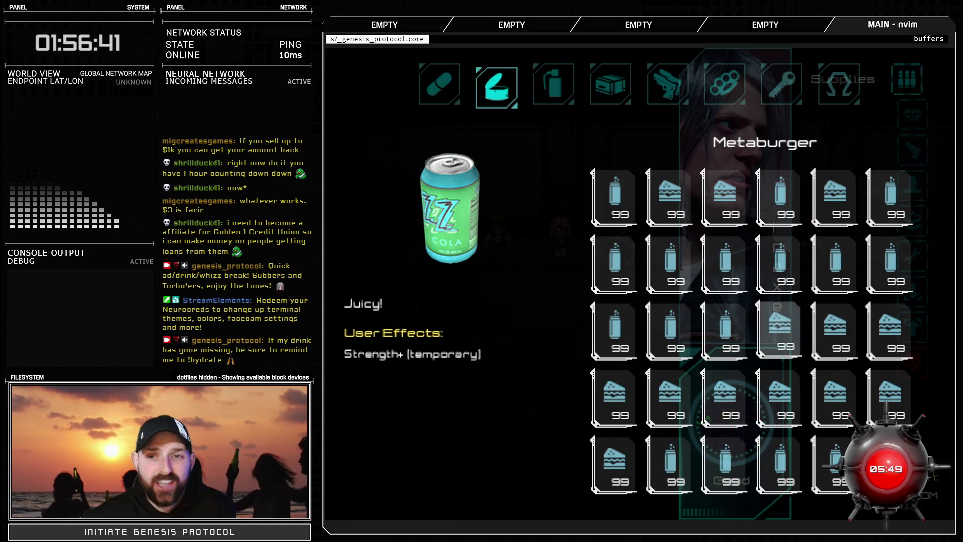
{"action": "key", "text": "Left"}
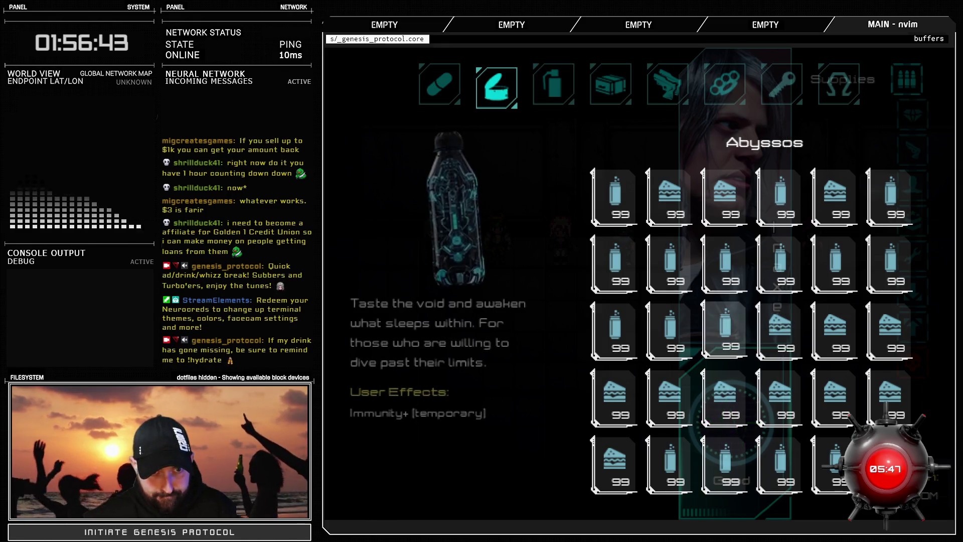
{"action": "key", "text": "Right"}
{"action": "key", "text": "Right"}
{"action": "key", "text": "Right"}
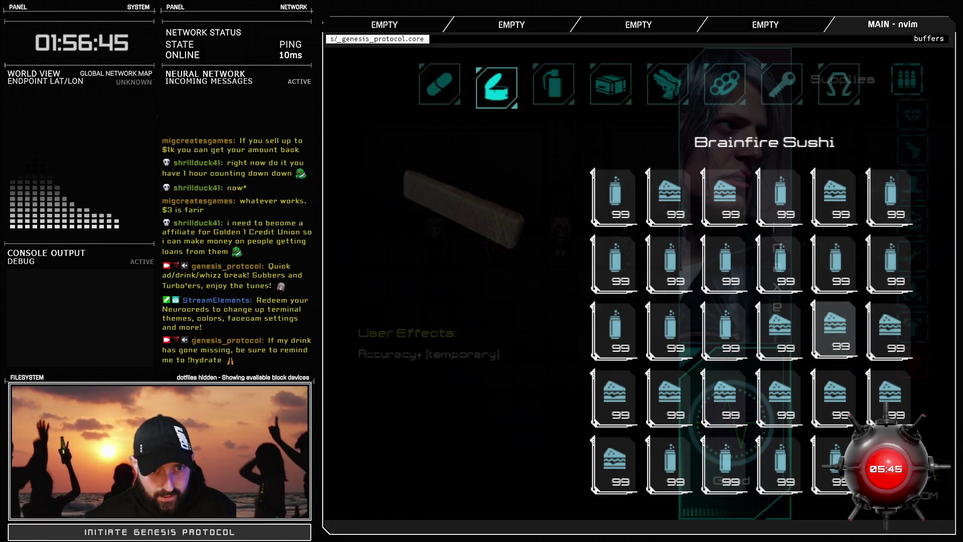
{"action": "key", "text": "Left"}
{"action": "key", "text": "Right"}
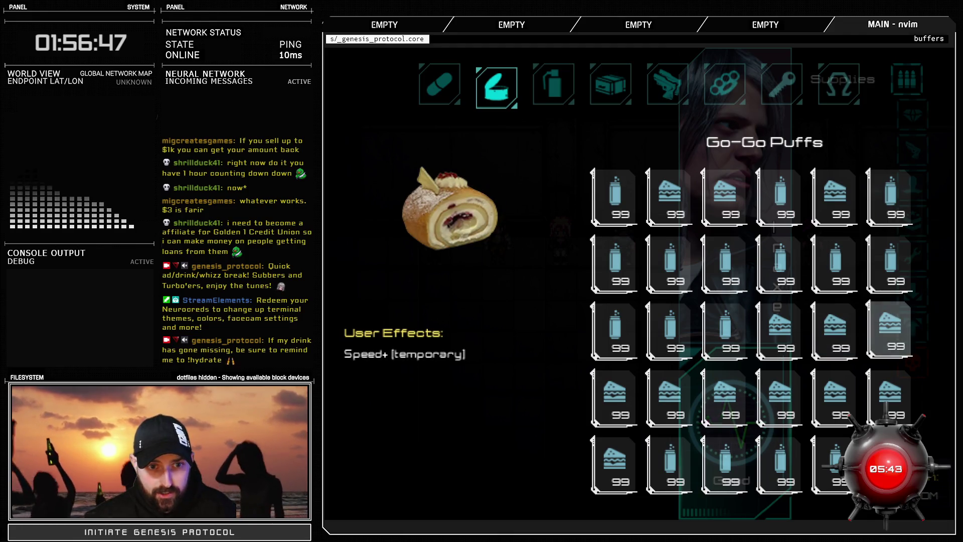
{"action": "key", "text": "Right"}
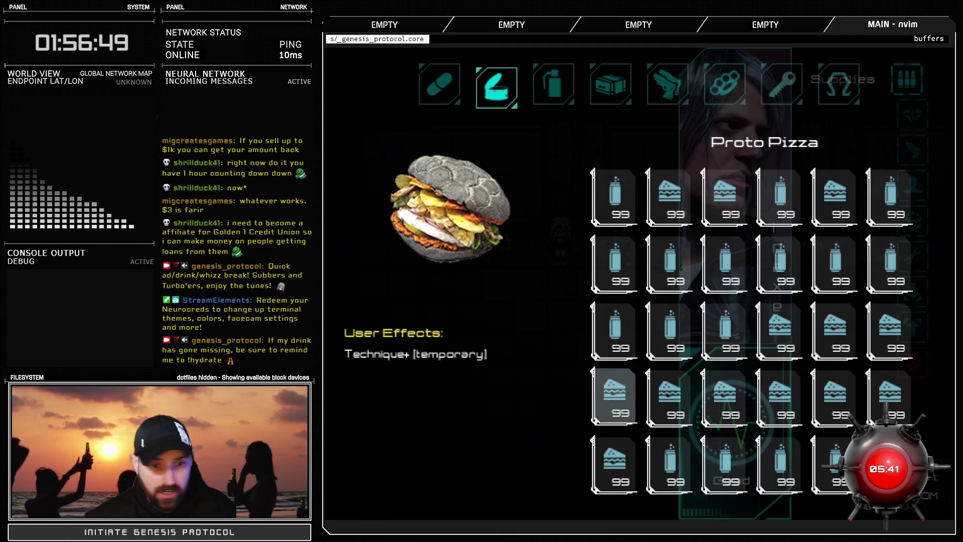
{"action": "key", "text": "Right"}
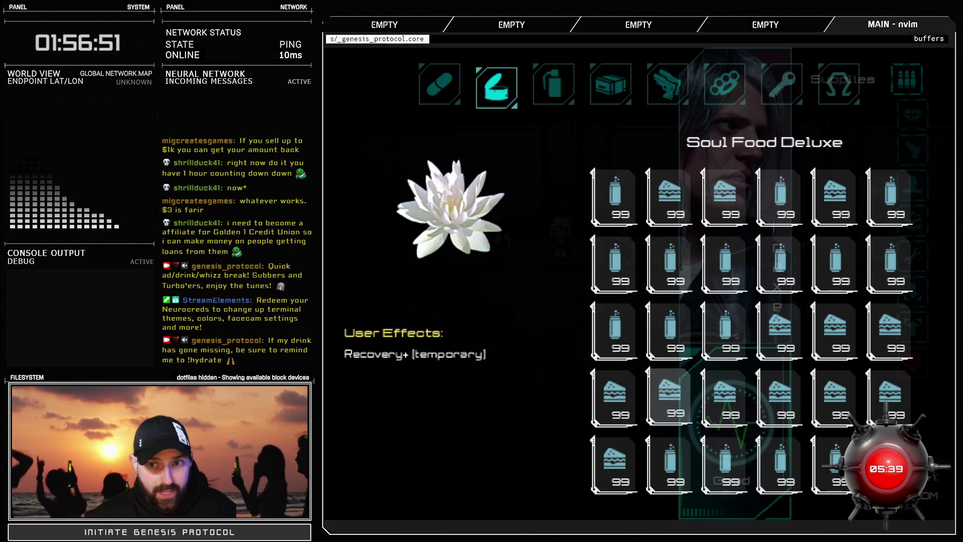
Read Chomp-Ohs, Dante's Screamin' Udon, Nu-Nuggies, Juggernaut Cookie, Bream Supreme, Old World Wine, Rustwater Red, and Flask of Water
{"action": "key", "text": "Right"}
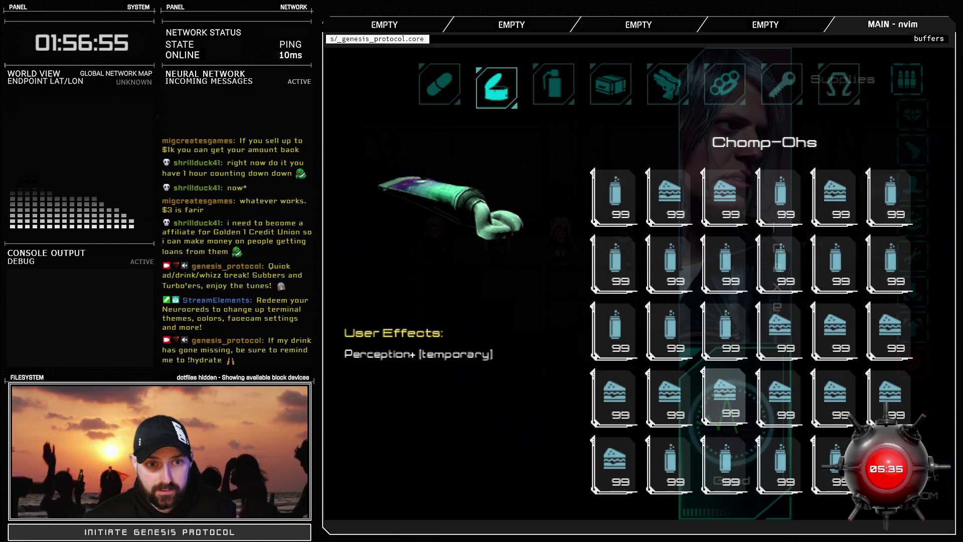
{"action": "key", "text": "Right"}
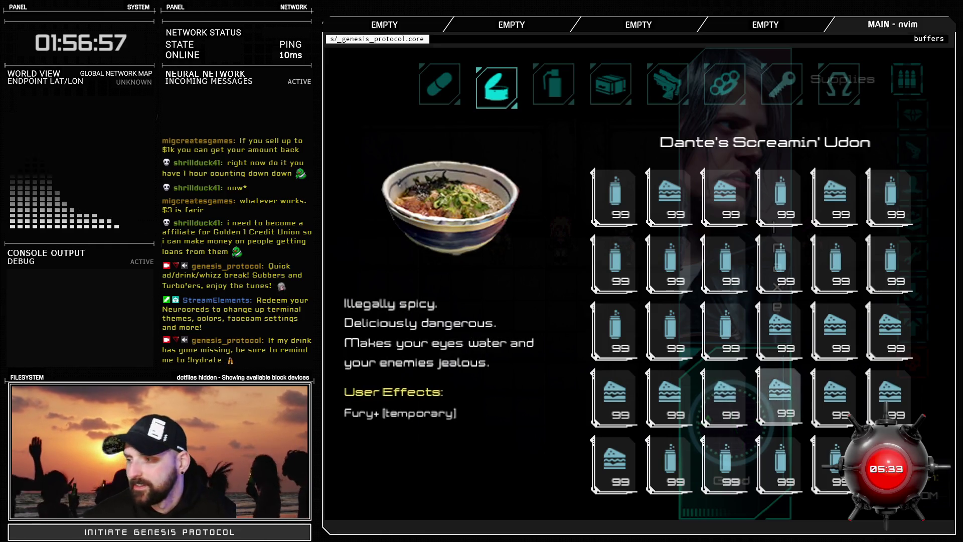
{"action": "key", "text": "Right"}
{"action": "key", "text": "Right"}
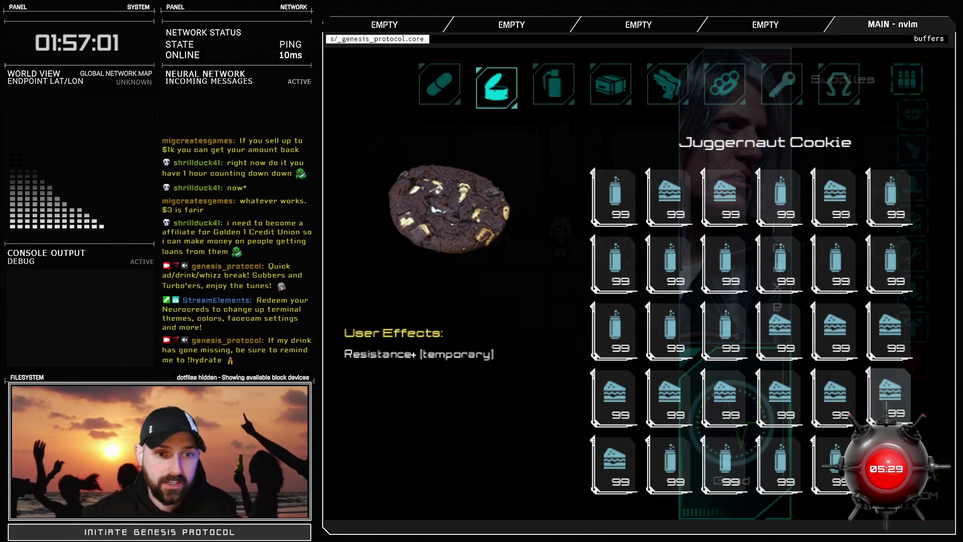
{"action": "key", "text": "Right"}
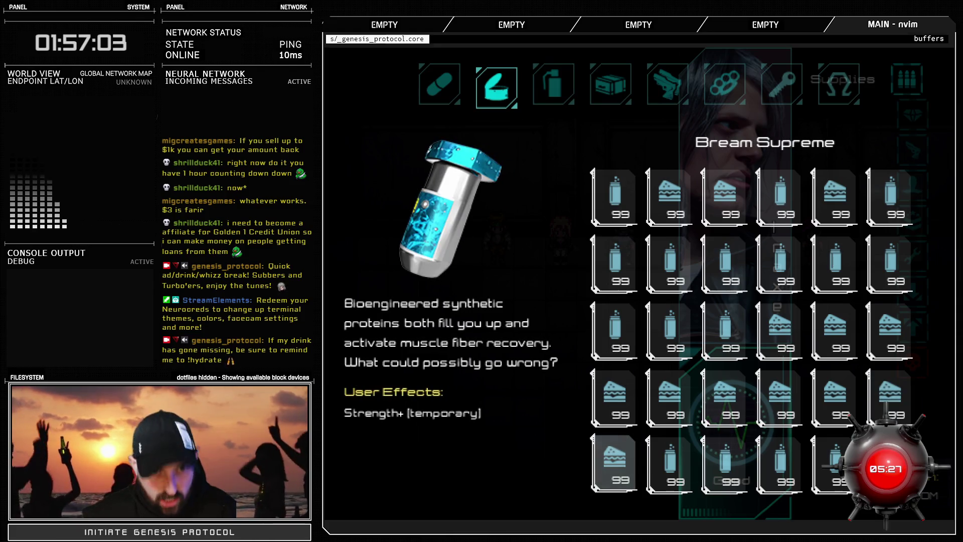
{"action": "key", "text": "Right"}
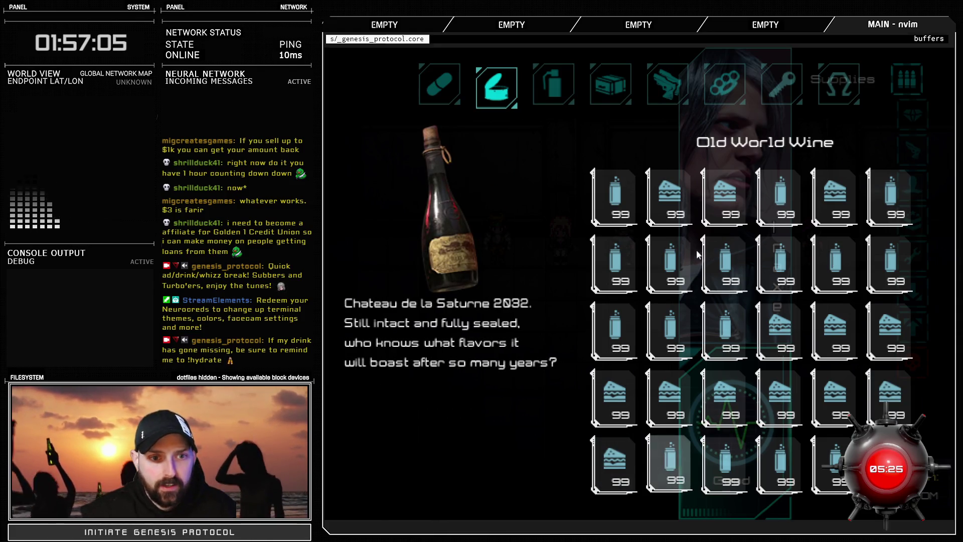
{"action": "key", "text": "Right"}
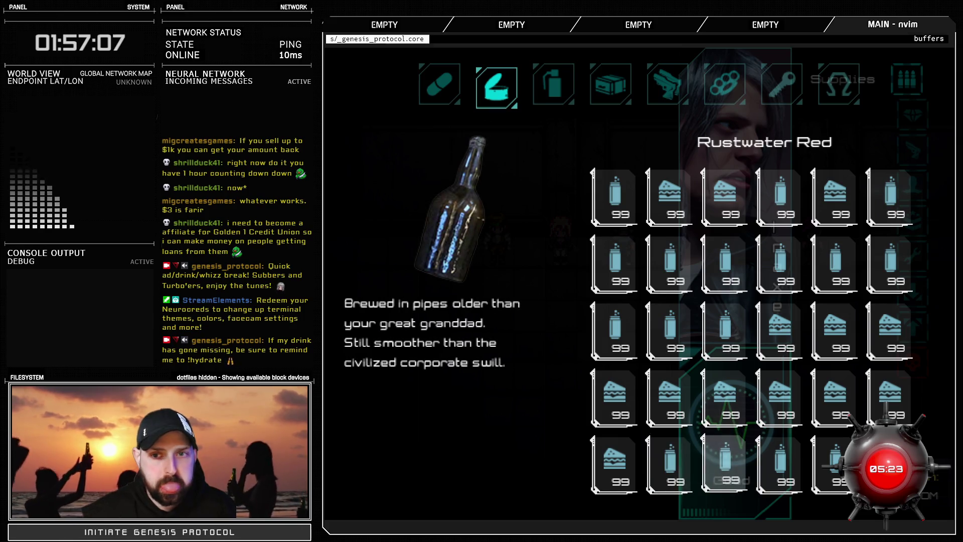
{"action": "key", "text": "Right"}
{"action": "key", "text": "Right"}
{"action": "key", "text": "Right"}
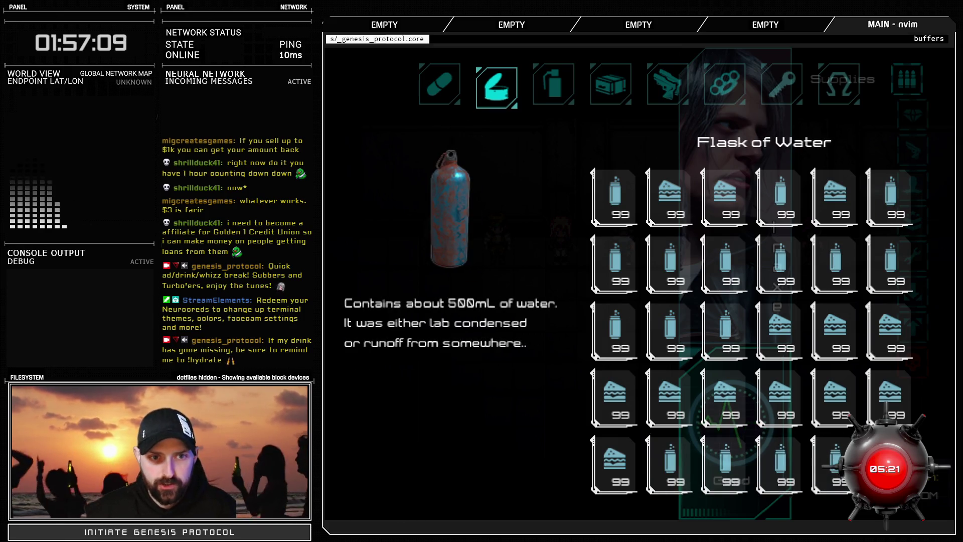
{"action": "key", "text": "Right"}
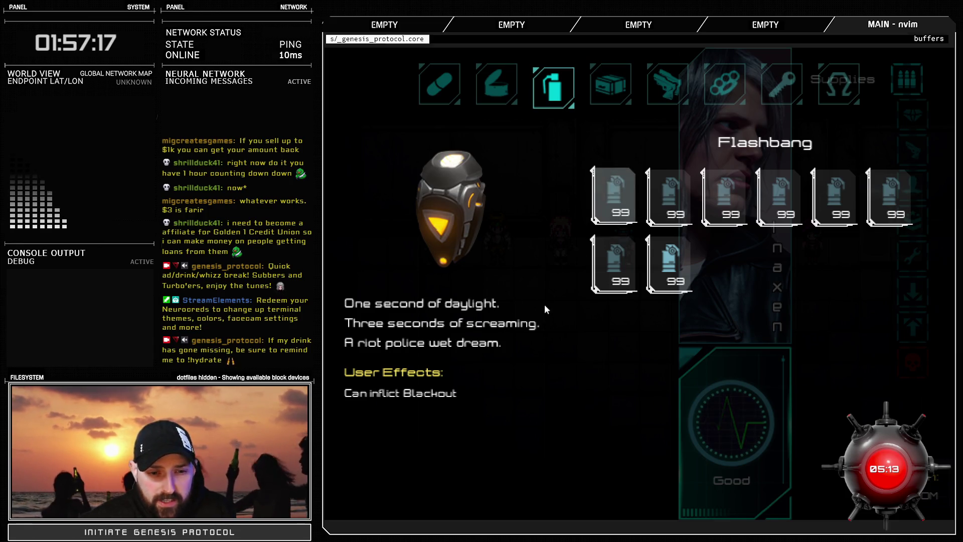
Compare the Flashbang, Pyrocell and Chillcharge grenade descriptions
{"action": "key", "text": "Right"}
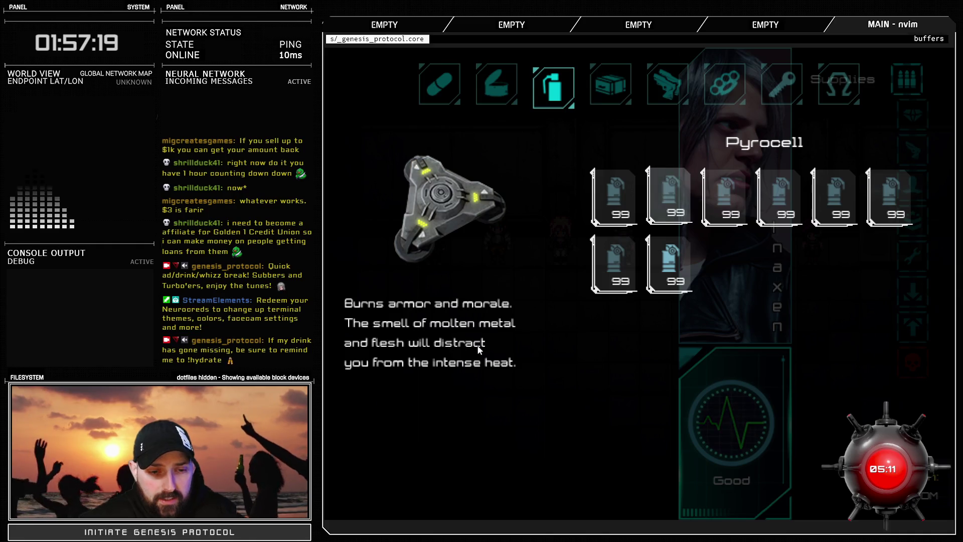
{"action": "key", "text": "Left"}
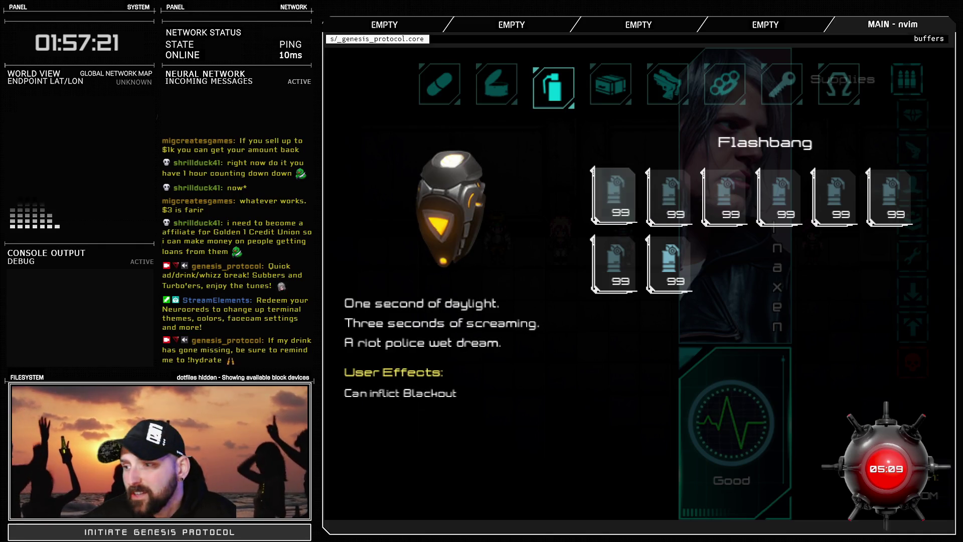
{"action": "key", "text": "Right"}
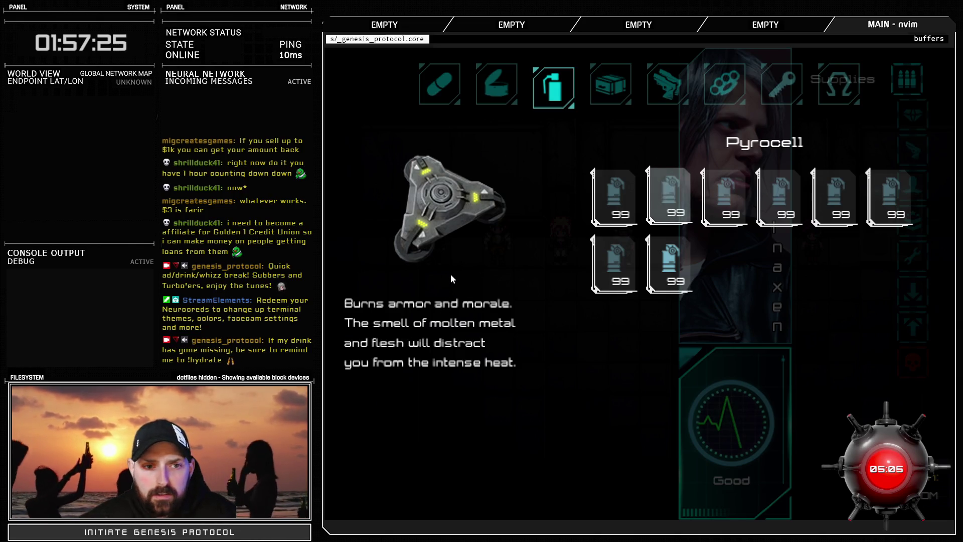
{"action": "key", "text": "Right"}
{"action": "key", "text": "Left"}
{"action": "key", "text": "Right"}
{"action": "key", "text": "Left"}
{"action": "key", "text": "Left"}
{"action": "key", "text": "Right"}
{"action": "key", "text": "Right"}
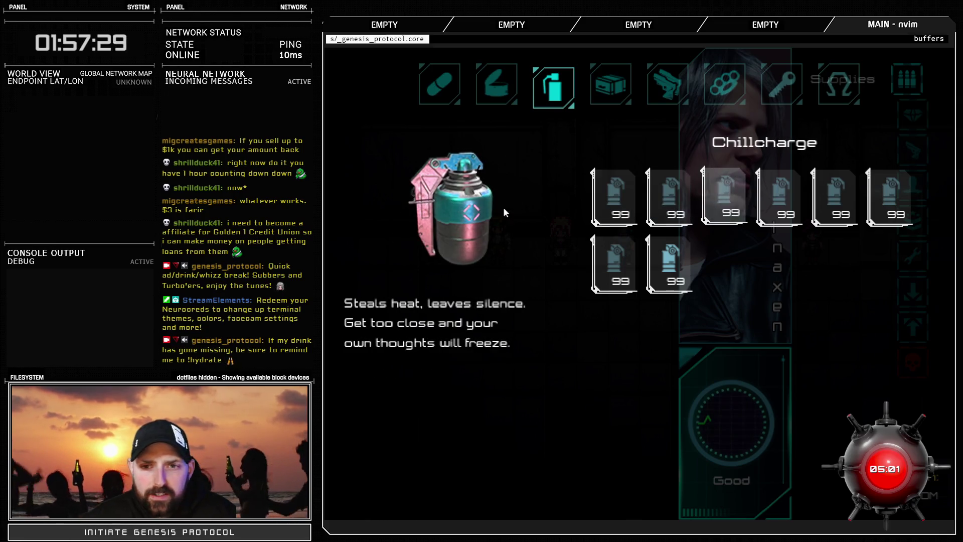
Read EMP Mine, DC-Corruptor, XR Nerve Agent and Proto-Nuke, then reach the empty Miscellaneous category
{"action": "key", "text": "Right"}
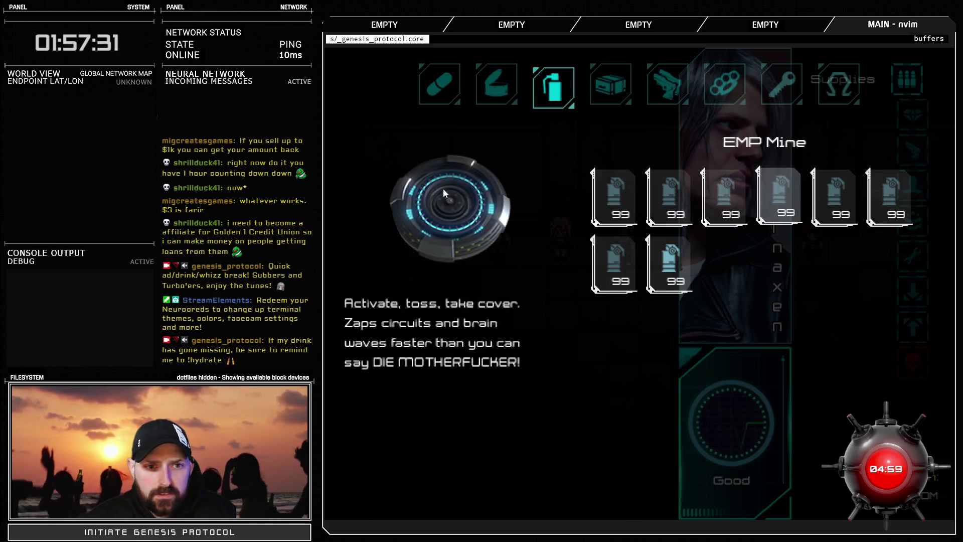
{"action": "key", "text": "Right"}
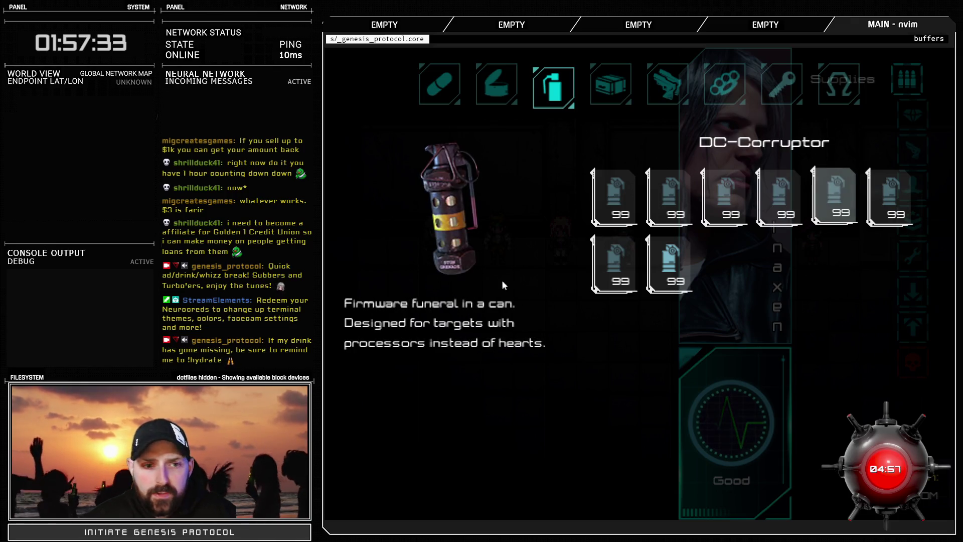
{"action": "key", "text": "Right"}
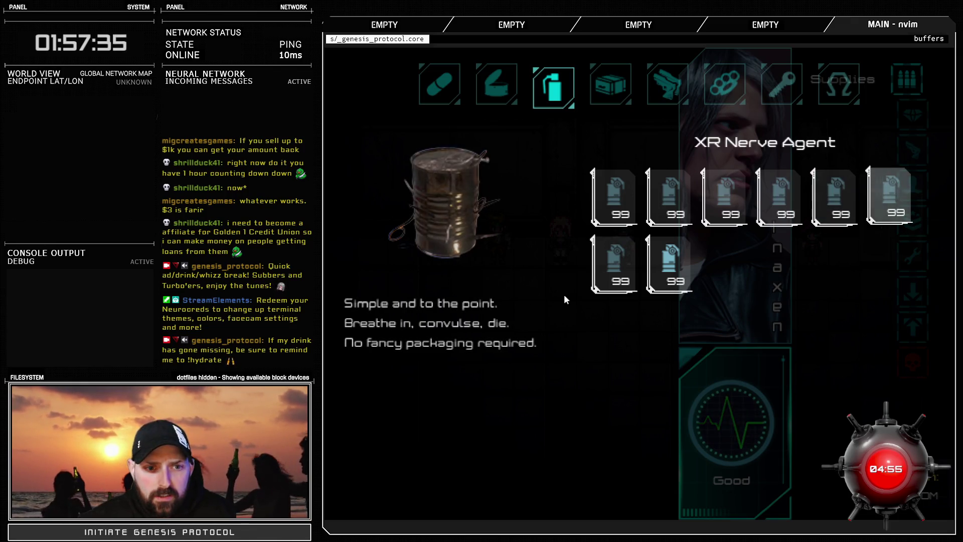
{"action": "key", "text": "Right"}
{"action": "key", "text": "Left"}
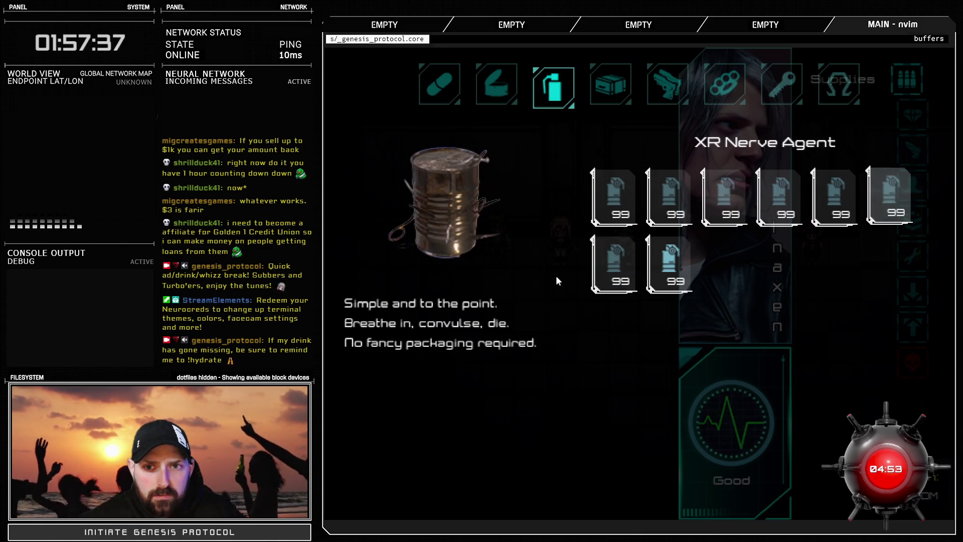
{"action": "key", "text": "Right"}
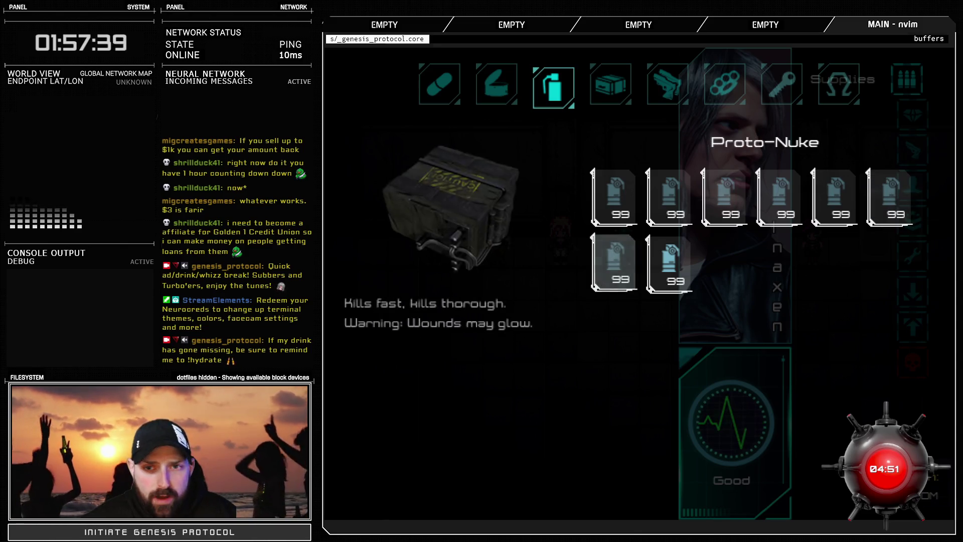
{"action": "key", "text": "Right"}
{"action": "key", "text": "Left"}
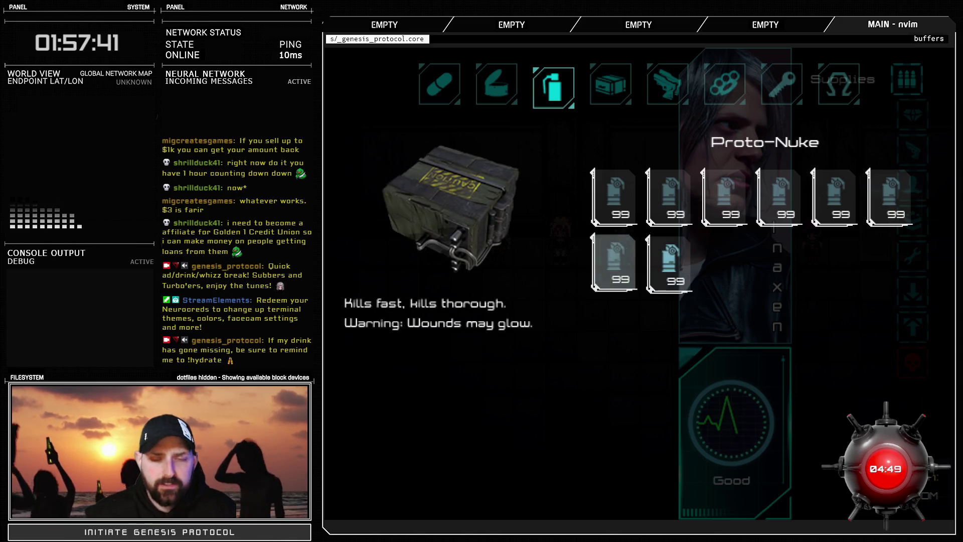
{"action": "key", "text": "Escape"}
{"action": "key", "text": "Right"}
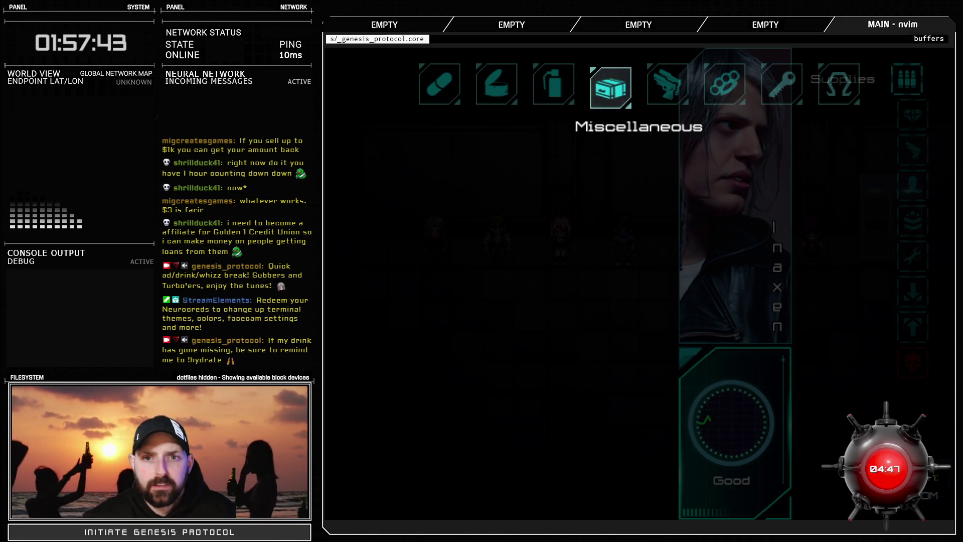
Read the Alpha Keycard, Omega Keycard, Fried Mainboard and Grungy Boots descriptions
{"action": "key", "text": "Return"}
{"action": "key", "text": "Right"}
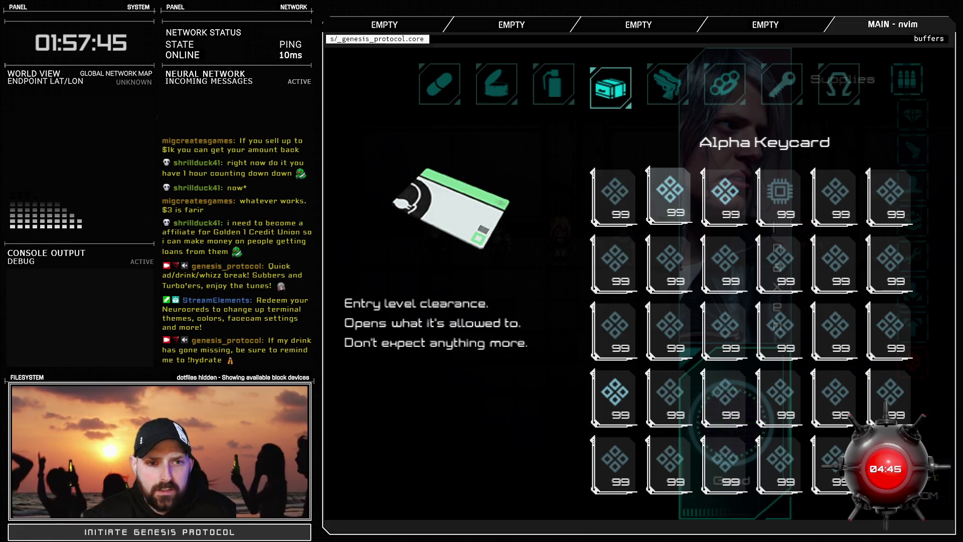
{"action": "key", "text": "Right"}
{"action": "key", "text": "Left"}
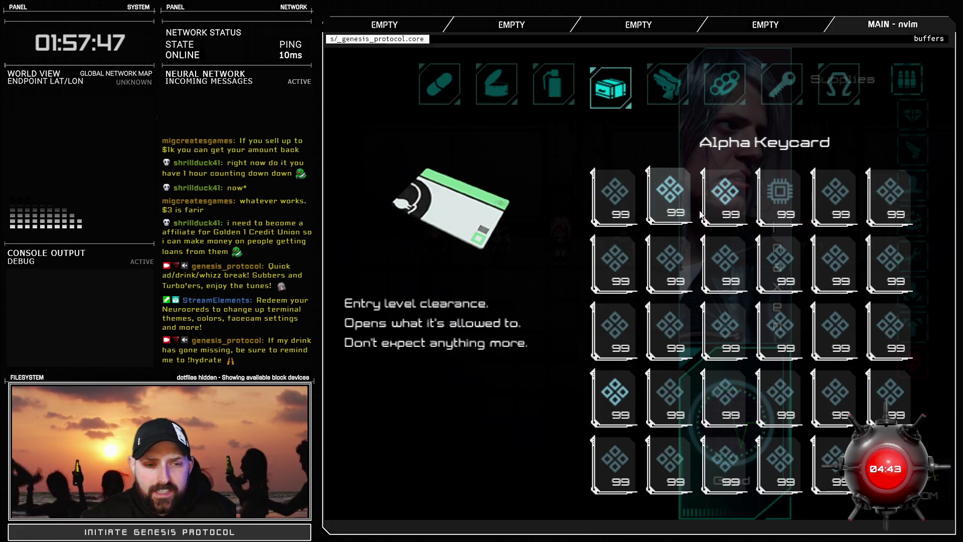
{"action": "key", "text": "Right"}
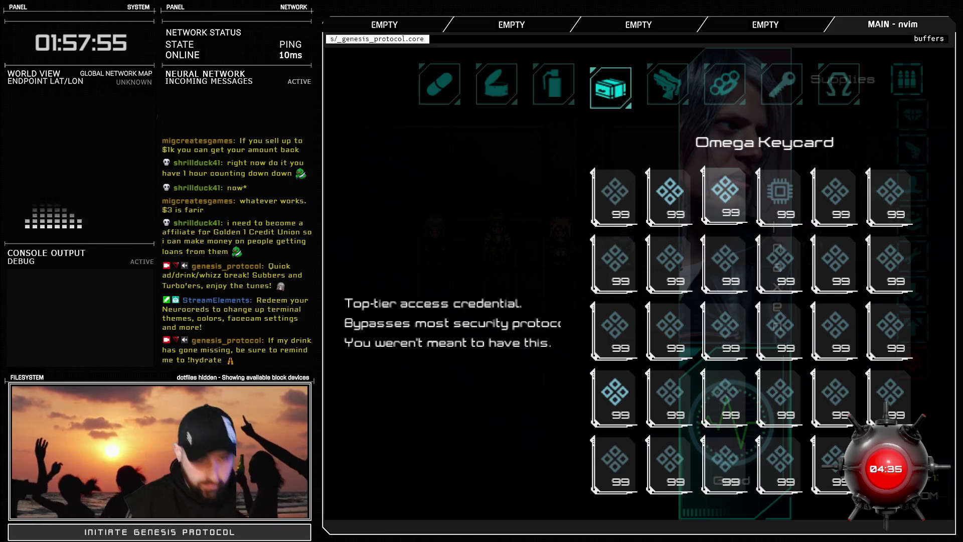
{"action": "key", "text": "Right"}
{"action": "key", "text": "Left"}
{"action": "key", "text": "Right"}
{"action": "key", "text": "Right"}
{"action": "key", "text": "Left"}
{"action": "key", "text": "Right"}
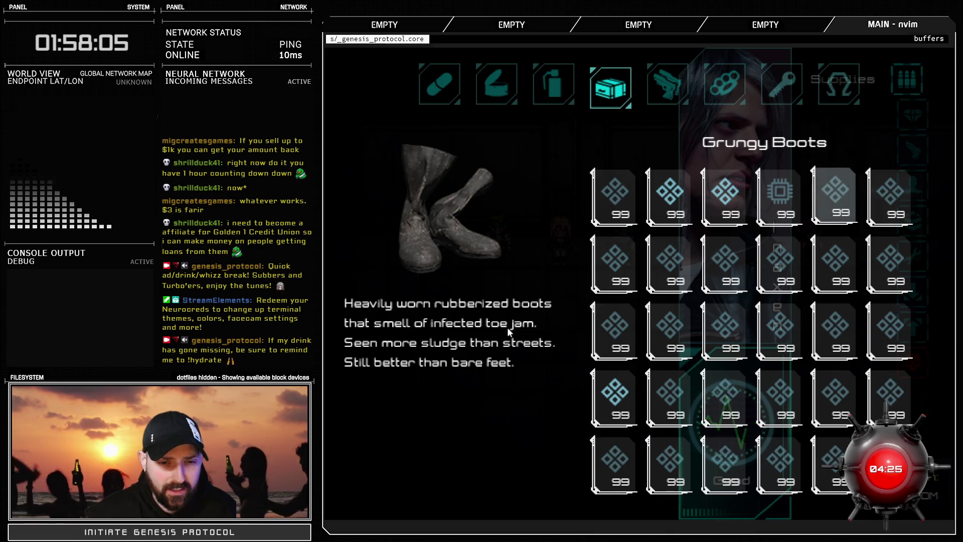
Read the Lab Coat, Disposable Gloves, Underwear, Plush Toy and Battery Pack descriptions
{"action": "key", "text": "Right"}
{"action": "key", "text": "Right"}
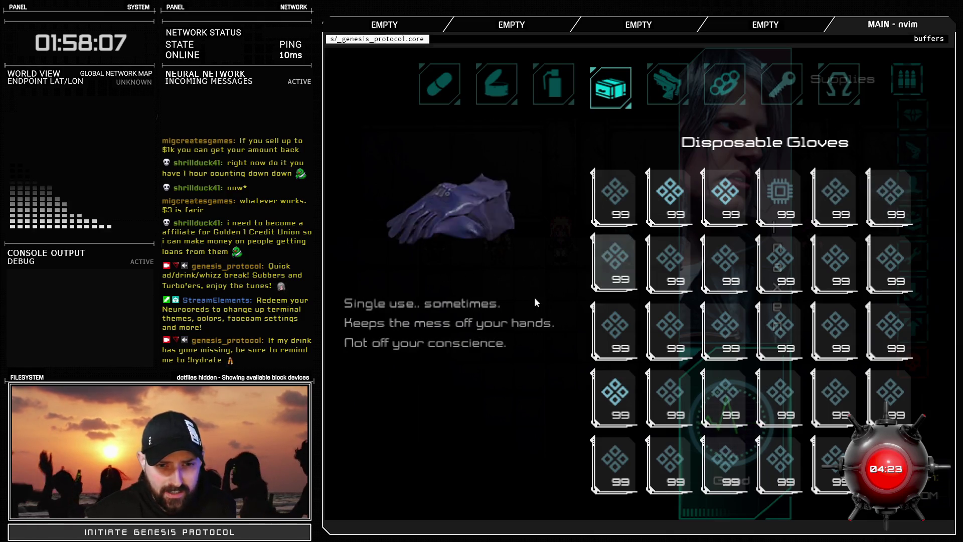
{"action": "key", "text": "Right"}
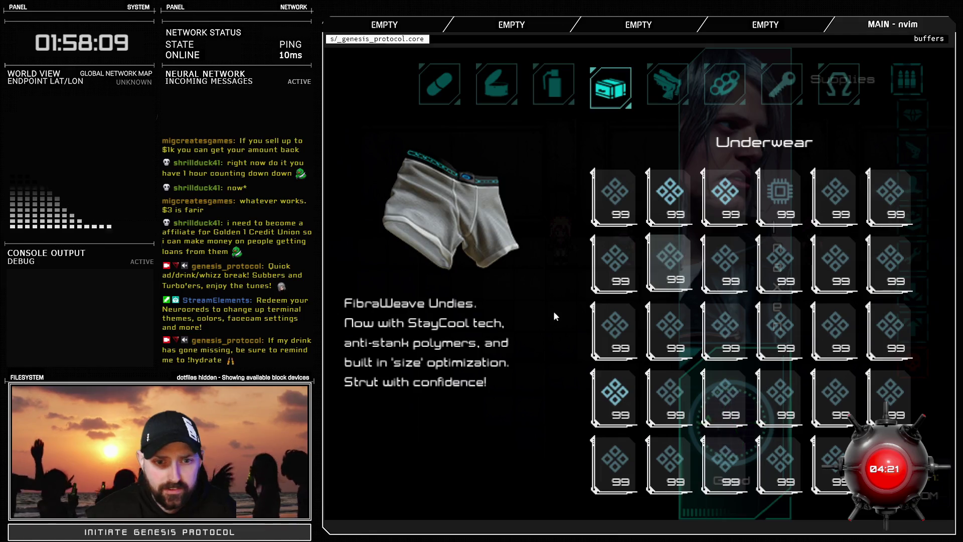
{"action": "key", "text": "Right"}
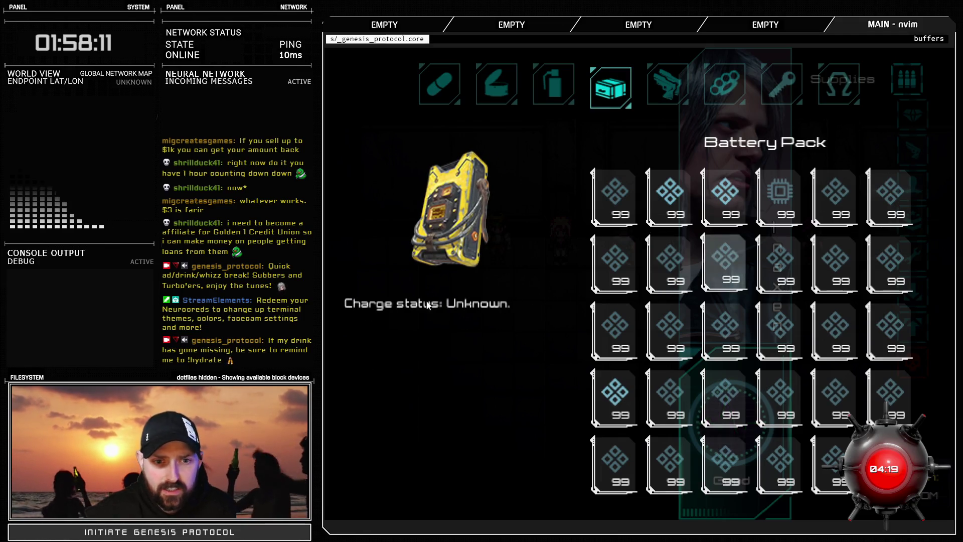
{"action": "key", "text": "Right"}
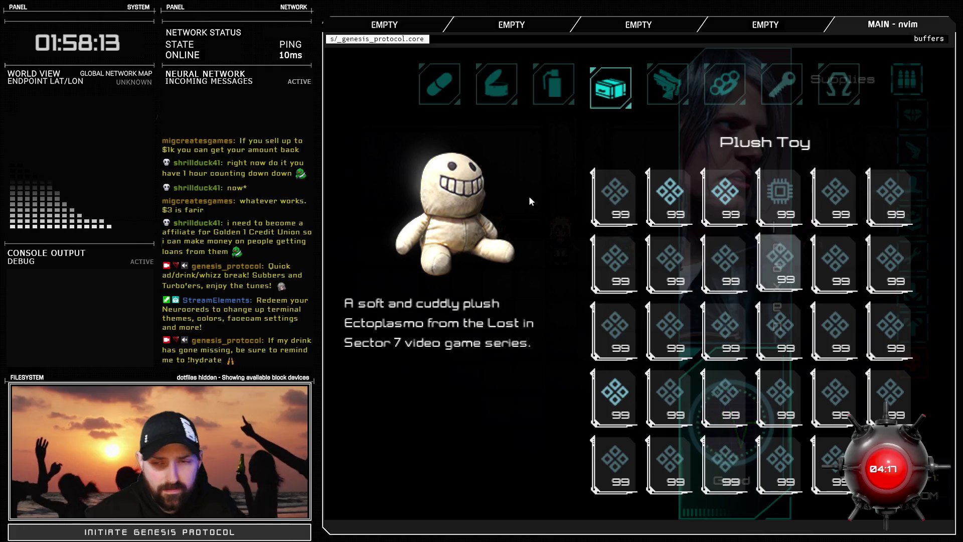
{"action": "key", "text": "Left"}
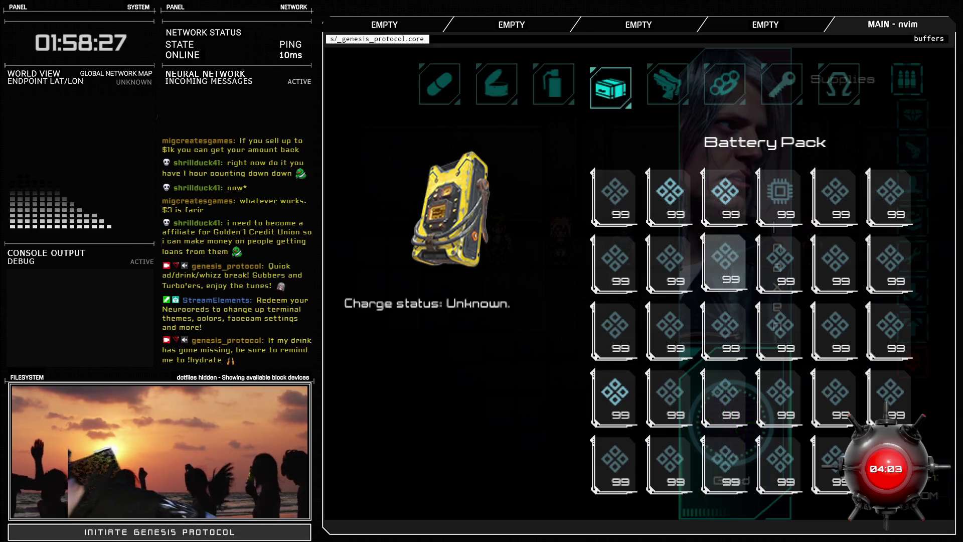
{"action": "left_click", "coordinate": [780, 261]}
Read the Magnifier, Egi-Egi! Cards, Digiframe and Origami Sculpture descriptions
{"action": "left_click", "coordinate": [835, 261]}
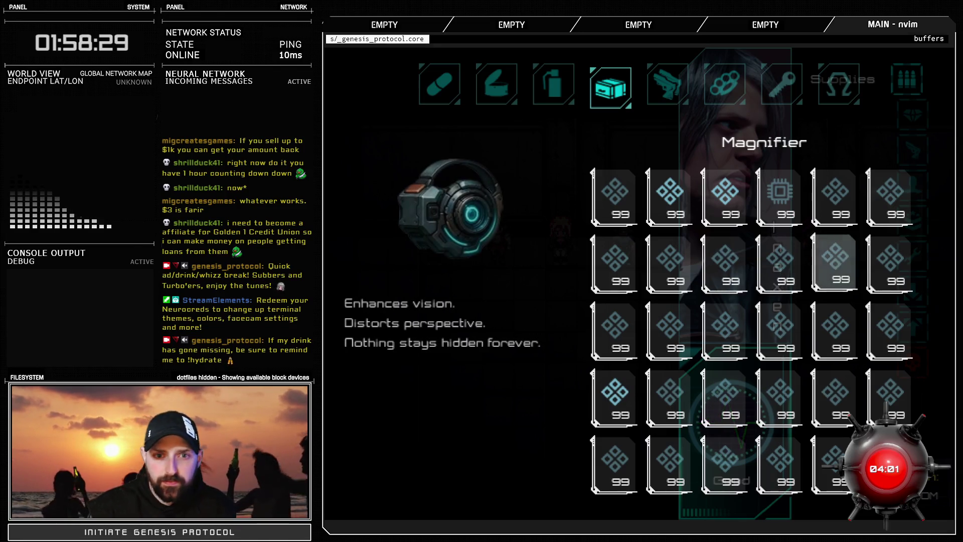
{"action": "left_click", "coordinate": [891, 261]}
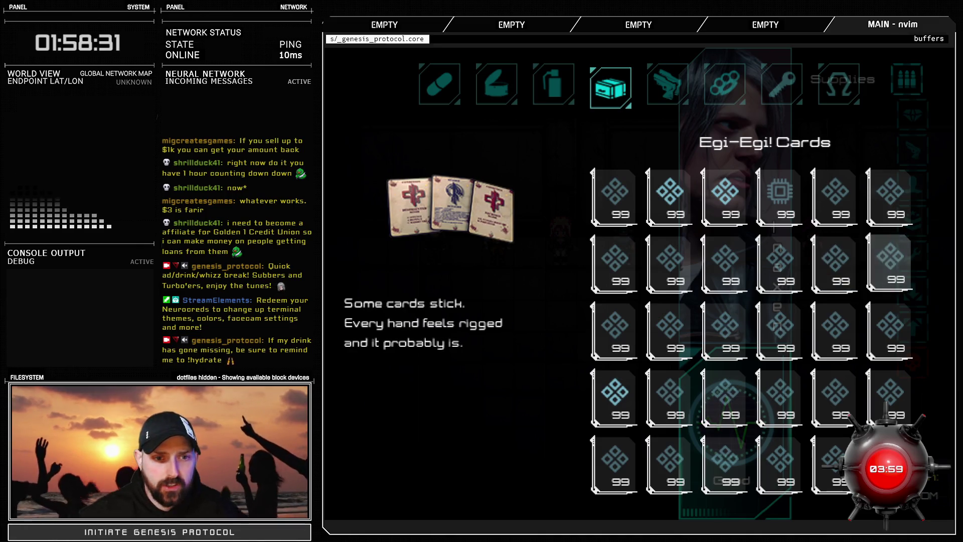
{"action": "key", "text": "Right"}
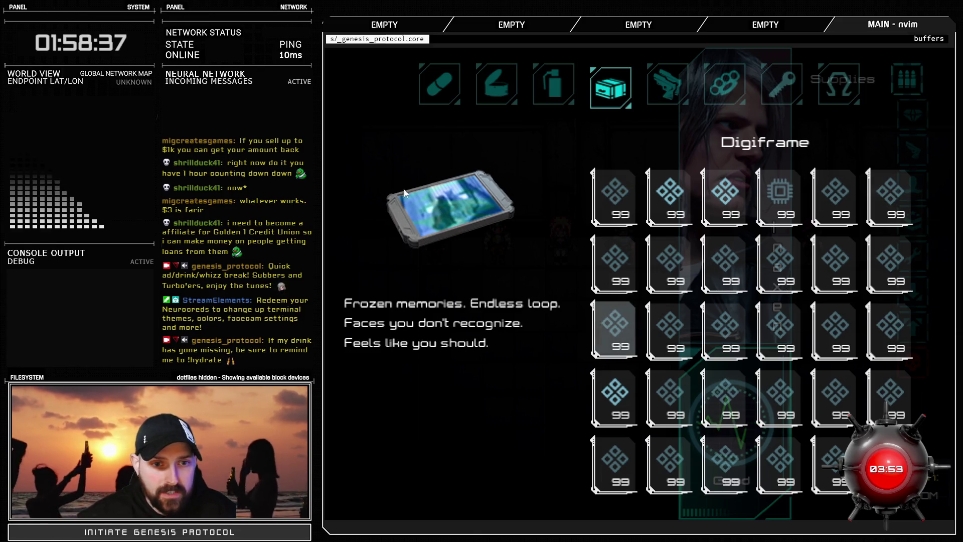
{"action": "key", "text": "Right"}
{"action": "key", "text": "Left"}
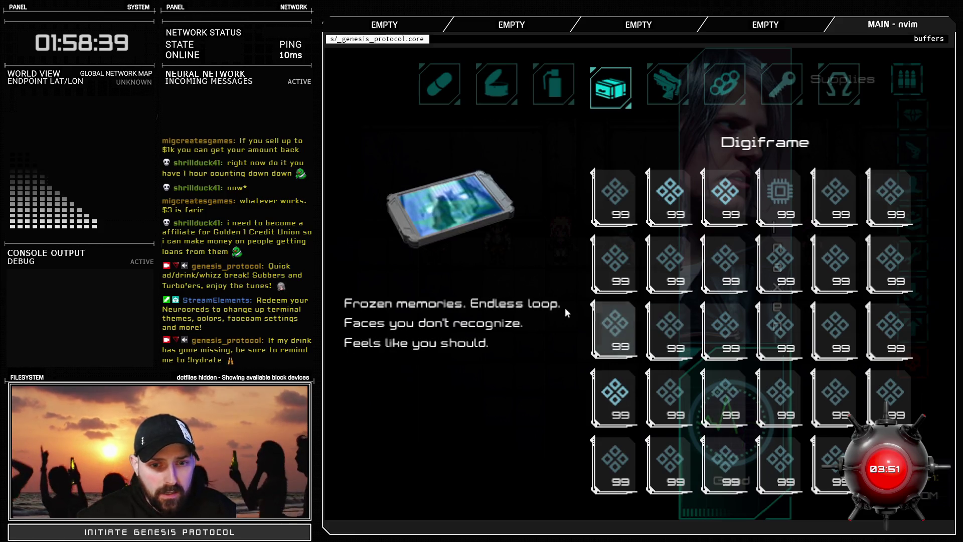
{"action": "key", "text": "Right"}
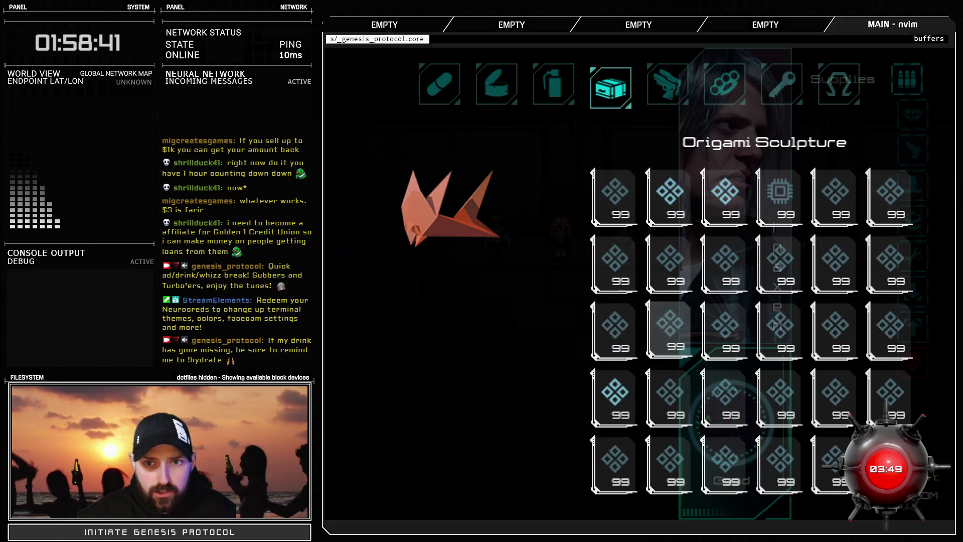
{"action": "key", "text": "Left"}
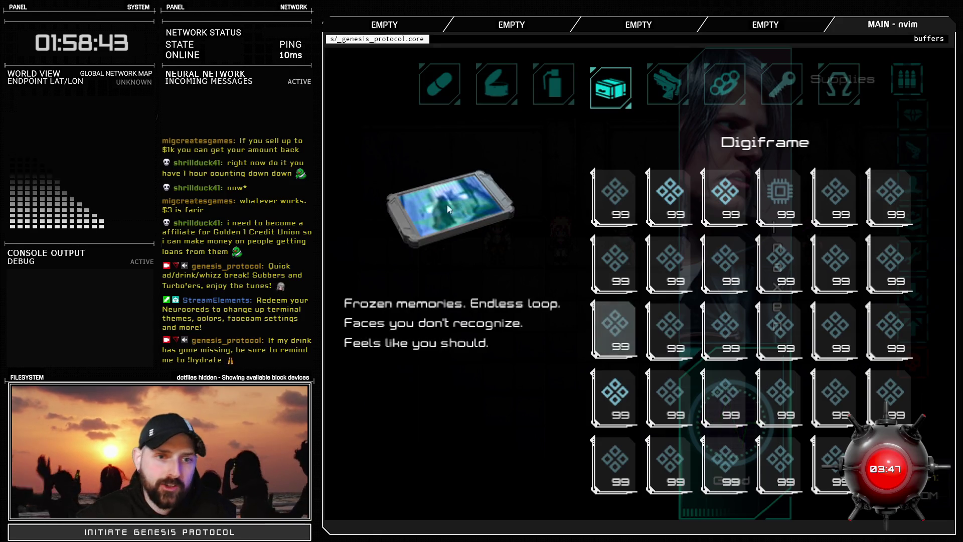
{"action": "key", "text": "Right"}
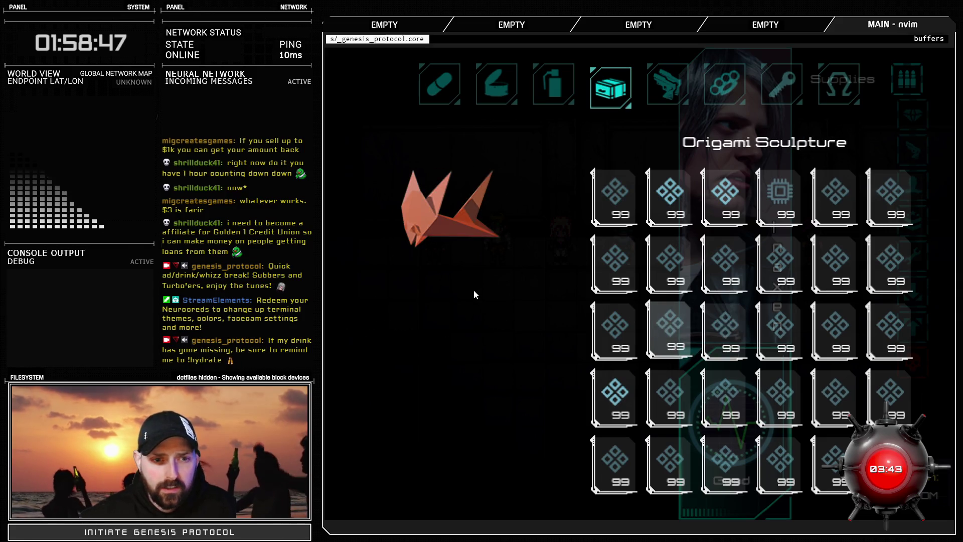
Read Medi Injector, Glam Vitamins, Neuroband, Toilet Paper, Dirty Rag and HandyVac descriptions
{"action": "key", "text": "Right"}
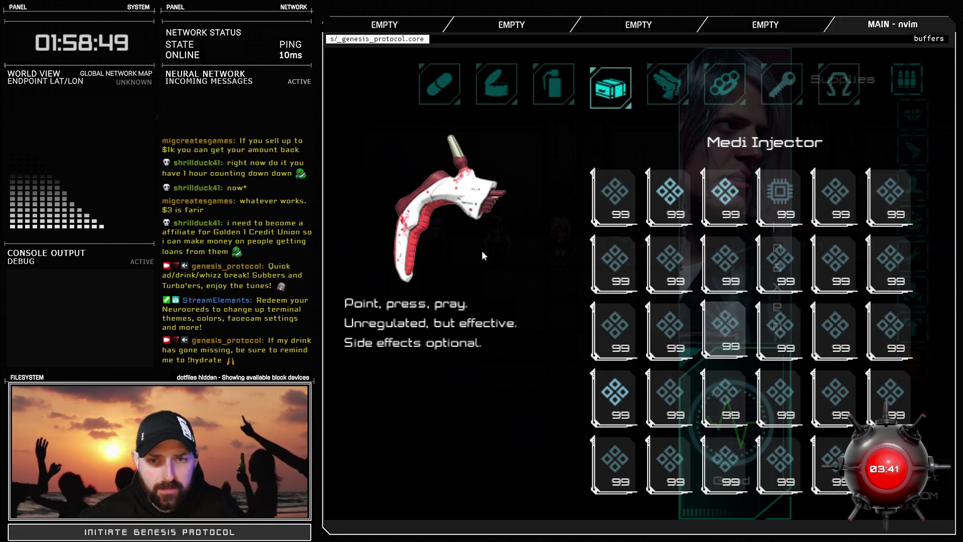
{"action": "key", "text": "Right"}
{"action": "key", "text": "Right"}
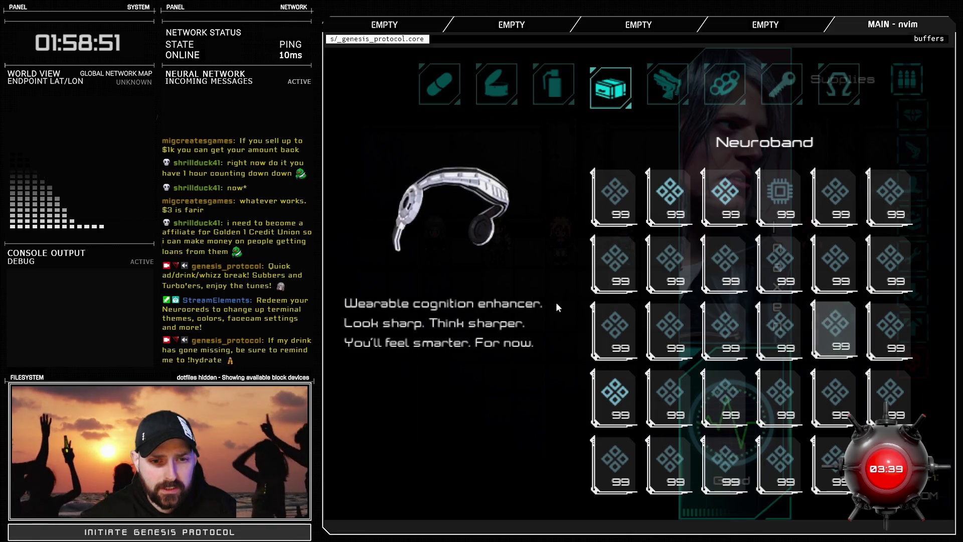
{"action": "key", "text": "Right"}
{"action": "key", "text": "Right"}
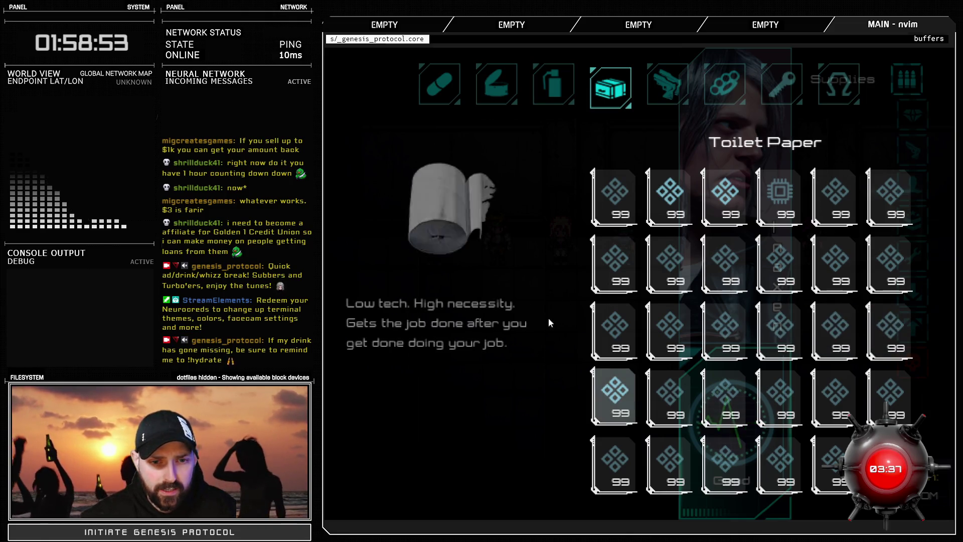
{"action": "key", "text": "Right"}
{"action": "key", "text": "Left"}
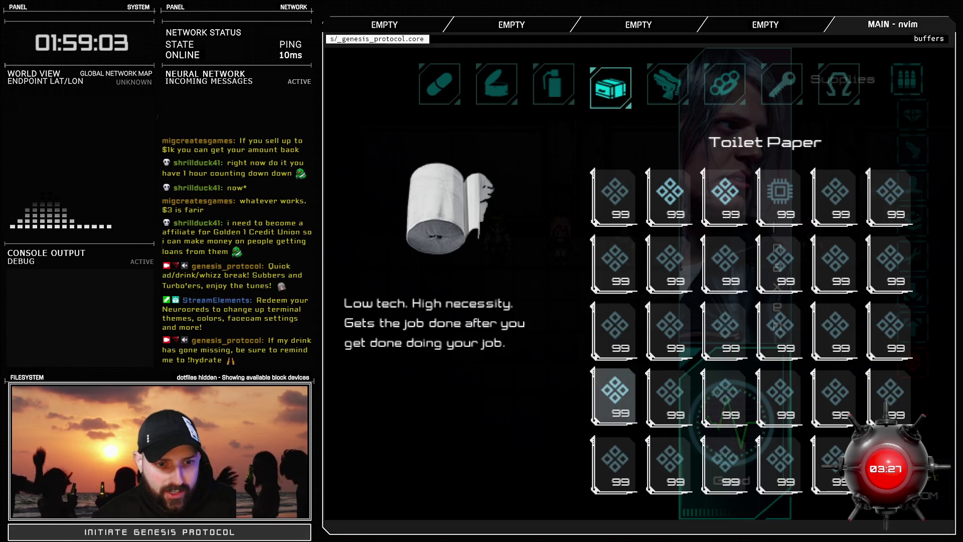
{"action": "left_click", "coordinate": [669, 396]}
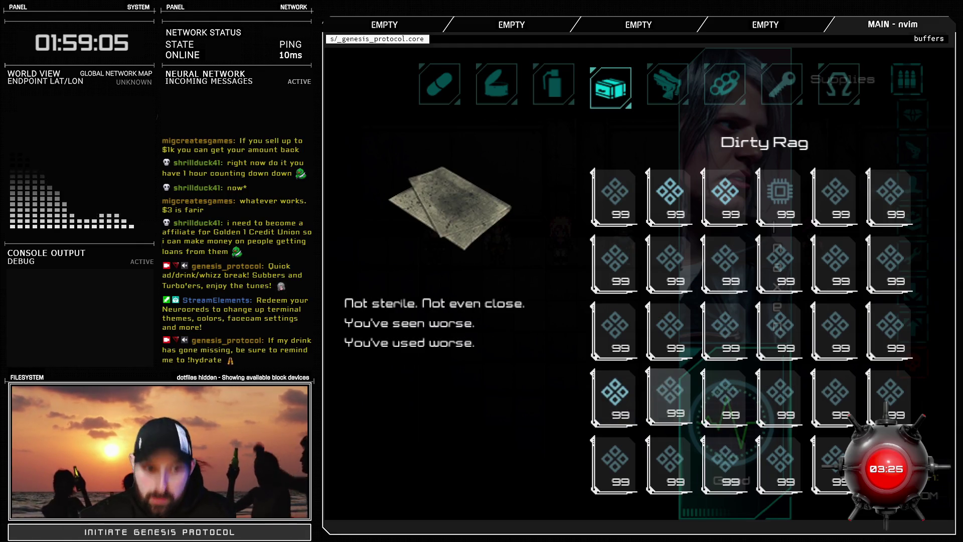
{"action": "key", "text": "Right"}
{"action": "key", "text": "Left"}
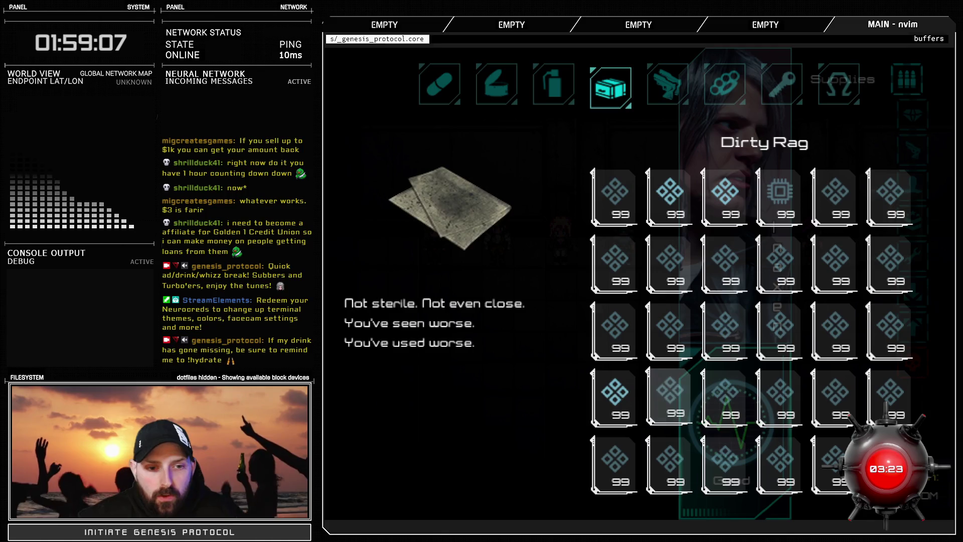
{"action": "key", "text": "Left"}
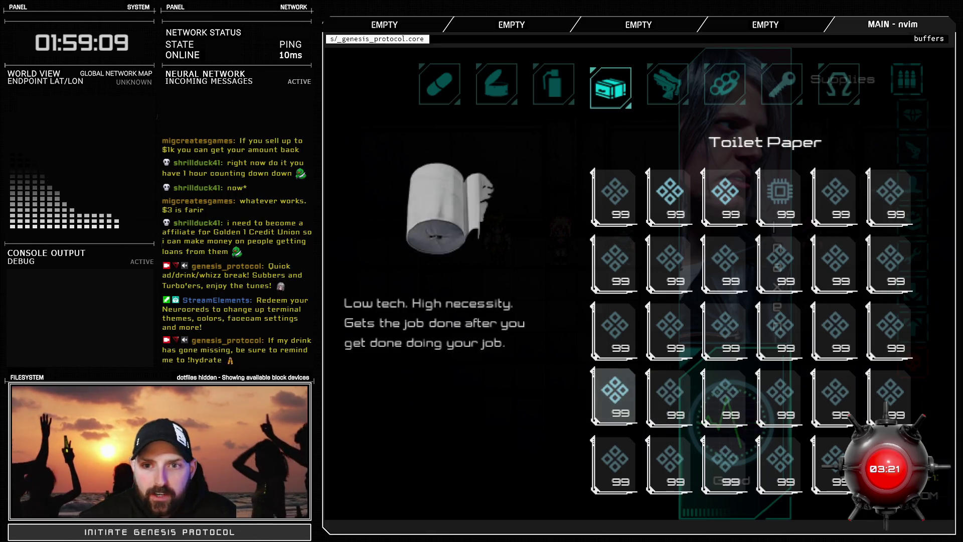
{"action": "key", "text": "Right"}
{"action": "key", "text": "Right"}
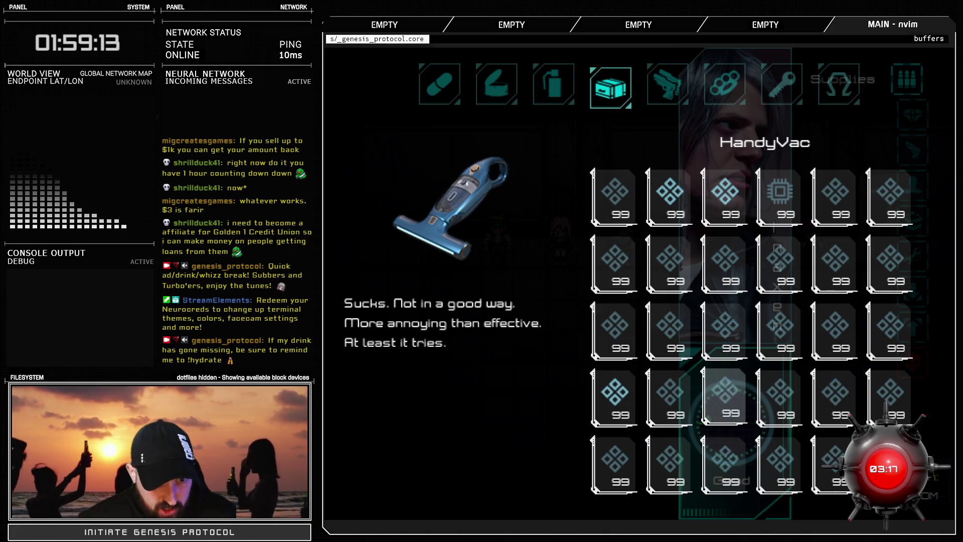
Read Transfer Cable, Wrench, CarboWeave Roll, Bolt Cutter, Wire Spool, Sanitizer, Multitool, Adhesive Tape and Synthameat Pouch
{"action": "key", "text": "Right"}
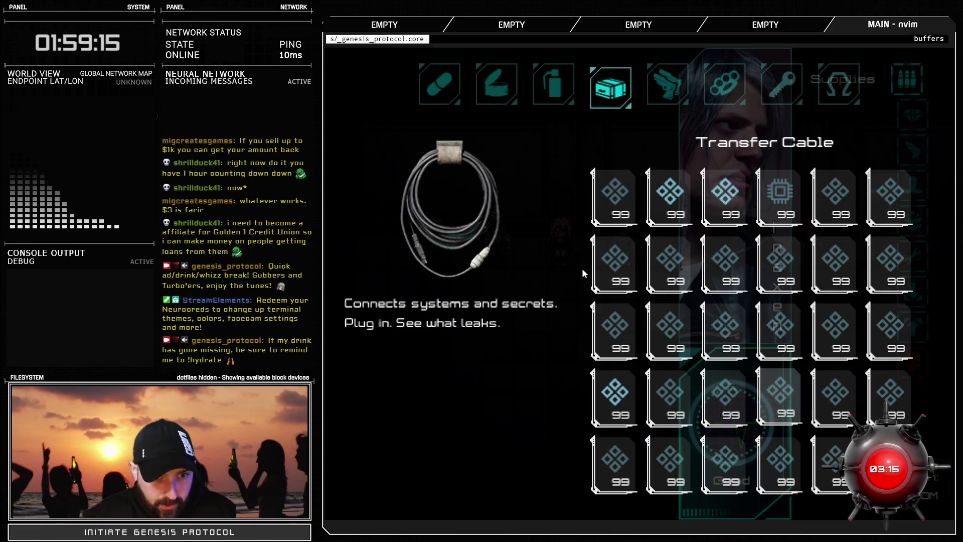
{"action": "key", "text": "Right"}
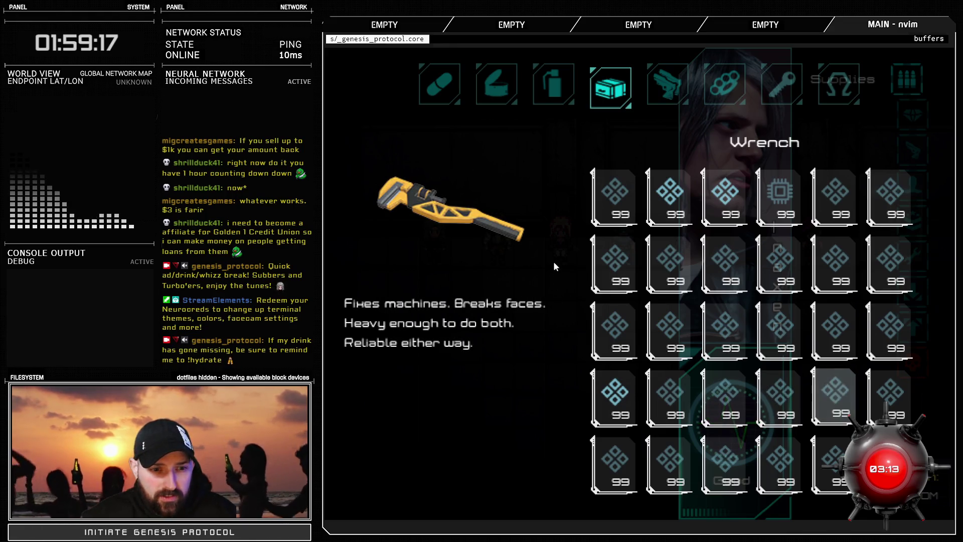
{"action": "key", "text": "Right"}
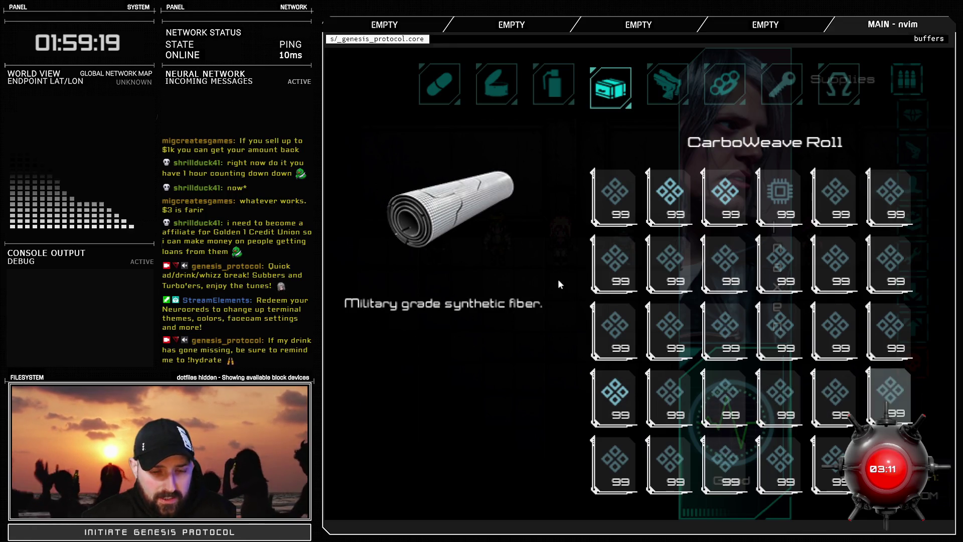
{"action": "key", "text": "Right"}
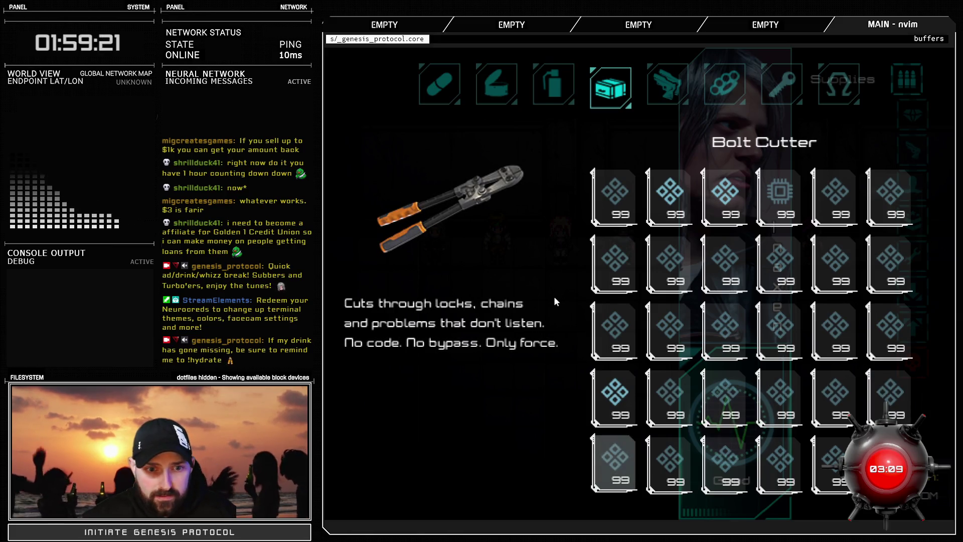
{"action": "key", "text": "Right"}
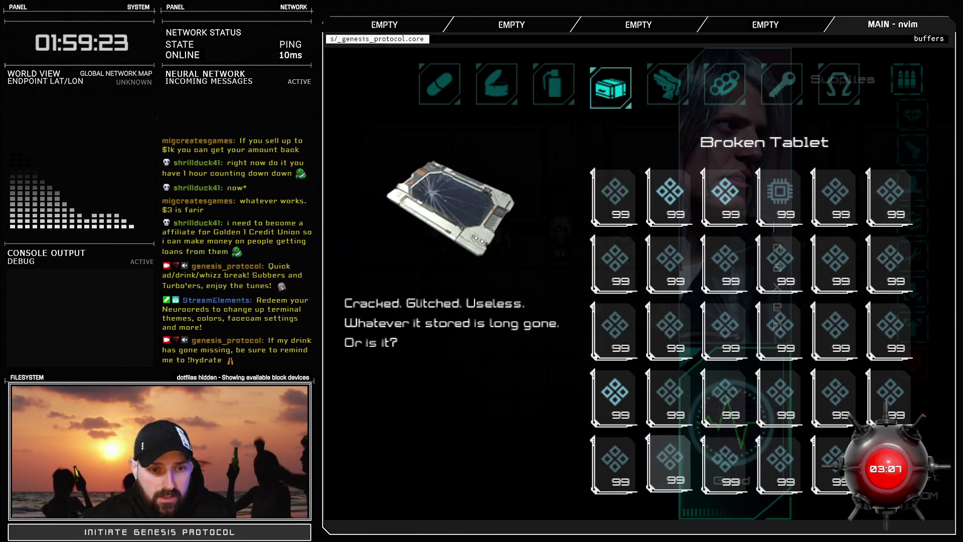
{"action": "key", "text": "Right"}
{"action": "key", "text": "Right"}
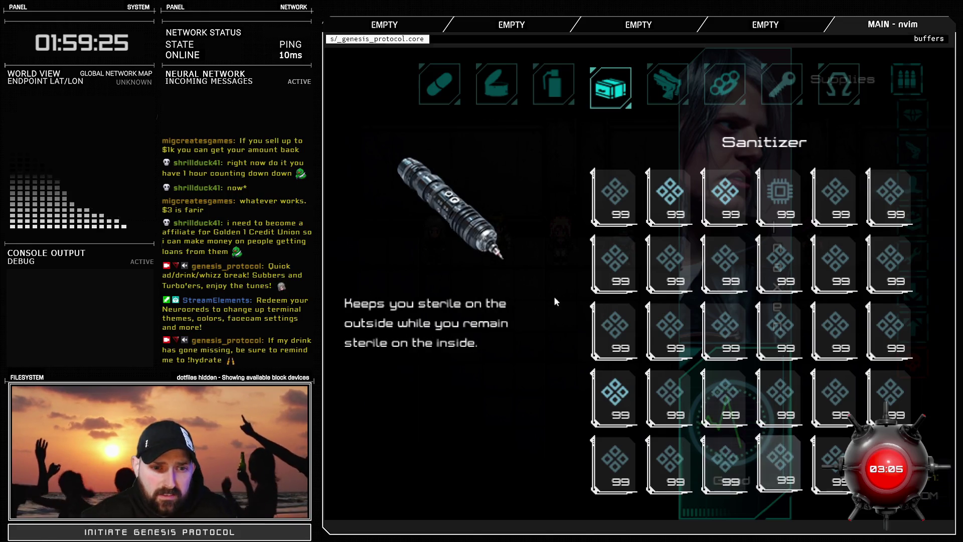
{"action": "key", "text": "Right"}
{"action": "key", "text": "Right"}
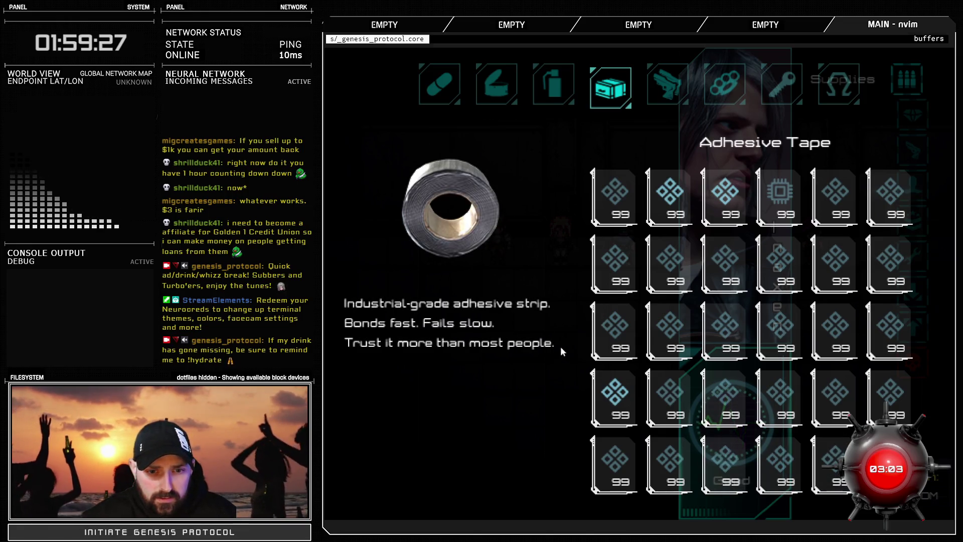
{"action": "key", "text": "Right"}
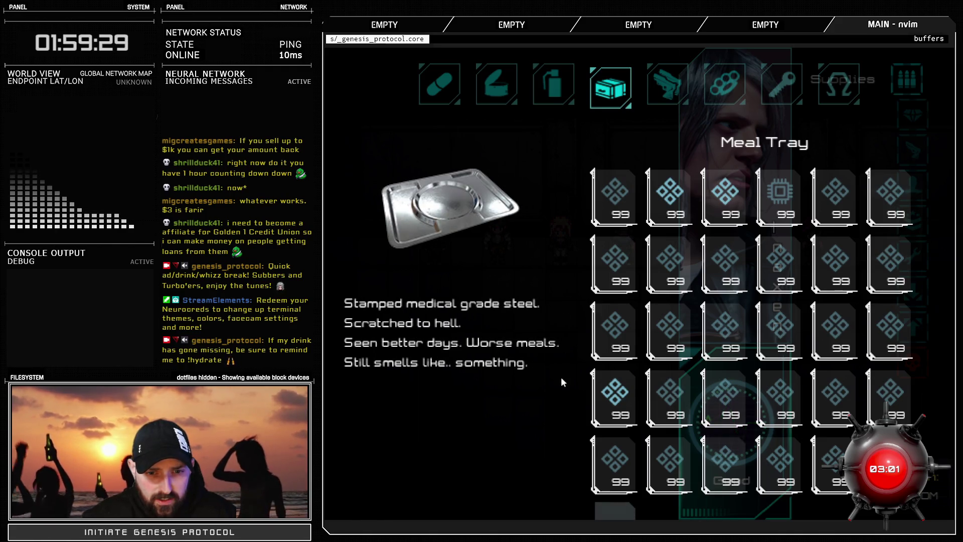
{"action": "key", "text": "Right"}
{"action": "key", "text": "Right"}
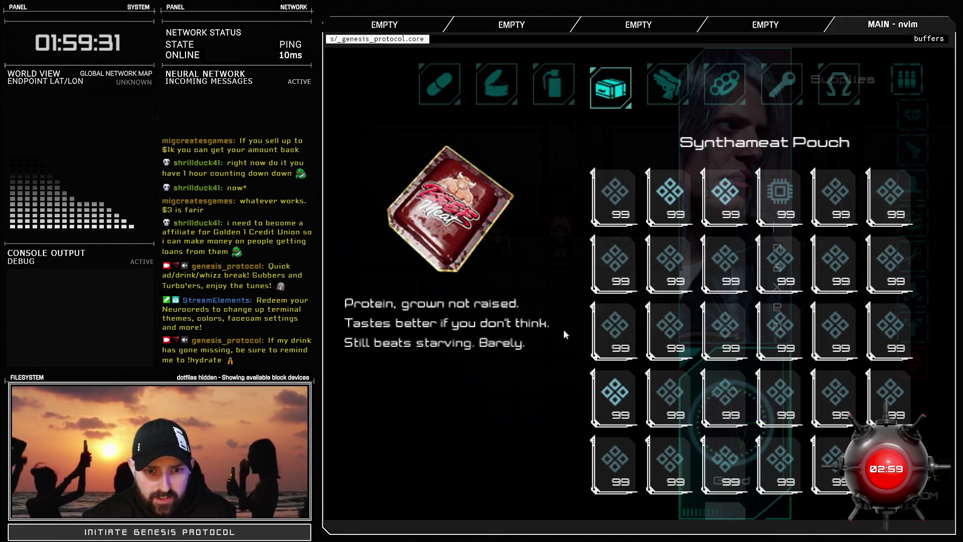
{"action": "key", "text": "Right"}
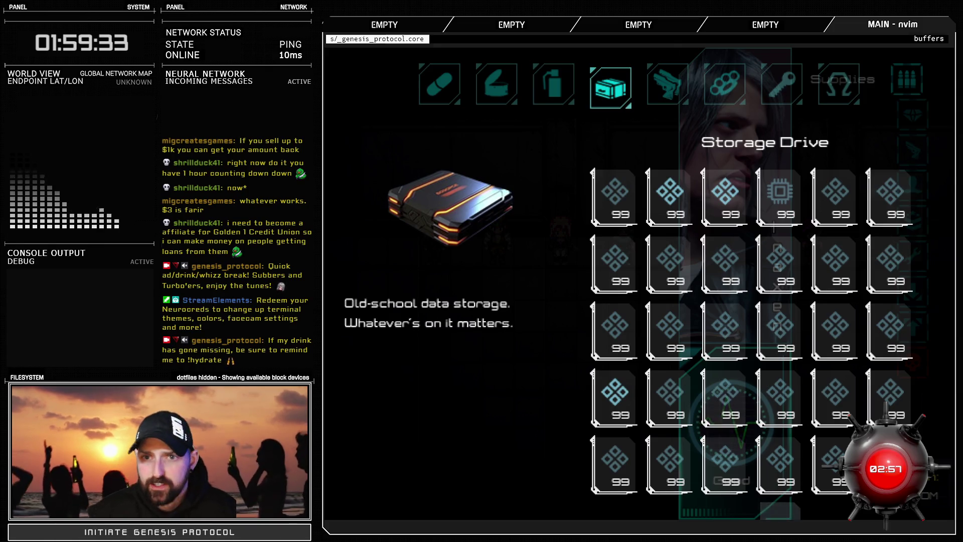
Switch past Weapons/Clothing to Contraband to read BioLink Chip, then reach the empty Key Items
{"action": "key", "text": "e"}
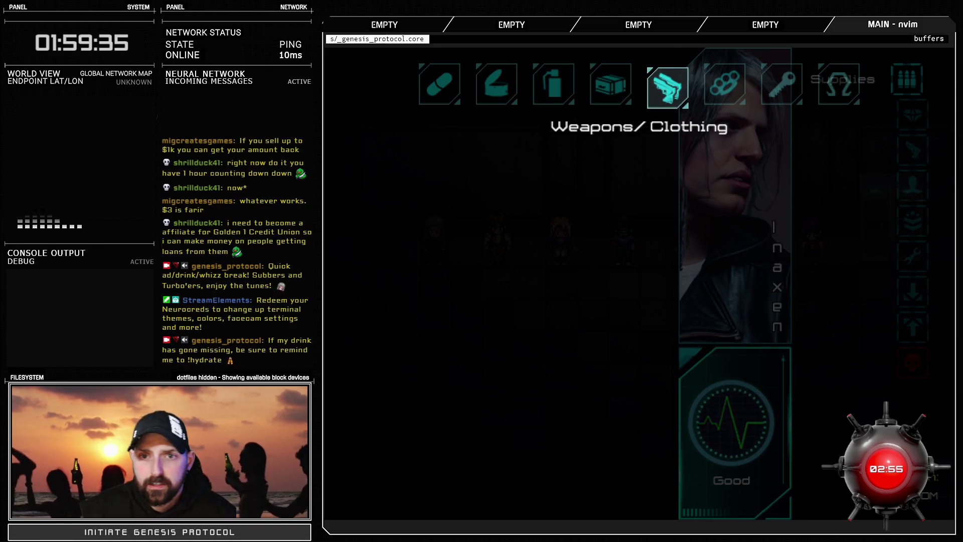
{"action": "key", "text": "e"}
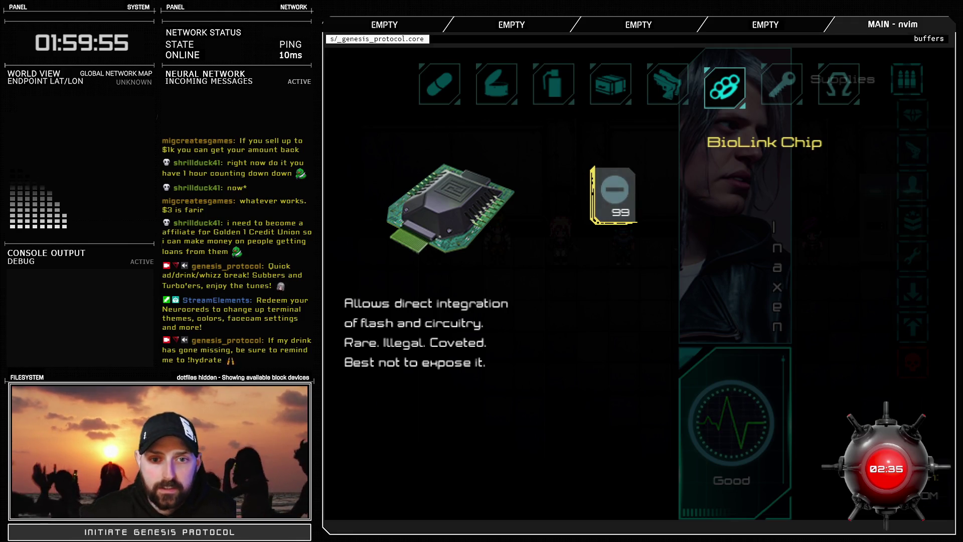
{"action": "key", "text": "Escape"}
{"action": "key", "text": "Right"}
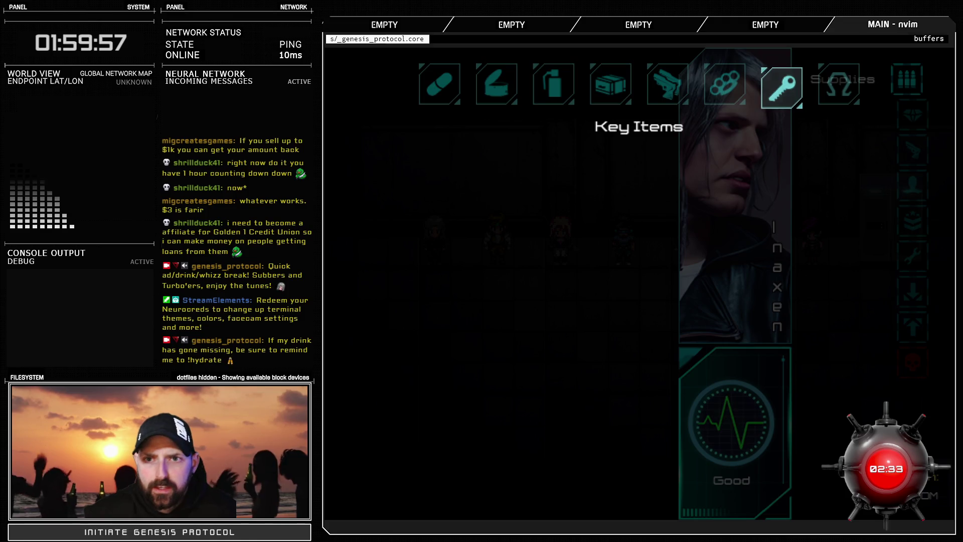
Open Key Items and compare the Selena's Soul and Android Head descriptions
{"action": "key", "text": "Return"}
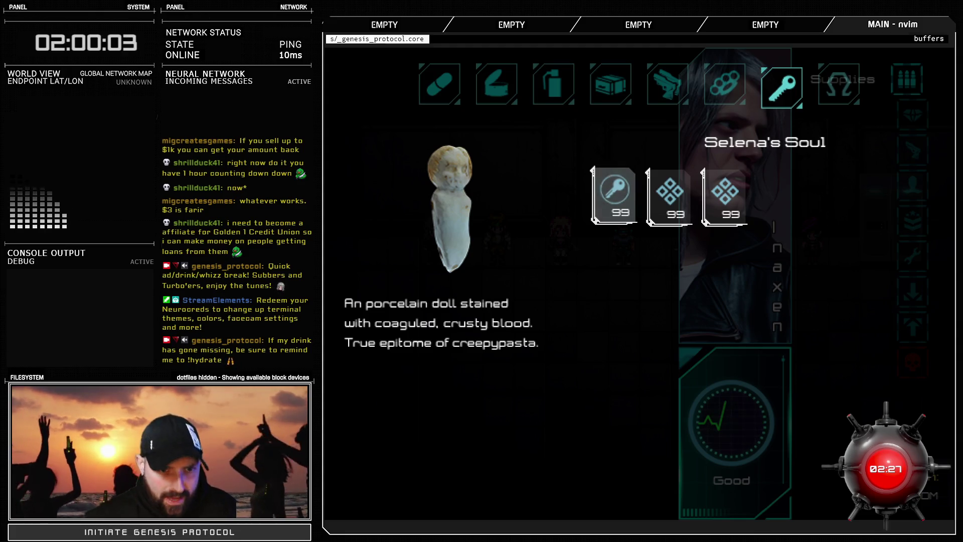
{"action": "key", "text": "Right"}
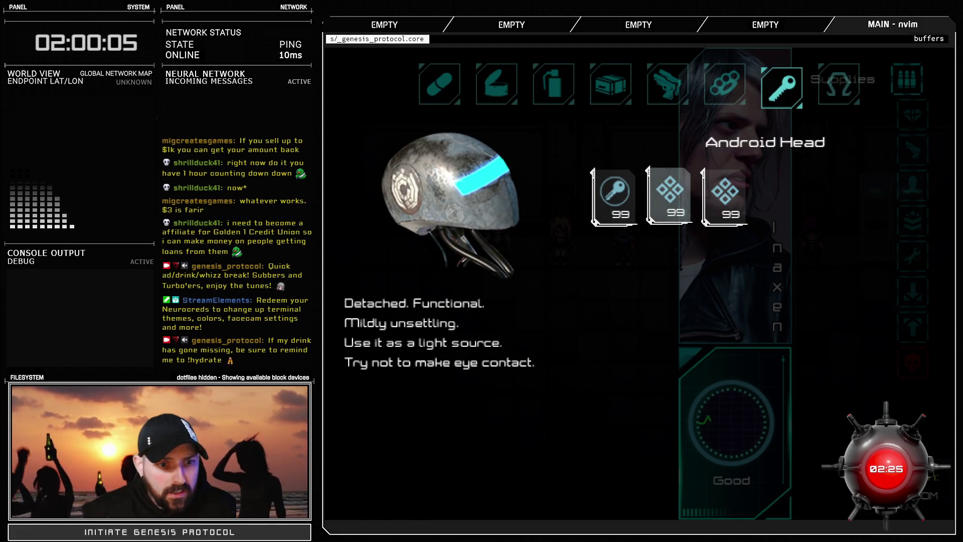
{"action": "key", "text": "Left"}
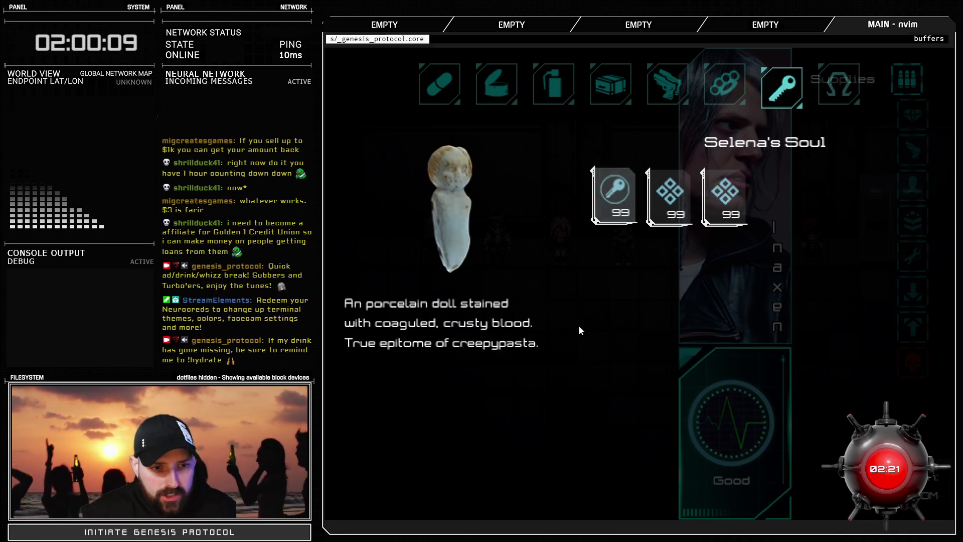
{"action": "key", "text": "Right"}
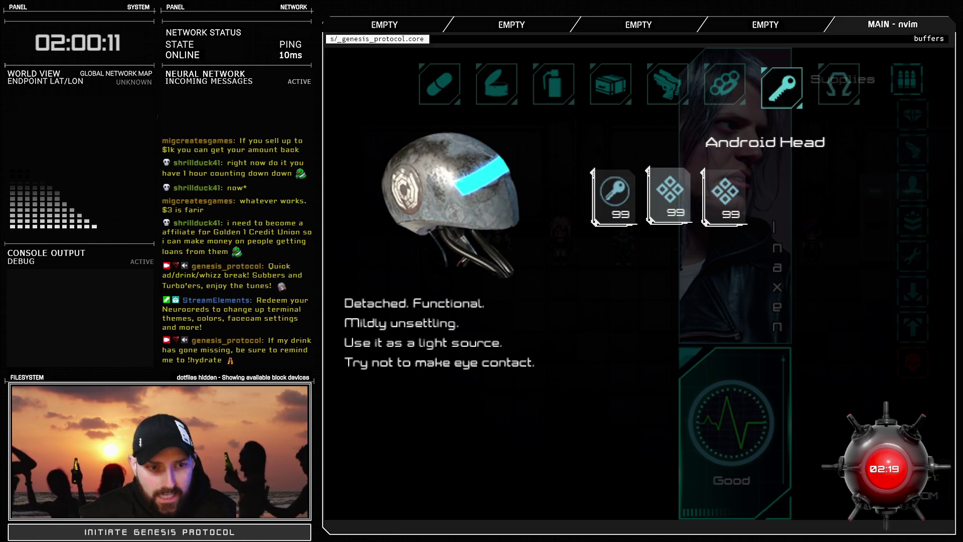
{"action": "key", "text": "Left"}
{"action": "key", "text": "Right"}
{"action": "key", "text": "Right"}
{"action": "key", "text": "Left"}
{"action": "key", "text": "Right"}
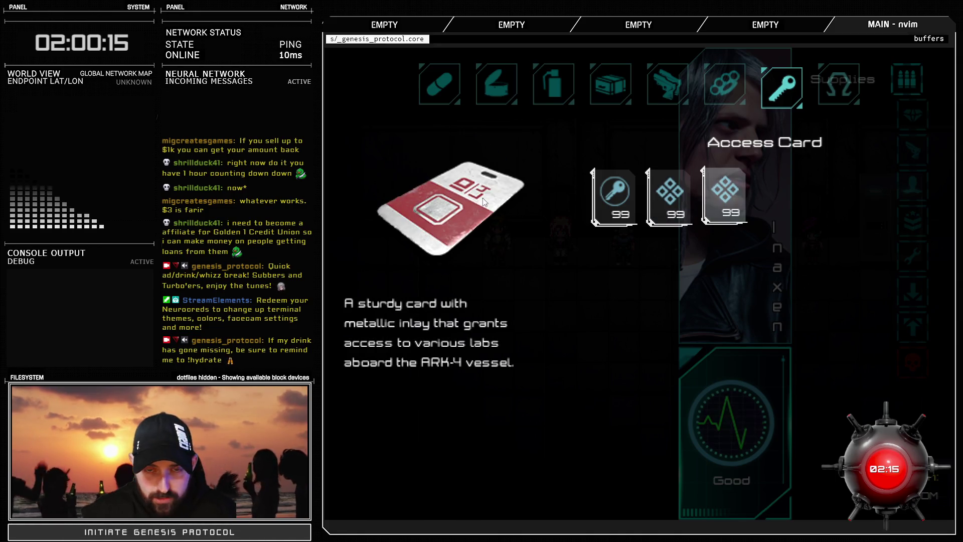
{"action": "key", "text": "Left"}
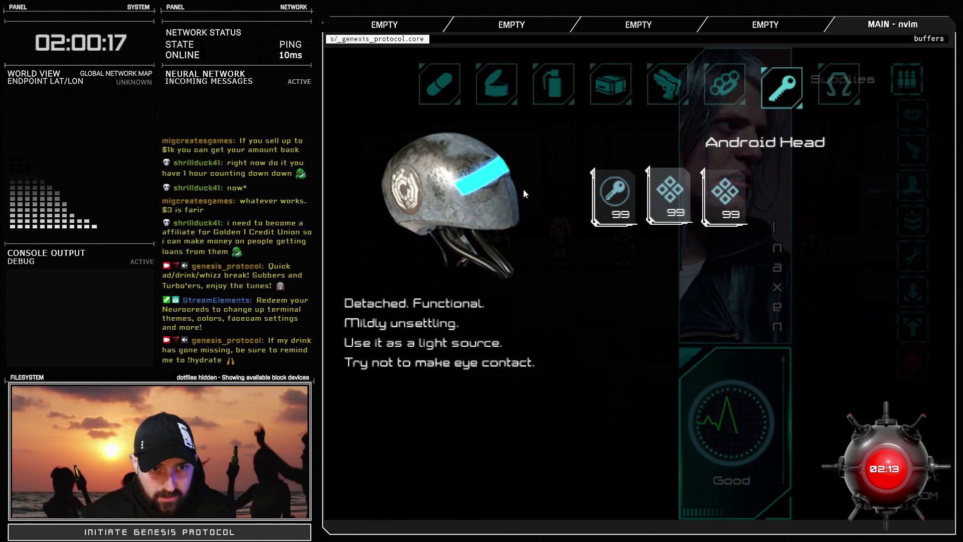
{"action": "key", "text": "Left"}
{"action": "key", "text": "Right"}
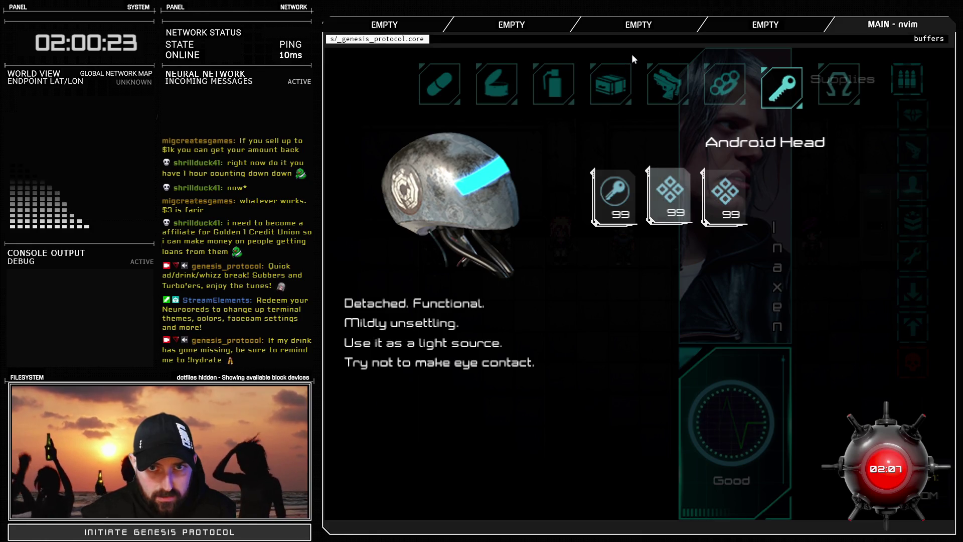
Read the Access Card description, then cycle categories and close the inventory
{"action": "key", "text": "Right"}
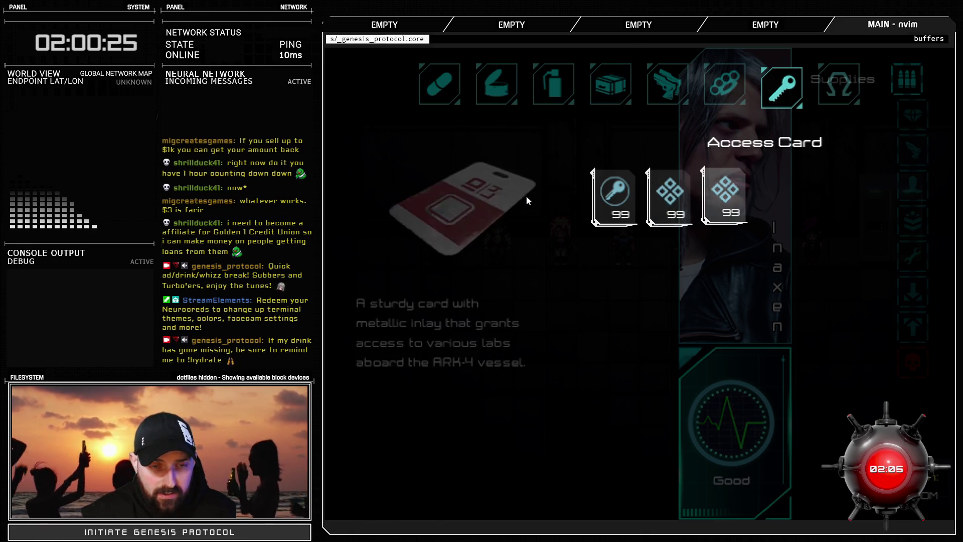
{"action": "key", "text": "Left"}
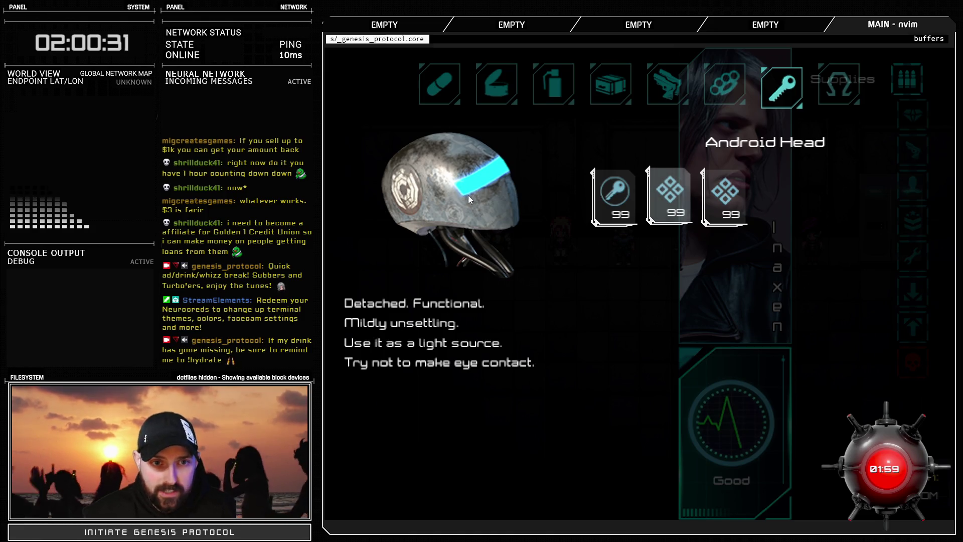
{"action": "key", "text": "Right"}
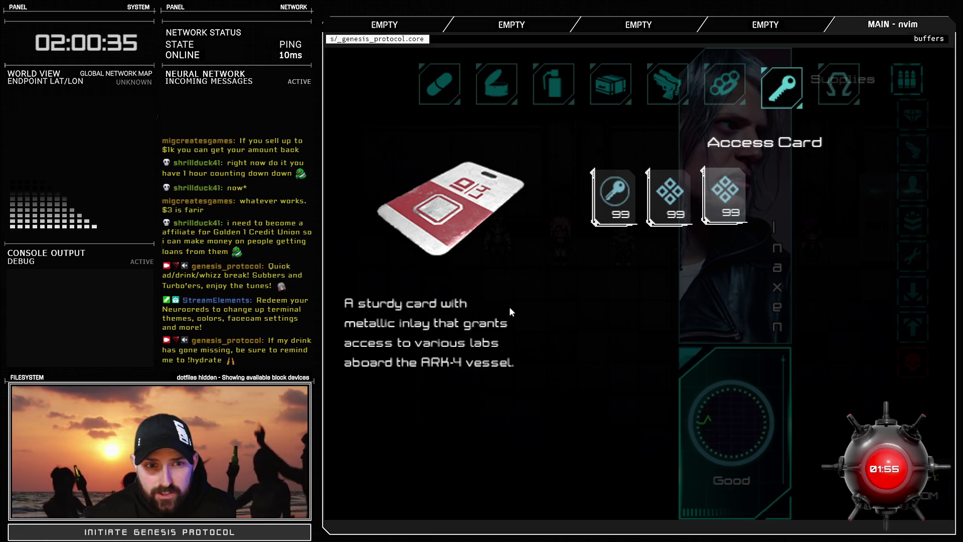
{"action": "key", "text": "w"}
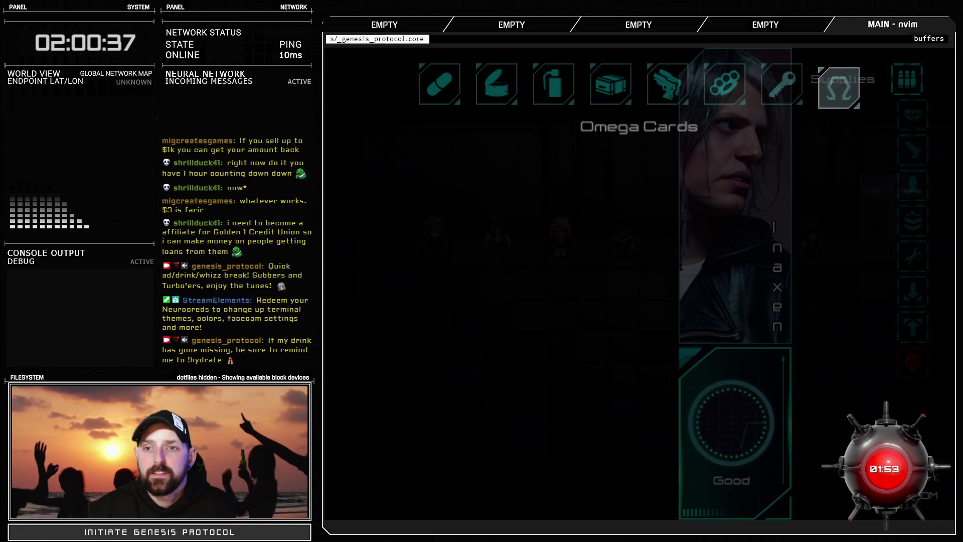
{"action": "key", "text": "Left"}
{"action": "key", "text": "Left"}
{"action": "key", "text": "Left"}
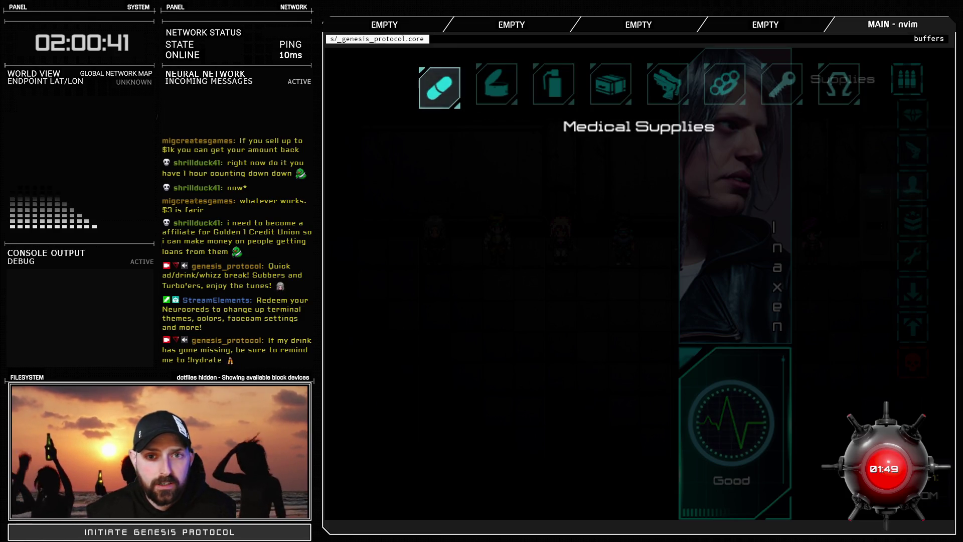
{"action": "key", "text": "Right"}
{"action": "key", "text": "Right"}
{"action": "key", "text": "Right"}
{"action": "key", "text": "Escape"}
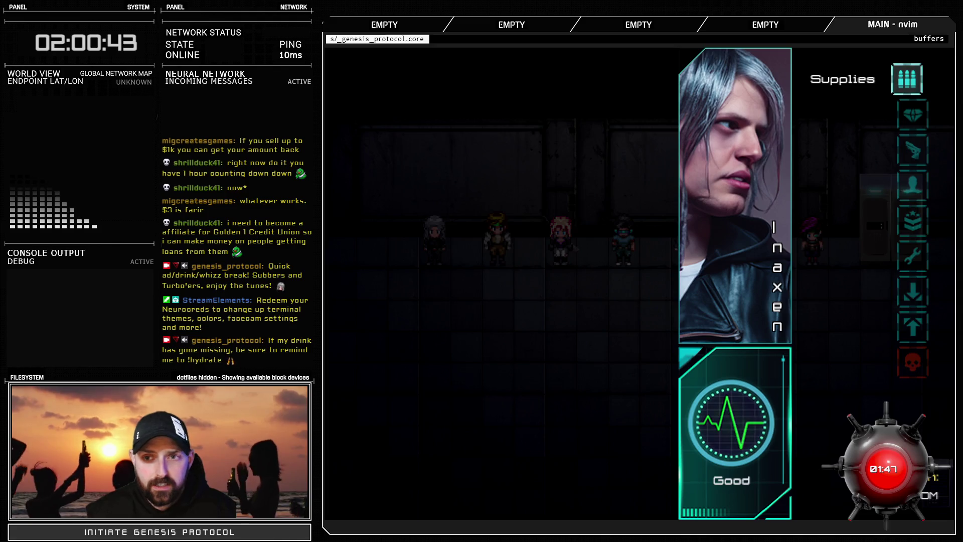
Look at the Biosuit slot on the character enhancement screen
{"action": "key", "text": "Down"}
{"action": "key", "text": "Return"}
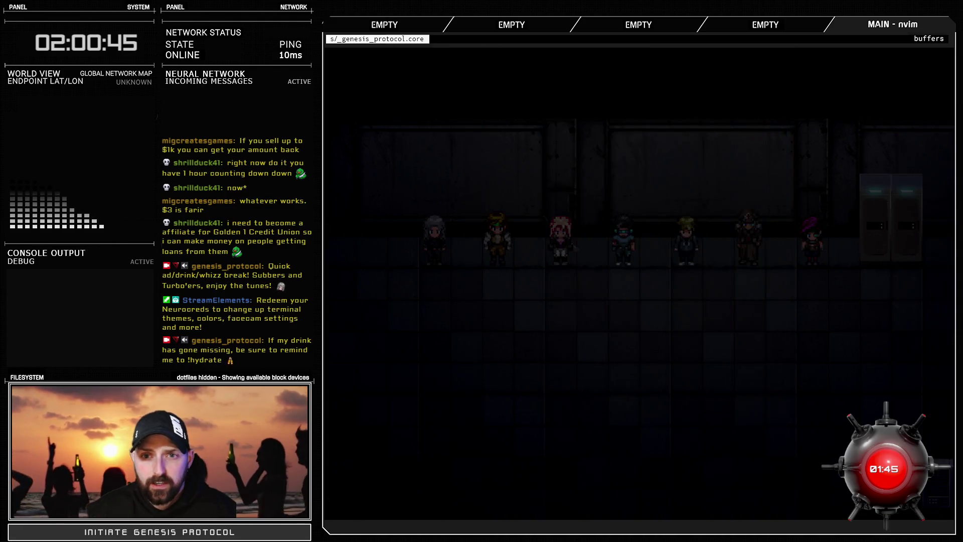
{"action": "key", "text": "Down"}
In Equip, preview unequipping the Cadaver Shoes and cancel, keeping them on
{"action": "key", "text": "Down"}
{"action": "key", "text": "Down"}
{"action": "key", "text": "Down"}
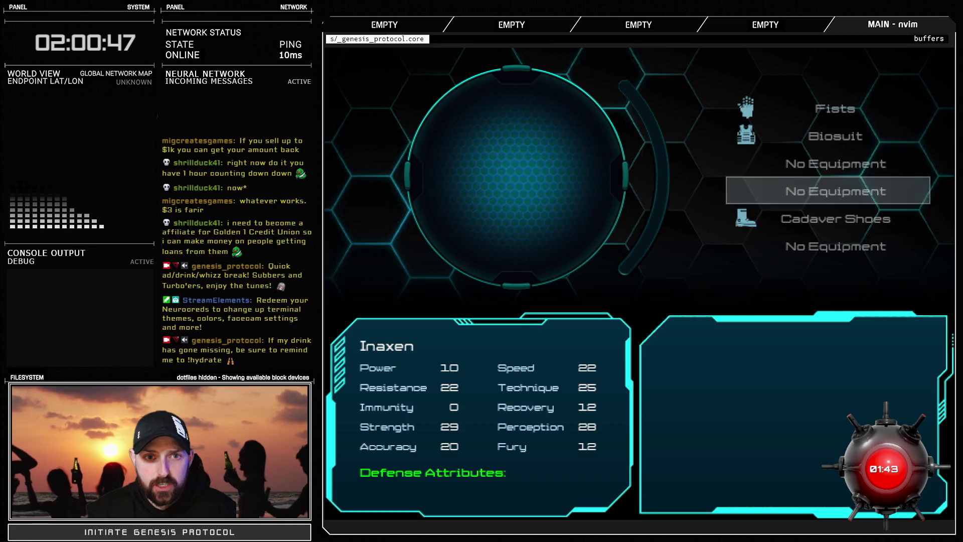
{"action": "key", "text": "Escape"}
{"action": "key", "text": "Down"}
{"action": "key", "text": "Return"}
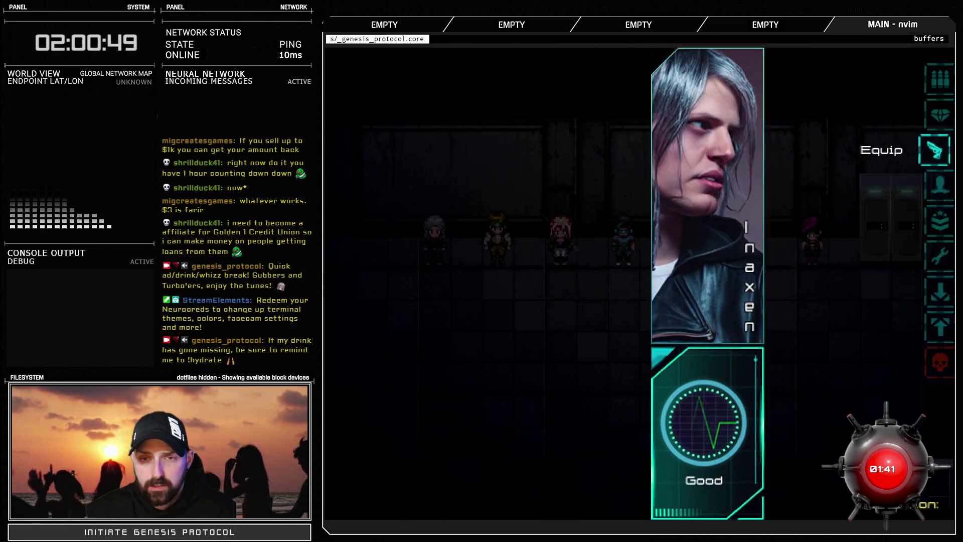
{"action": "key", "text": "Return"}
{"action": "key", "text": "Down"}
{"action": "key", "text": "Down"}
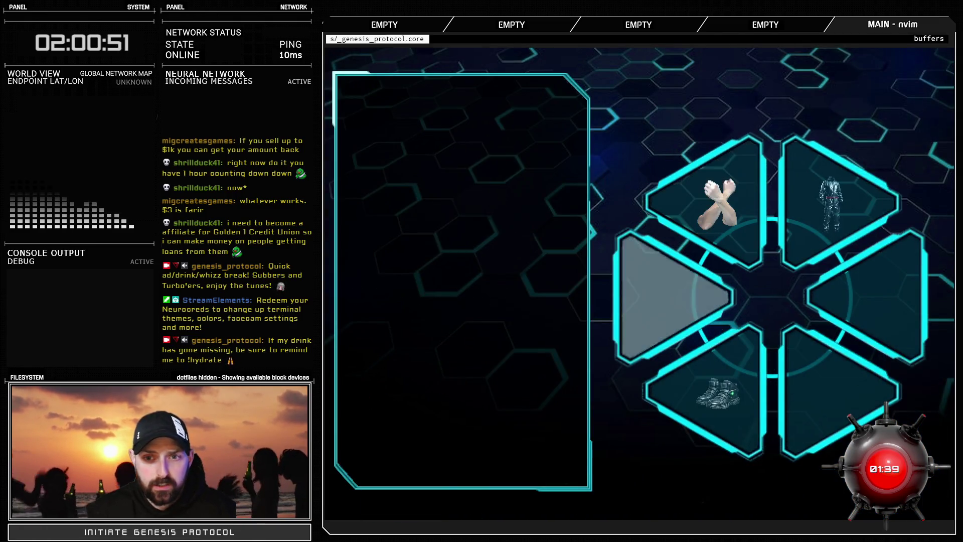
{"action": "key", "text": "Return"}
{"action": "key", "text": "Escape"}
{"action": "key", "text": "Down"}
{"action": "key", "text": "Escape"}
{"action": "key", "text": "Return"}
{"action": "key", "text": "Return"}
{"action": "key", "text": "Escape"}
{"action": "key", "text": "Return"}
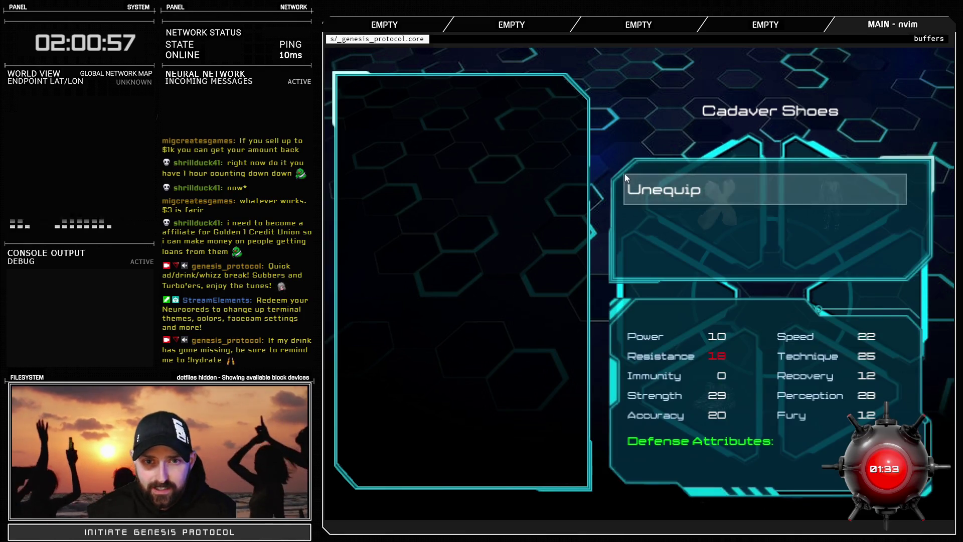
{"action": "key", "text": "Escape"}
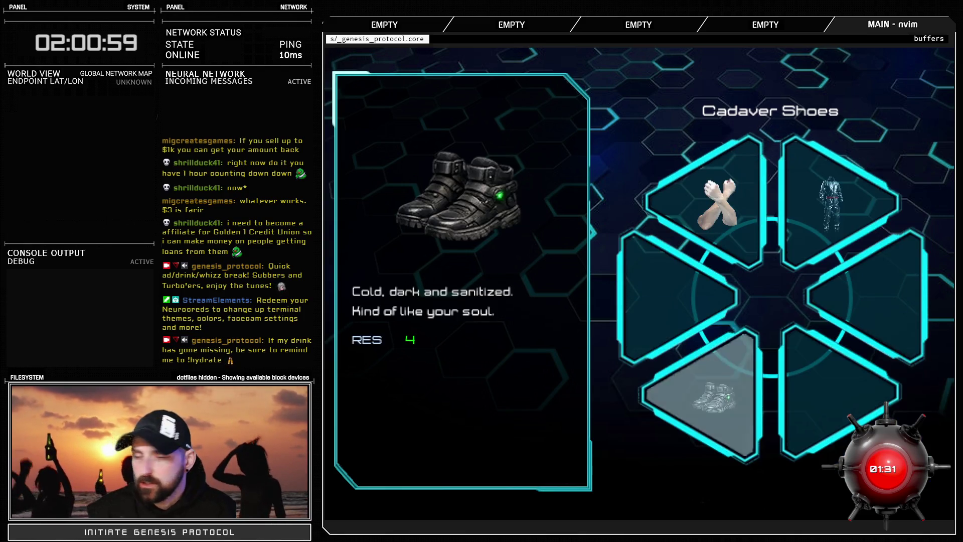
{"action": "key", "text": "Escape"}
Close the equipment screen and open INAXEN's status screen showing Power 10, Strength 29
{"action": "key", "text": "Down"}
{"action": "key", "text": "Escape"}
{"action": "key", "text": "Down"}
{"action": "key", "text": "Return"}
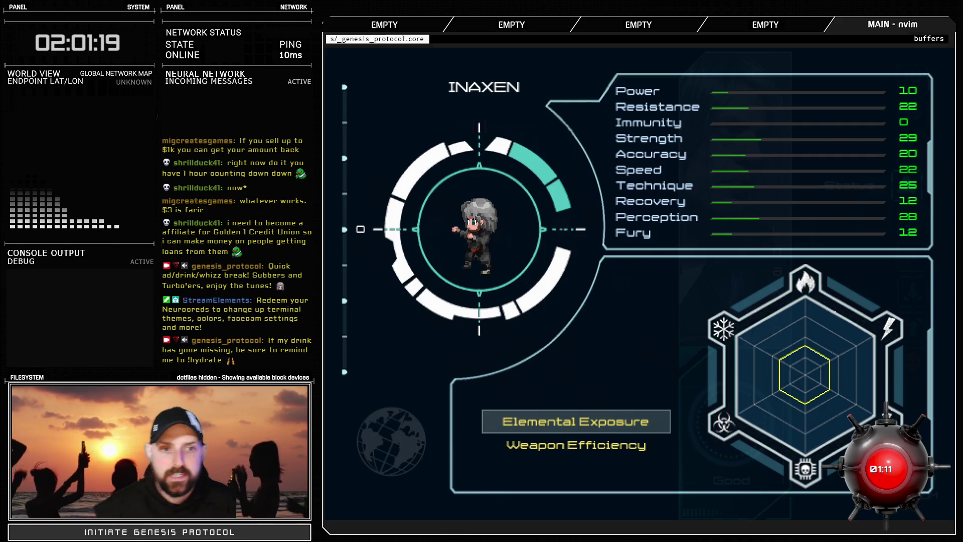
View the weapon efficiency chart, leave the status screen, and browse the Missions log
{"action": "key", "text": "Down"}
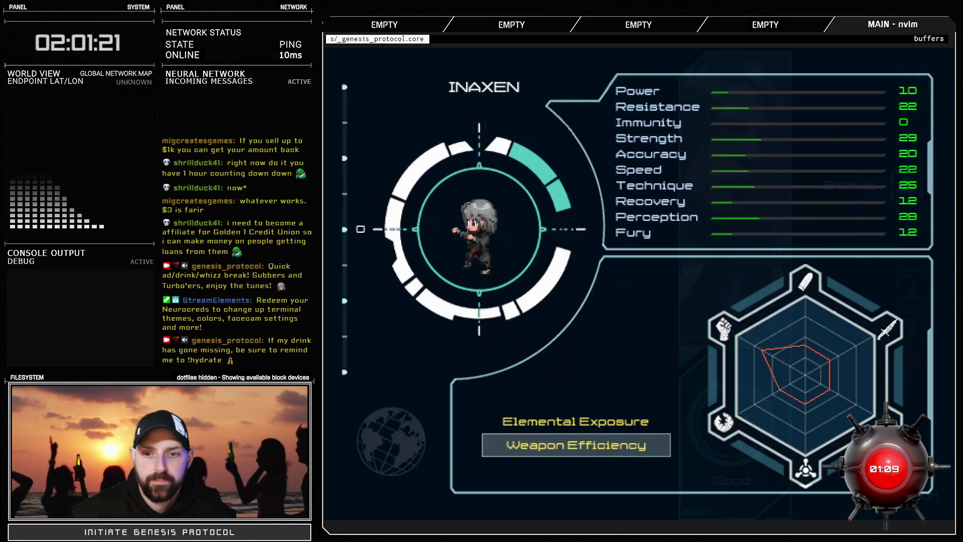
{"action": "key", "text": "Escape"}
{"action": "key", "text": "Down"}
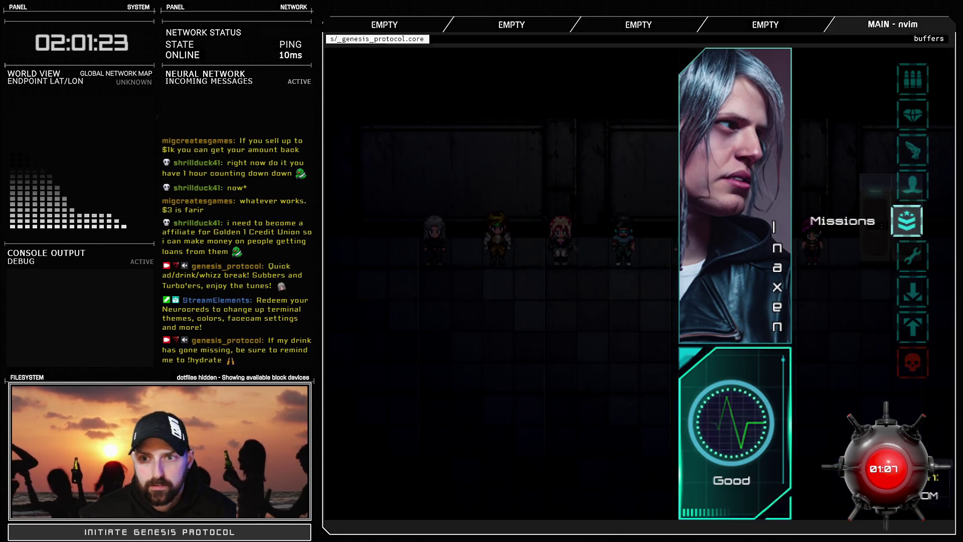
{"action": "key", "text": "Return"}
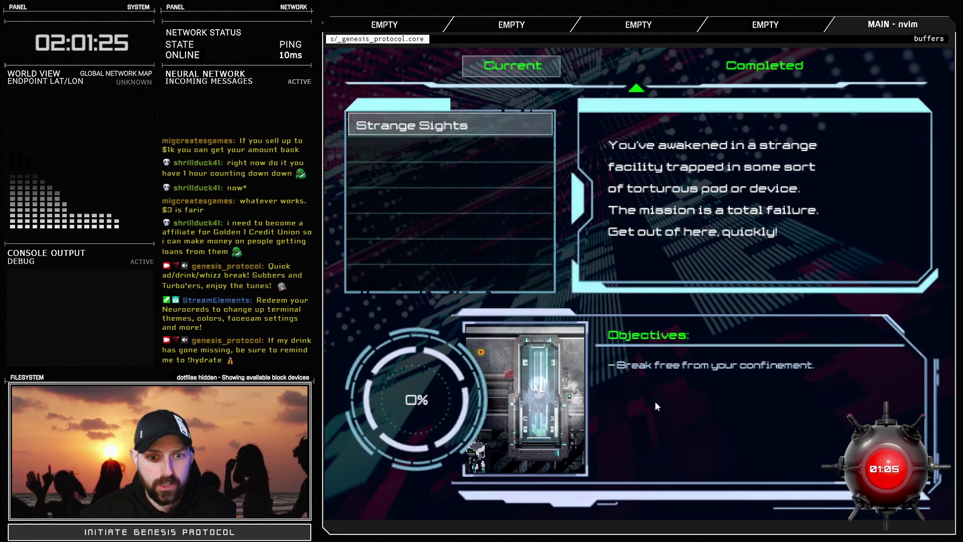
{"action": "key", "text": "Escape"}
In Settings, keep BGM Volume at full and lower SFX Volume slightly
{"action": "key", "text": "Down"}
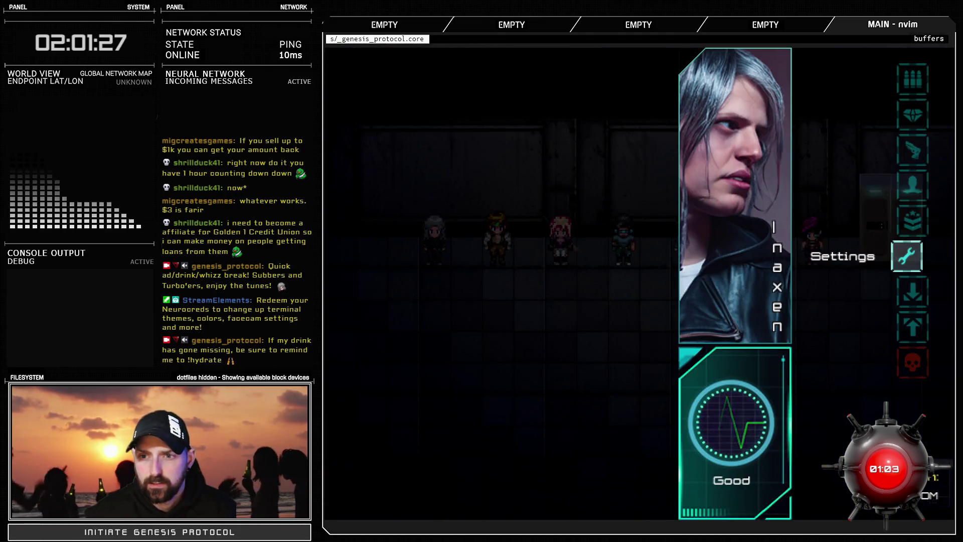
{"action": "key", "text": "Return"}
{"action": "key", "text": "Down"}
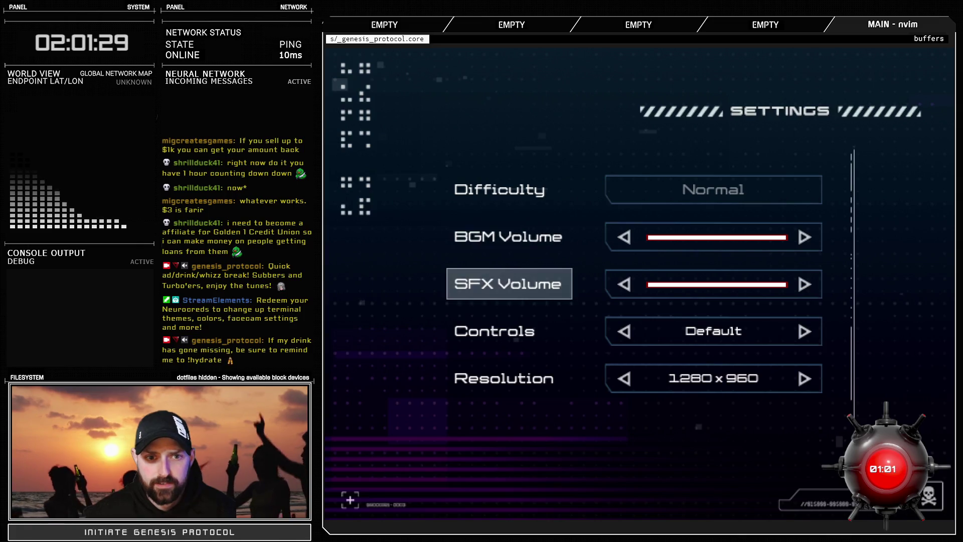
{"action": "key", "text": "Up"}
{"action": "key", "text": "Left"}
{"action": "key", "text": "Right"}
{"action": "key", "text": "Down"}
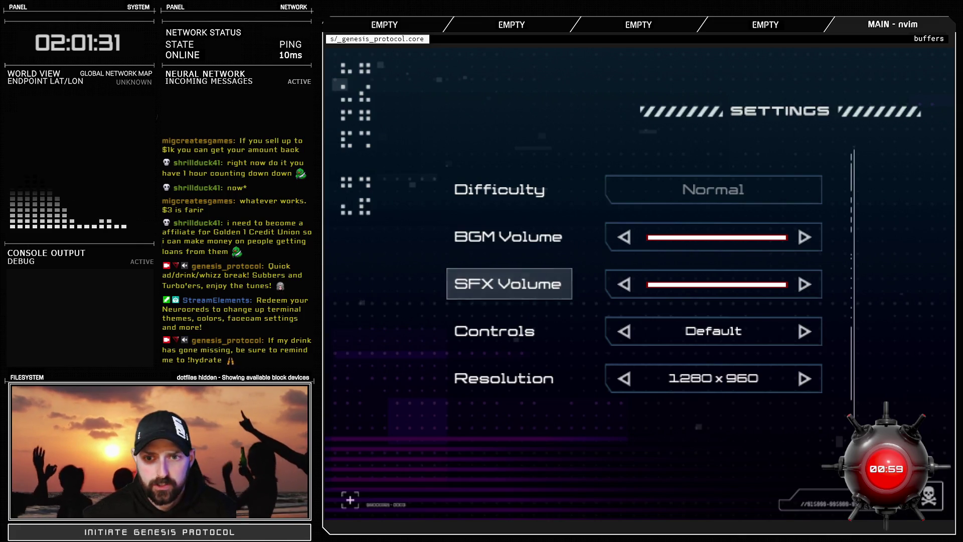
{"action": "key", "text": "Left"}
{"action": "key", "text": "Right"}
{"action": "key", "text": "Right"}
{"action": "key", "text": "Right"}
Review the Controls key bindings, then back out of Settings to the game map
{"action": "key", "text": "Down"}
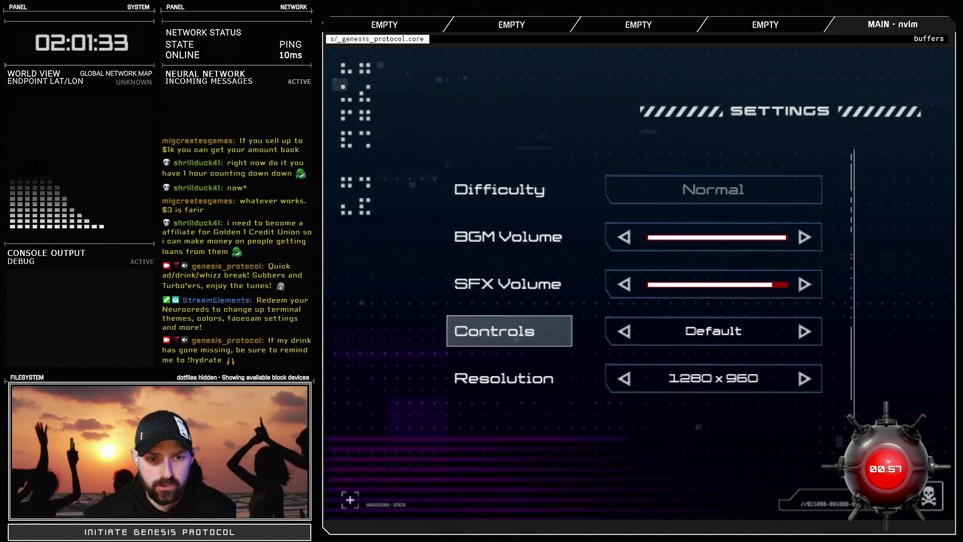
{"action": "key", "text": "Return"}
{"action": "key", "text": "Down"}
{"action": "key", "text": "Down"}
{"action": "key", "text": "Down"}
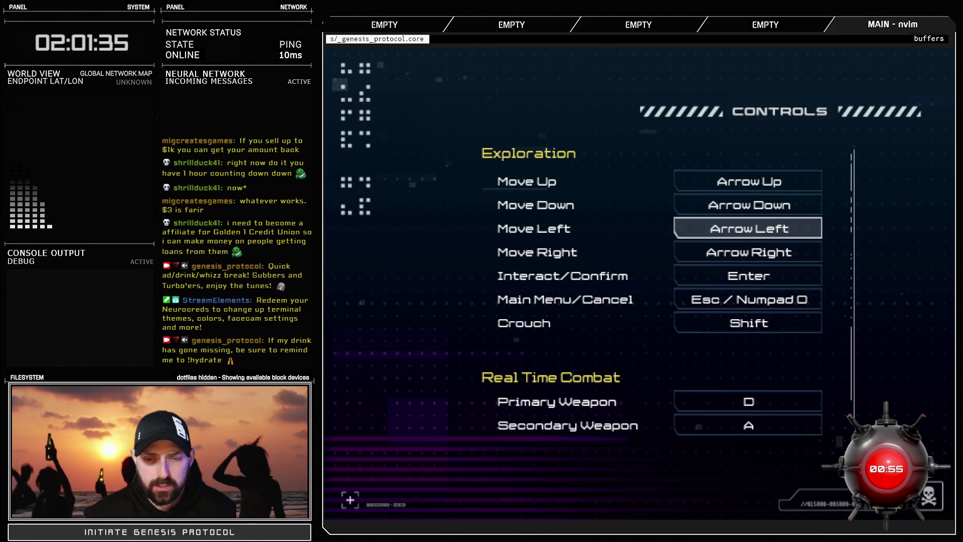
{"action": "key", "text": "Escape"}
{"action": "key", "text": "Down"}
{"action": "key", "text": "Down"}
{"action": "key", "text": "Left"}
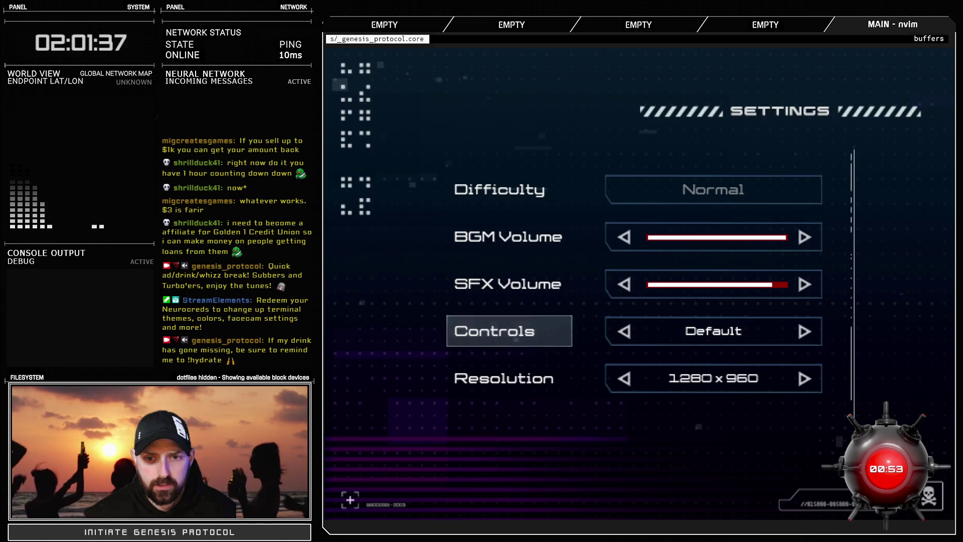
{"action": "key", "text": "Down"}
{"action": "key", "text": "Up"}
{"action": "key", "text": "Up"}
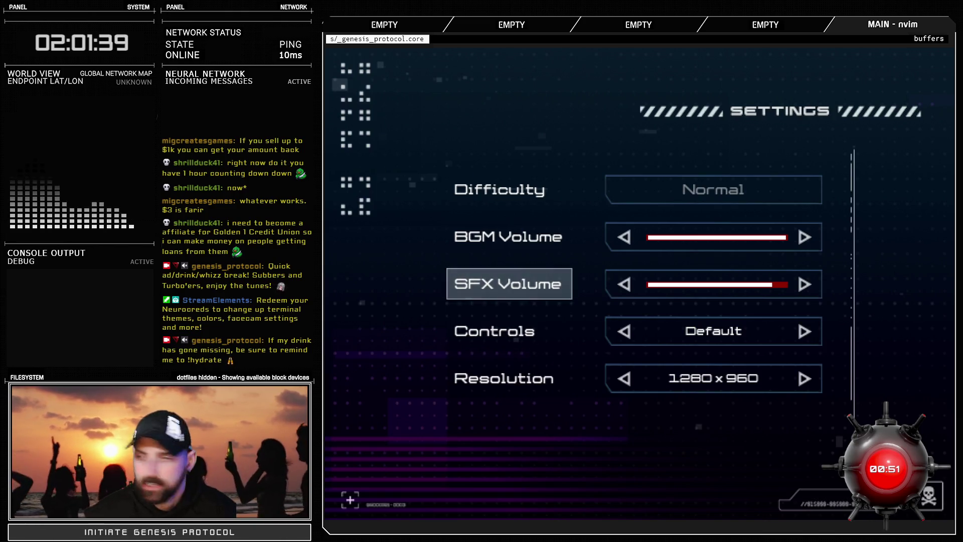
{"action": "key", "text": "Down"}
{"action": "key", "text": "Down"}
{"action": "key", "text": "Up"}
{"action": "key", "text": "Up"}
{"action": "key", "text": "Up"}
{"action": "key", "text": "Escape"}
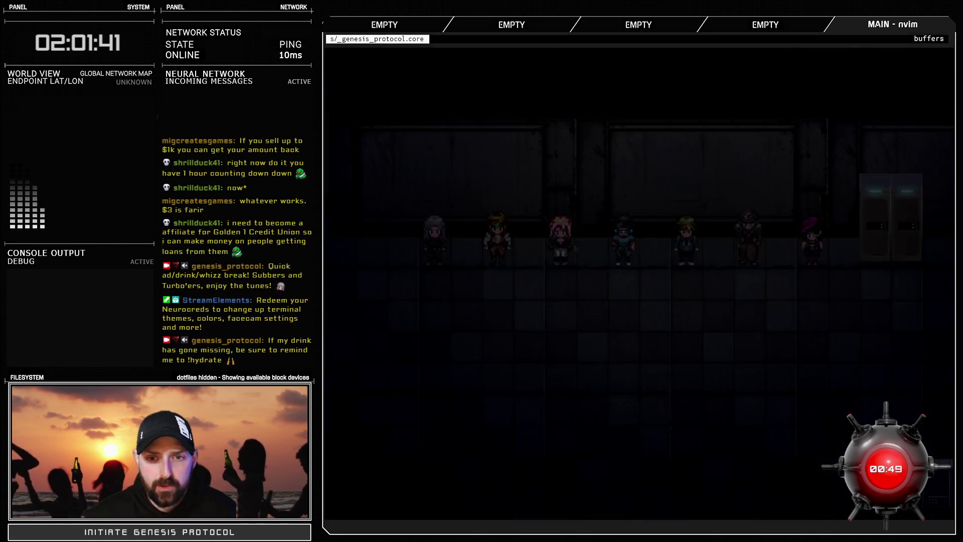
From the pause menu, look through the Save slots and then the Load slots
{"action": "key", "text": "Escape"}
{"action": "key", "text": "Down"}
{"action": "key", "text": "Return"}
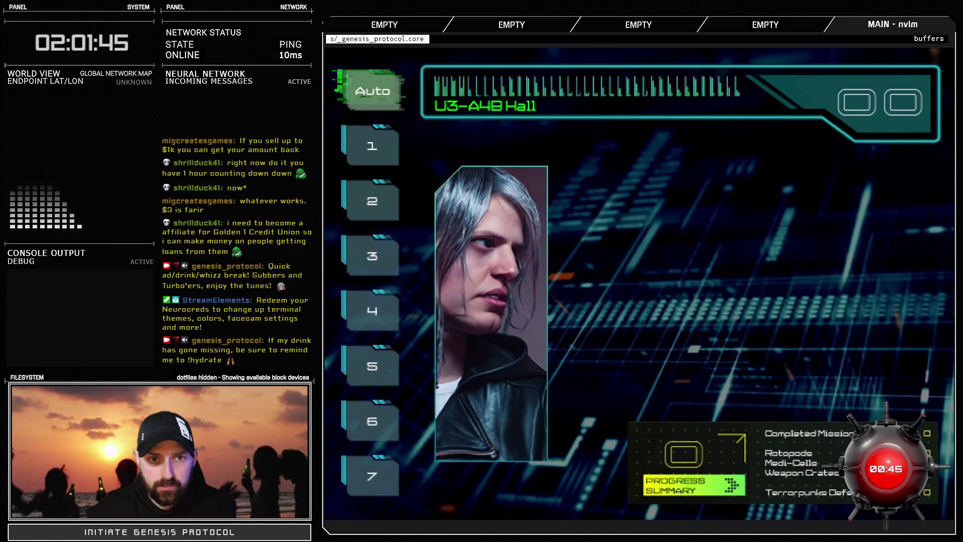
{"action": "key", "text": "Escape"}
{"action": "key", "text": "Down"}
{"action": "key", "text": "Return"}
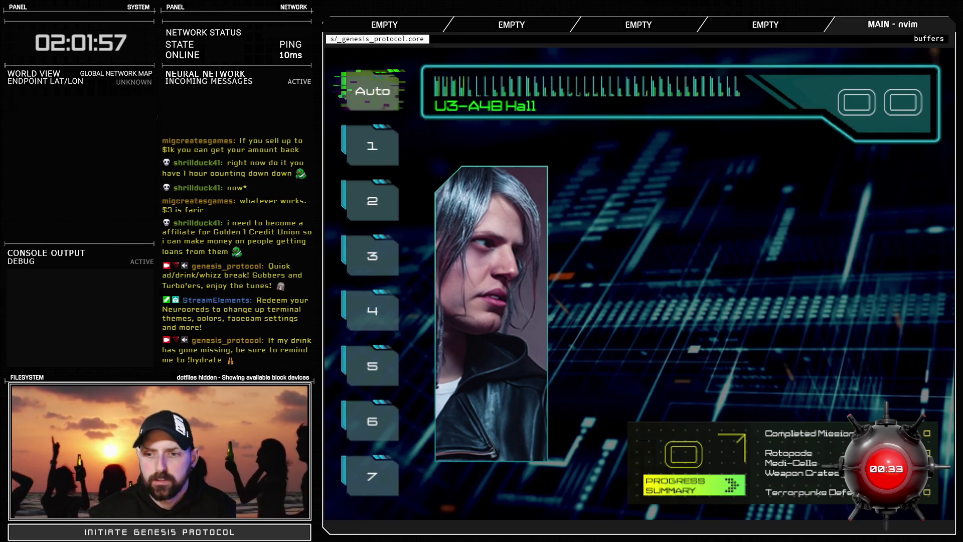
{"action": "key", "text": "Escape"}
Choose Quit from the pause menu and select the option to exit the game
{"action": "key", "text": "Down"}
{"action": "key", "text": "Return"}
{"action": "key", "text": "Down"}
{"action": "key", "text": "Down"}
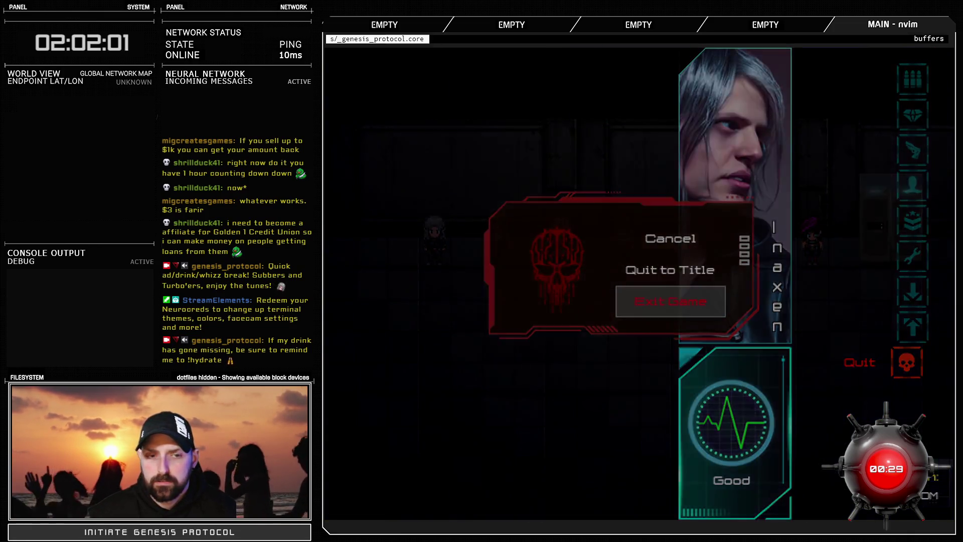
{"action": "key", "text": "Return"}
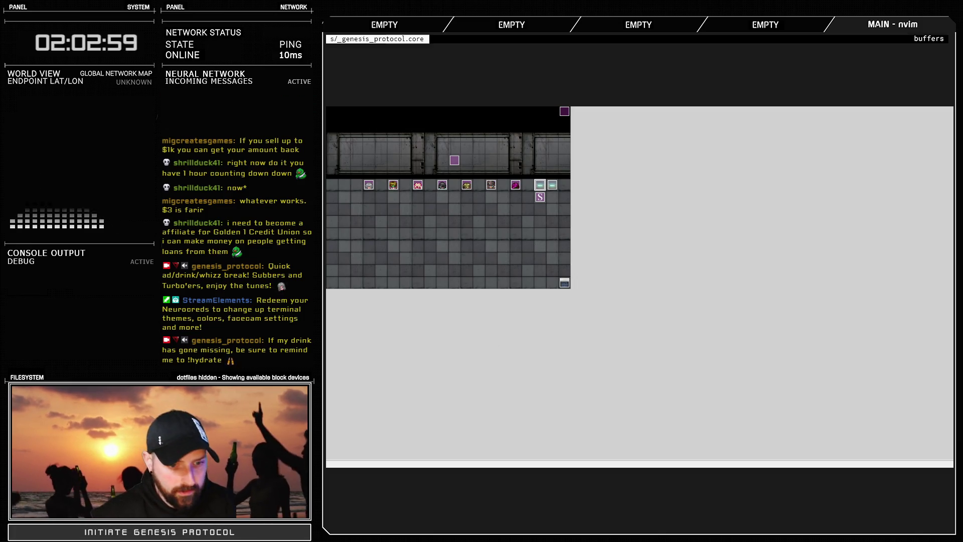
Close the playtest window with Alt+F4 to reveal the Neovim demo-priorities notes
{"action": "key", "text": "alt+F4"}
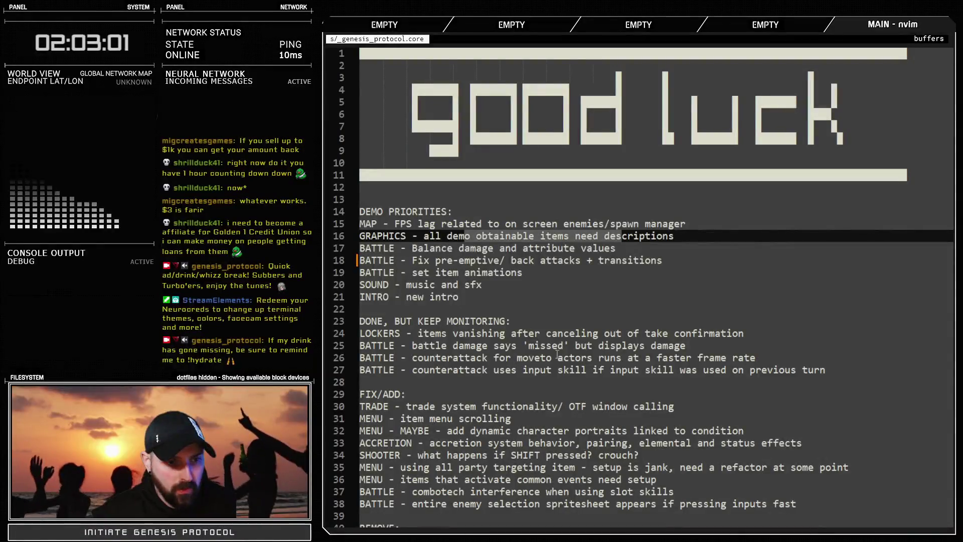
{"action": "left_click", "coordinate": [629, 256]}
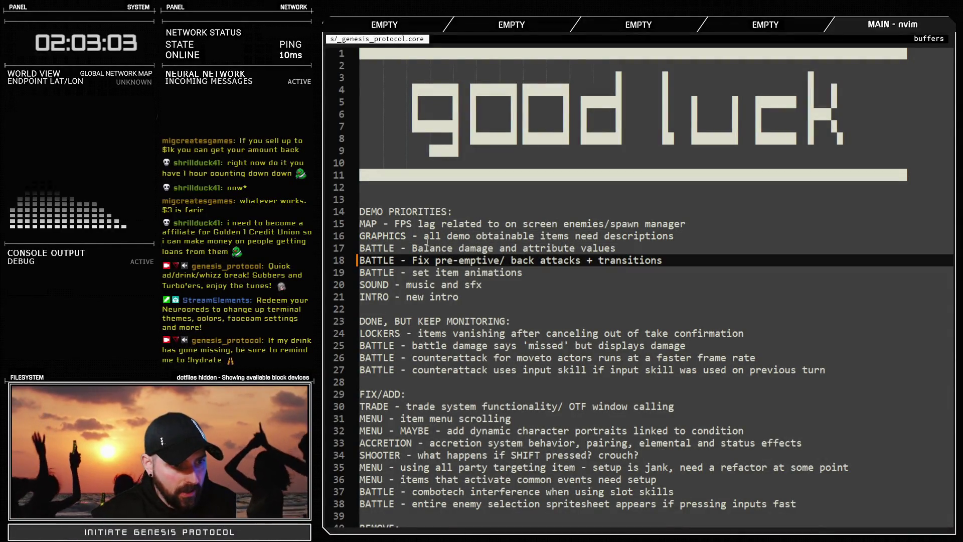
{"action": "left_click_drag", "start_coordinate": [425, 236], "coordinate": [684, 234]}
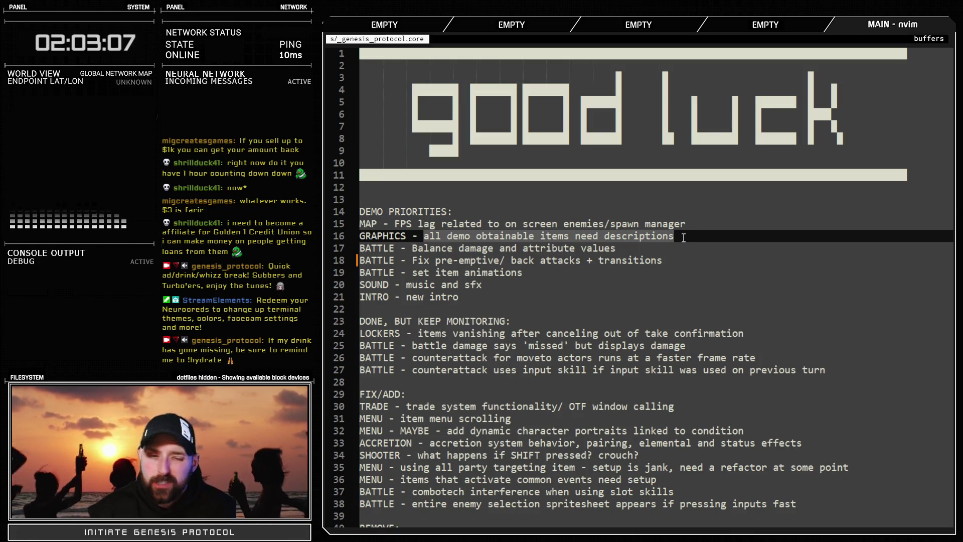
{"action": "double_click", "coordinate": [674, 237]}
{"action": "left_click_drag", "start_coordinate": [674, 237], "coordinate": [361, 241]}
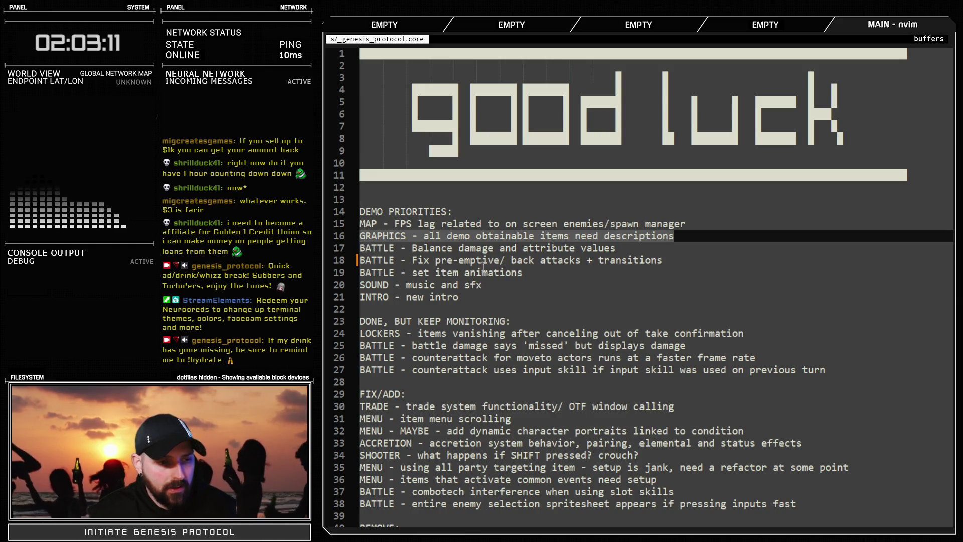
{"action": "left_click_drag", "start_coordinate": [527, 272], "coordinate": [382, 273]}
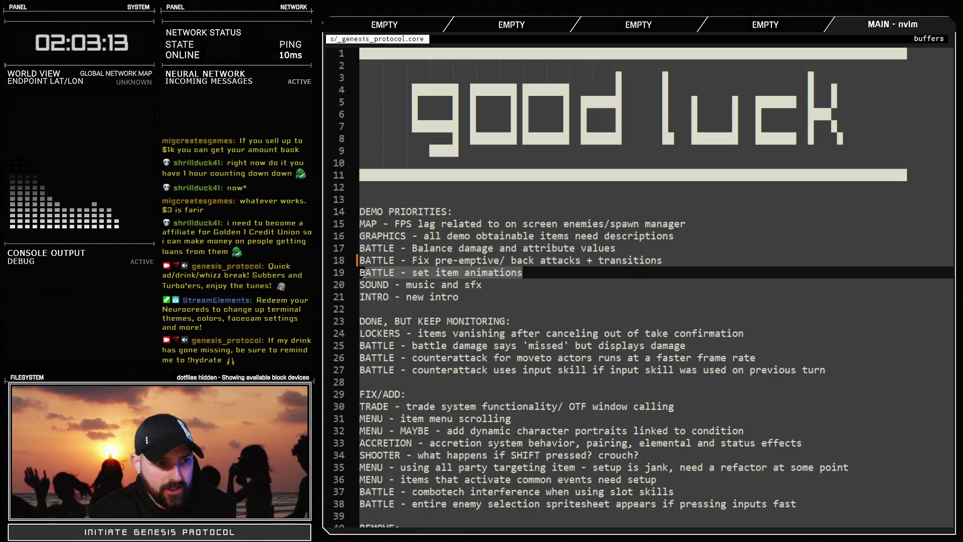
{"action": "left_click_drag", "start_coordinate": [659, 260], "coordinate": [361, 265]}
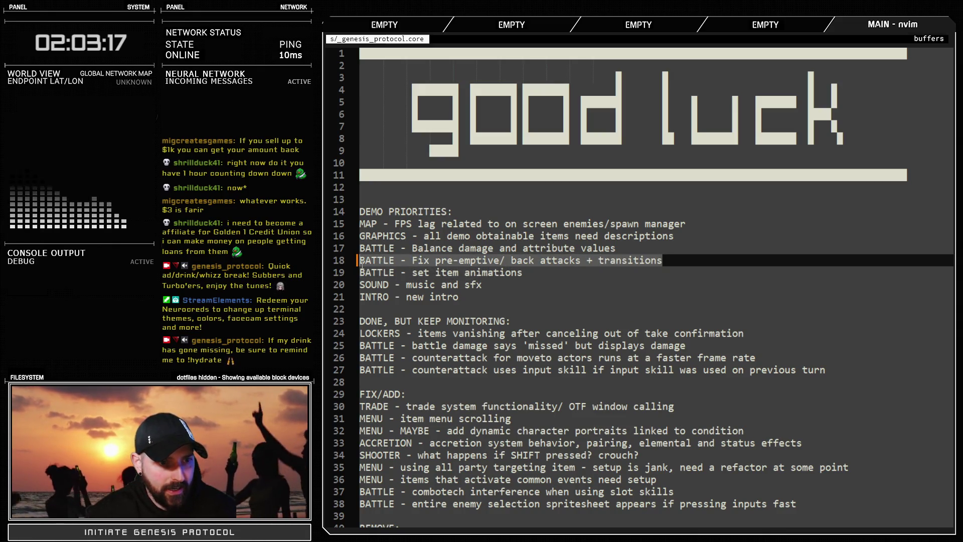
{"action": "left_click_drag", "start_coordinate": [616, 247], "coordinate": [362, 250]}
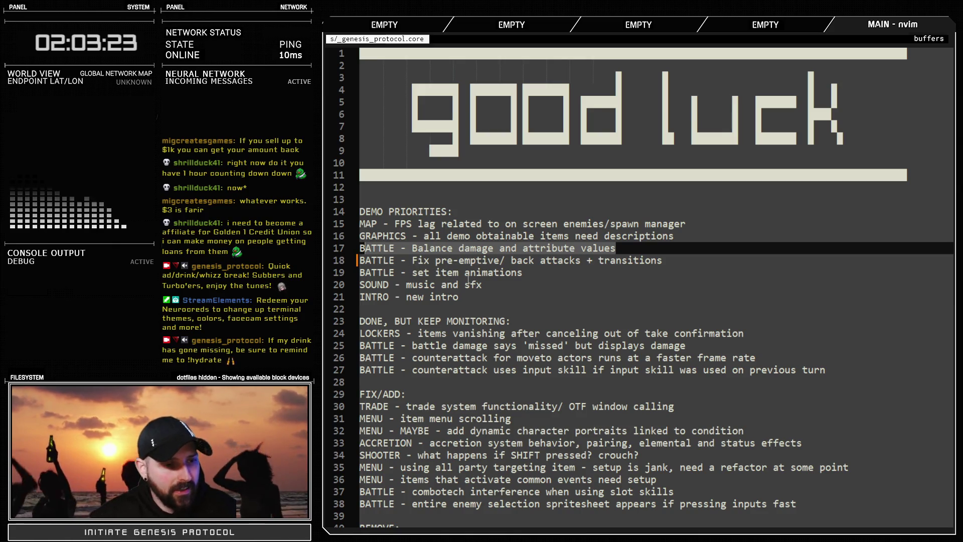
{"action": "left_click_drag", "start_coordinate": [460, 301], "coordinate": [358, 299]}
{"action": "left_click_drag", "start_coordinate": [484, 284], "coordinate": [378, 284]}
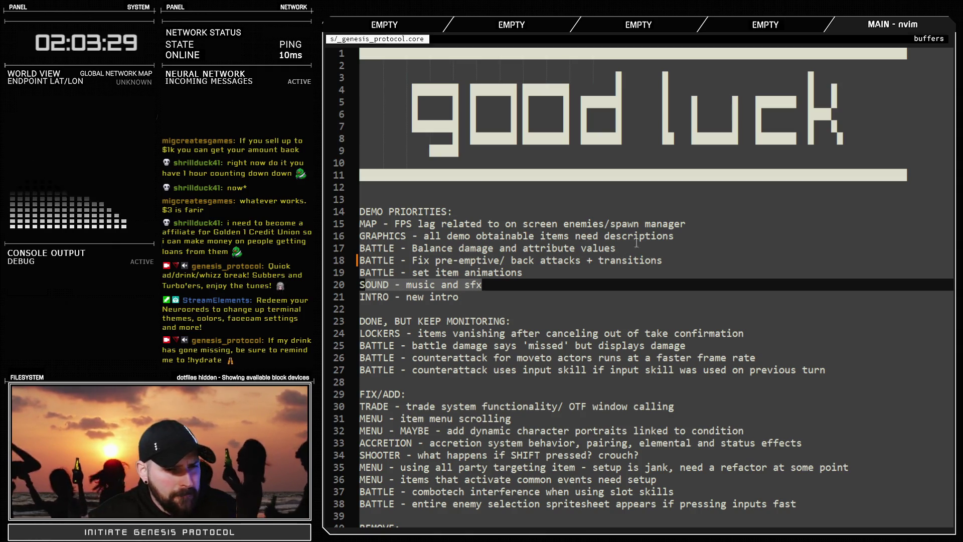
{"action": "left_click", "coordinate": [687, 223]}
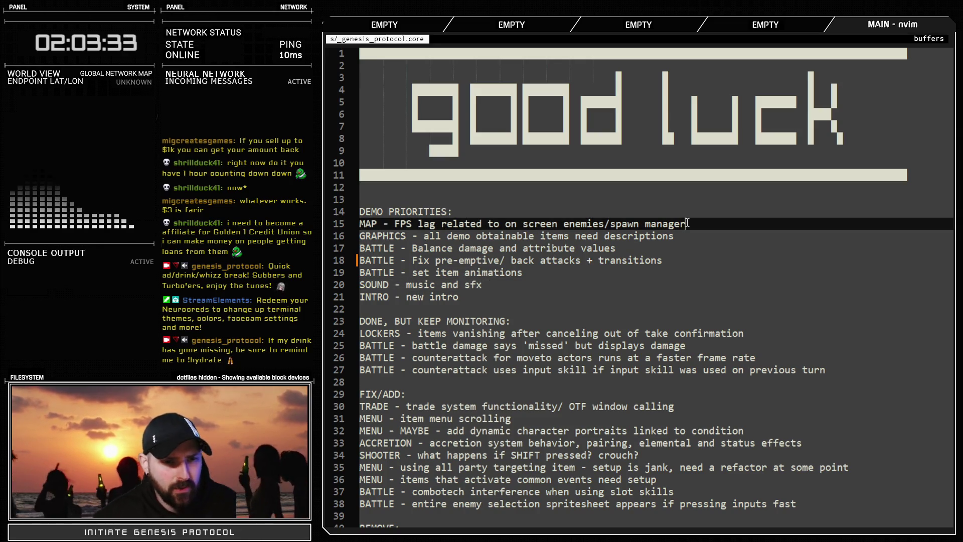
{"action": "left_click_drag", "start_coordinate": [368, 222], "coordinate": [676, 228]}
{"action": "left_click", "coordinate": [617, 236]}
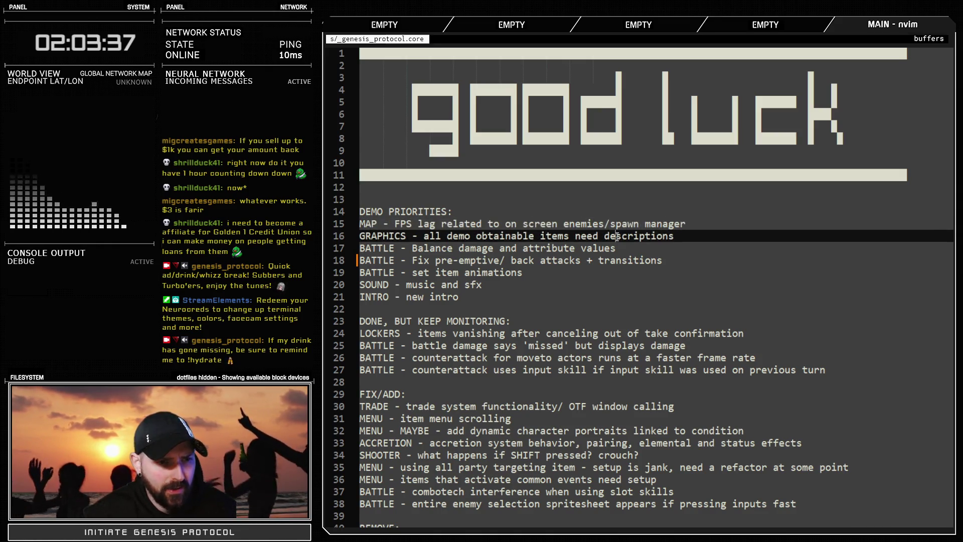